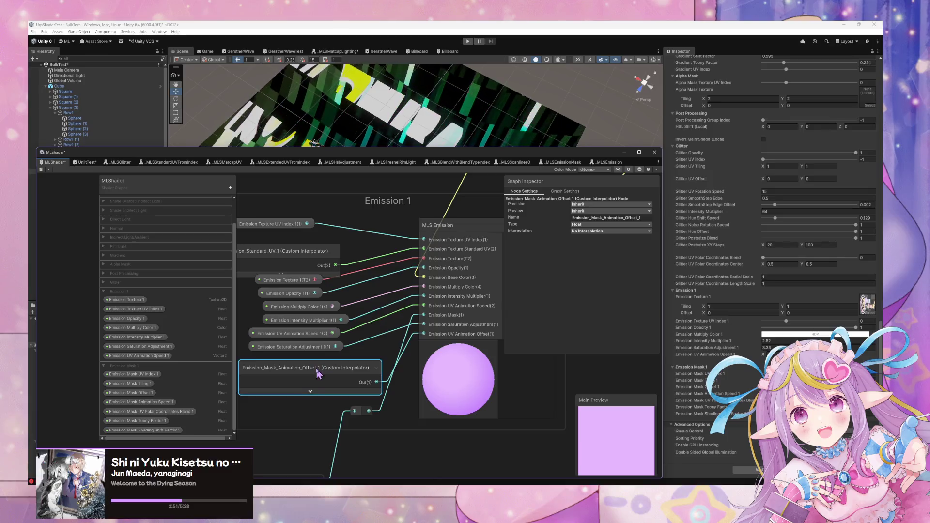
Step: Move the reroute point left and the Emission_Mask_Animation_Offset_1 interpolator node down-right
{"action": "left_click_drag", "start_coordinate": [322, 374], "coordinate": [307, 371]}
{"action": "left_click_drag", "start_coordinate": [363, 416], "coordinate": [335, 415]}
{"action": "mouse_move", "coordinate": [312, 378]}
{"action": "left_mouse_down"}
{"action": "mouse_move", "coordinate": [352, 439]}
{"action": "mouse_move", "coordinate": [310, 369]}
{"action": "left_mouse_up"}
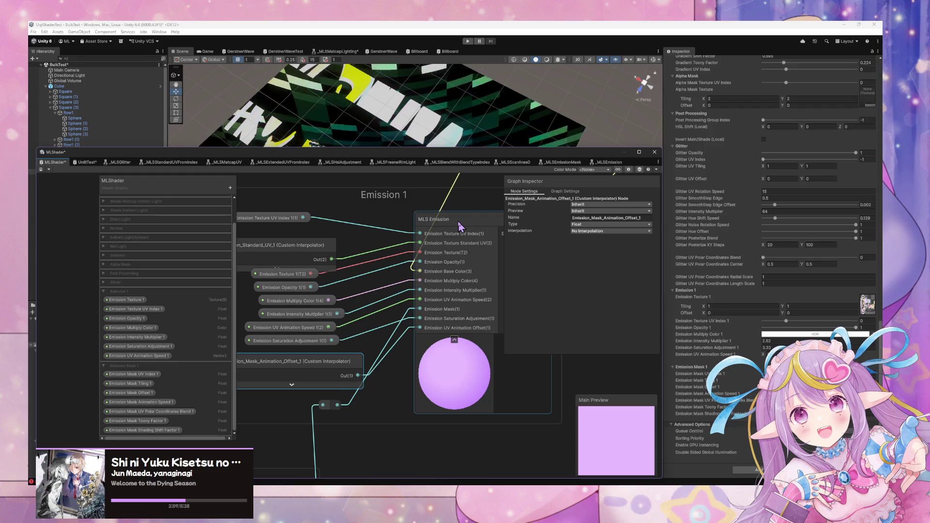
Step: In the MLS Emission subgraph, move Emission Mask below Emission UV Animation Offset, then return to MLShader
{"action": "double_click", "coordinate": [460, 218]}
{"action": "left_click_drag", "start_coordinate": [123, 274], "coordinate": [130, 298]}
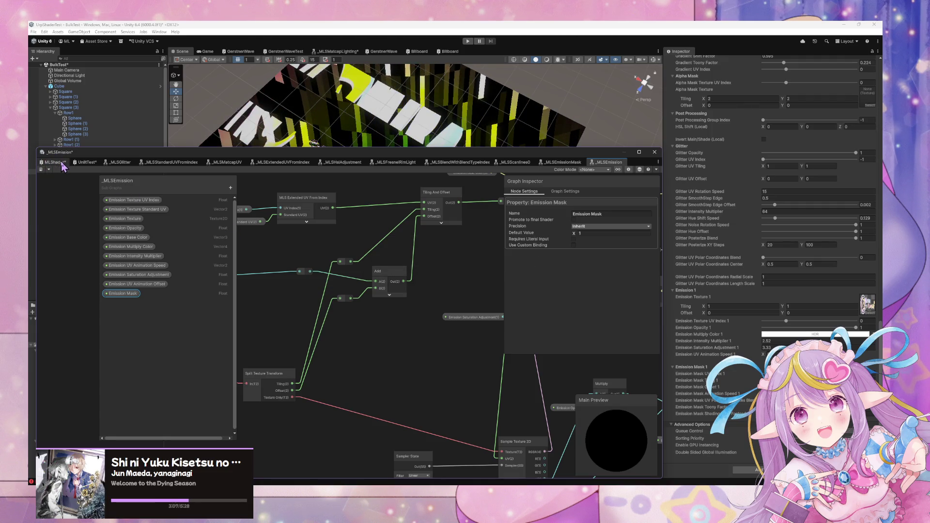
{"action": "left_click", "coordinate": [62, 163]}
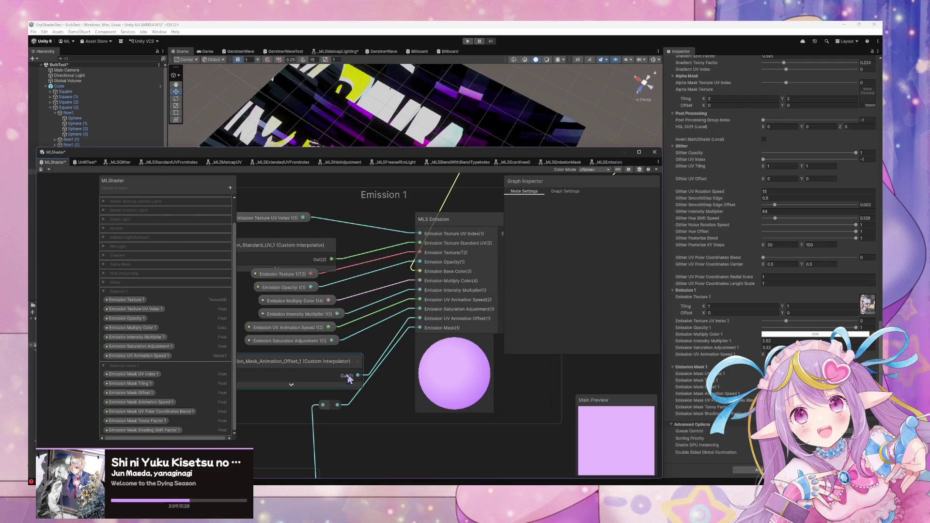
{"action": "left_click", "coordinate": [286, 370]}
Step: Pan and zoom across the graph to reach the Emission Animation group
{"action": "scroll", "coordinate": [353, 345], "scroll_direction": "down", "scroll_amount": 3}
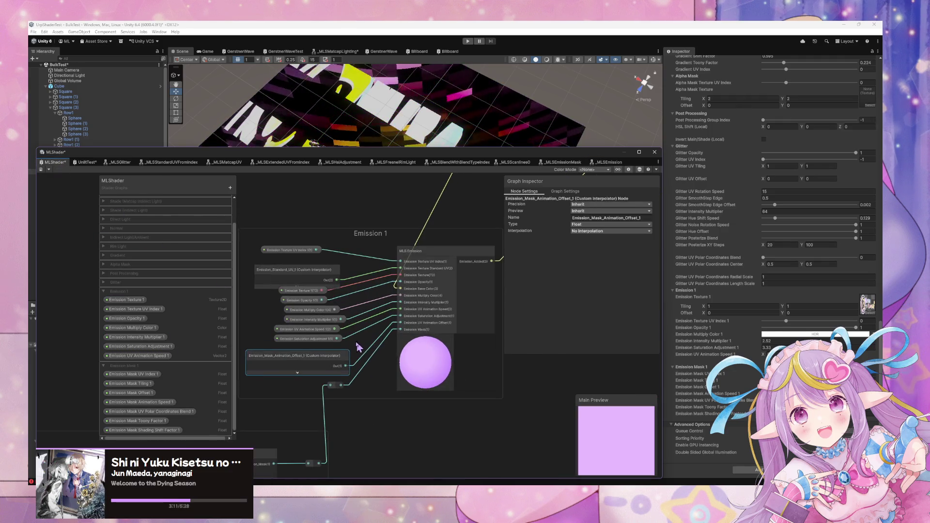
{"action": "mouse_move", "coordinate": [353, 345]}
{"action": "left_mouse_down"}
{"action": "mouse_move", "coordinate": [447, 285]}
{"action": "mouse_move", "coordinate": [423, 281]}
{"action": "mouse_move", "coordinate": [241, 380]}
{"action": "left_mouse_up"}
{"action": "left_click_drag", "start_coordinate": [480, 271], "coordinate": [335, 326]}
{"action": "scroll", "coordinate": [448, 289], "scroll_direction": "down", "scroll_amount": 5}
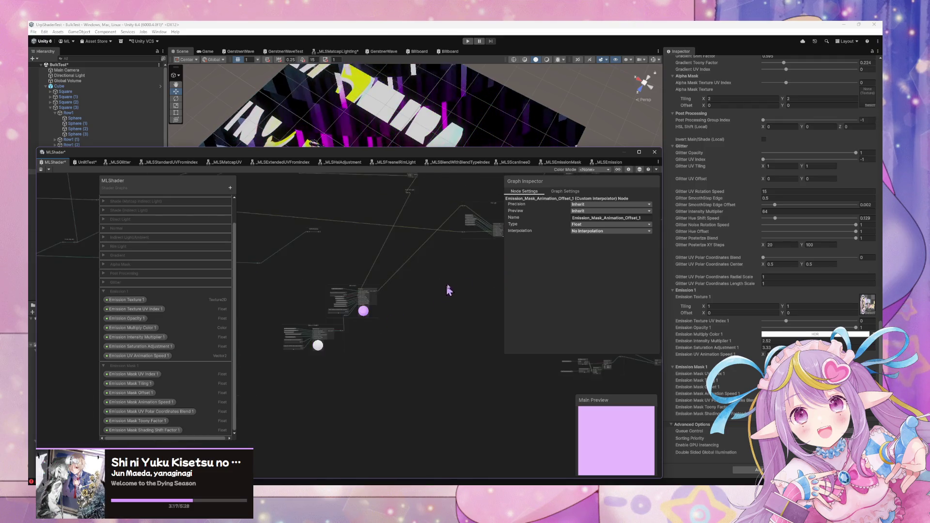
{"action": "scroll", "coordinate": [416, 325], "scroll_direction": "up", "scroll_amount": 6}
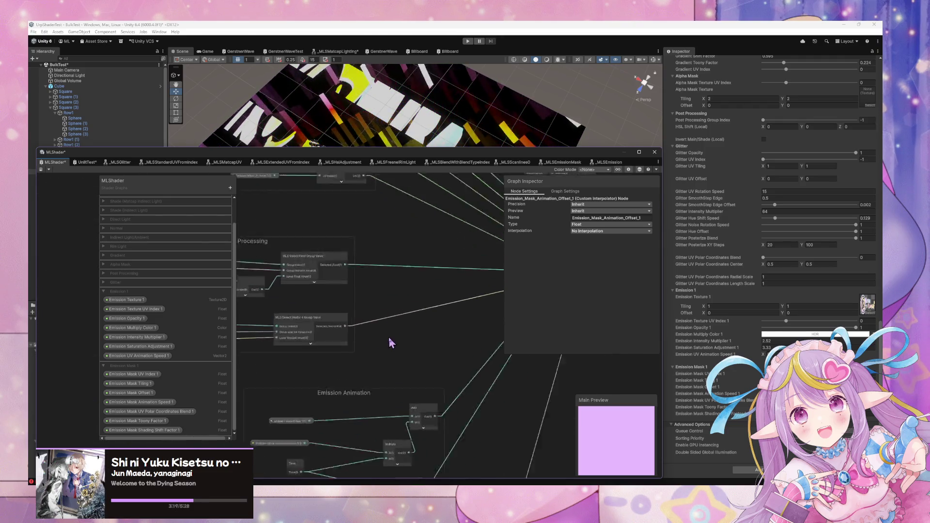
{"action": "mouse_move", "coordinate": [414, 357]}
{"action": "left_mouse_down"}
{"action": "mouse_move", "coordinate": [297, 291]}
{"action": "mouse_move", "coordinate": [409, 244]}
{"action": "left_mouse_up"}
{"action": "mouse_move", "coordinate": [382, 329]}
{"action": "left_mouse_down"}
{"action": "mouse_move", "coordinate": [379, 304]}
{"action": "mouse_move", "coordinate": [429, 272]}
{"action": "mouse_move", "coordinate": [455, 270]}
{"action": "mouse_move", "coordinate": [438, 198]}
{"action": "left_mouse_up"}
Step: Move the middle Multiply node up and left, then frame the master stack inputs
{"action": "scroll", "coordinate": [445, 290], "scroll_direction": "down", "scroll_amount": 4}
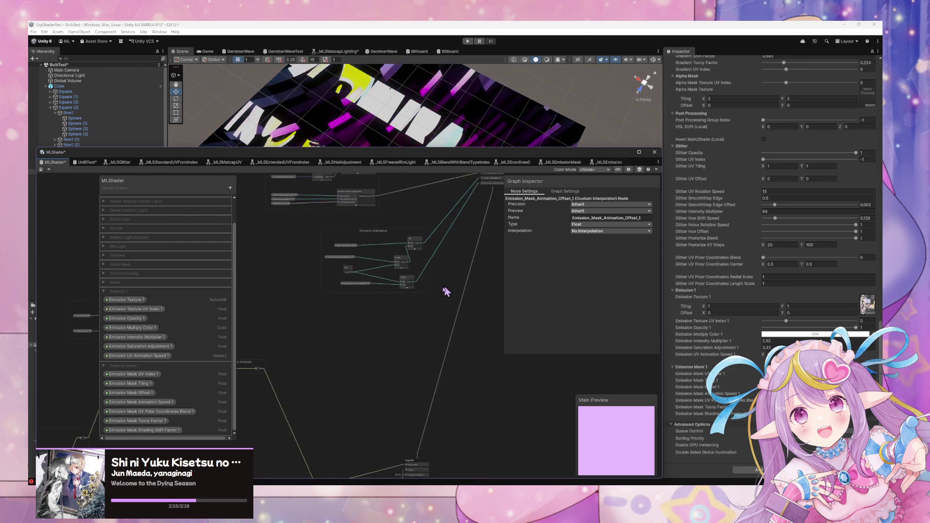
{"action": "scroll", "coordinate": [440, 339], "scroll_direction": "up", "scroll_amount": 4}
{"action": "mouse_move", "coordinate": [440, 340]}
{"action": "left_mouse_down"}
{"action": "mouse_move", "coordinate": [427, 339]}
{"action": "mouse_move", "coordinate": [452, 341]}
{"action": "mouse_move", "coordinate": [332, 446]}
{"action": "mouse_move", "coordinate": [453, 353]}
{"action": "mouse_move", "coordinate": [479, 361]}
{"action": "left_mouse_up"}
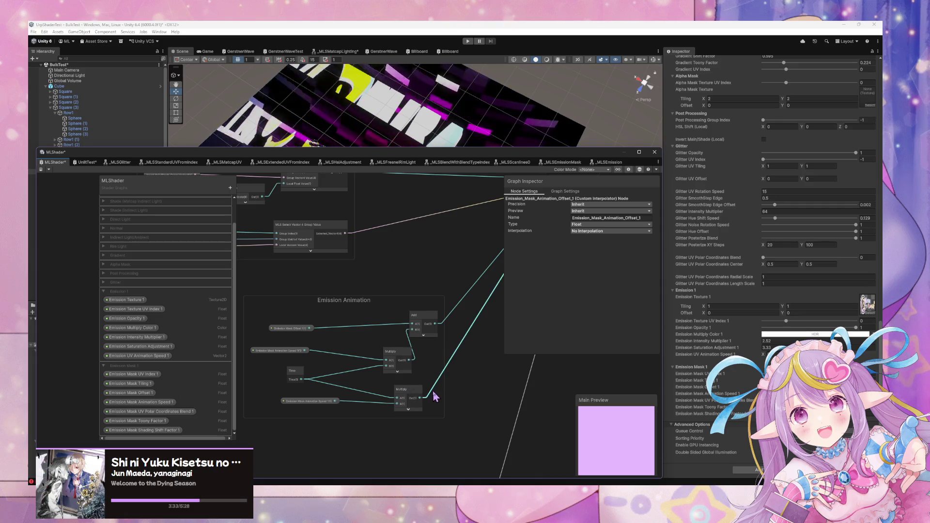
{"action": "left_click_drag", "start_coordinate": [398, 364], "coordinate": [371, 349]}
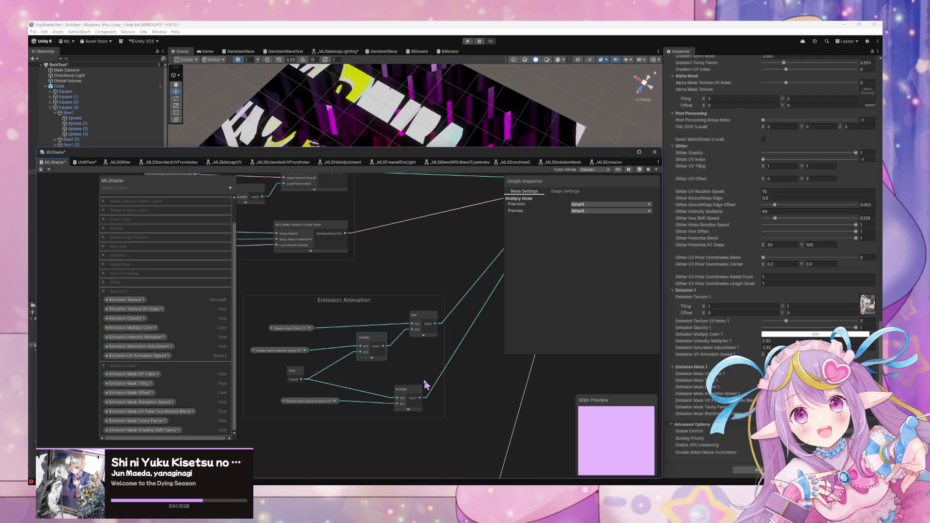
{"action": "left_click", "coordinate": [322, 405]}
{"action": "left_click", "coordinate": [340, 393]}
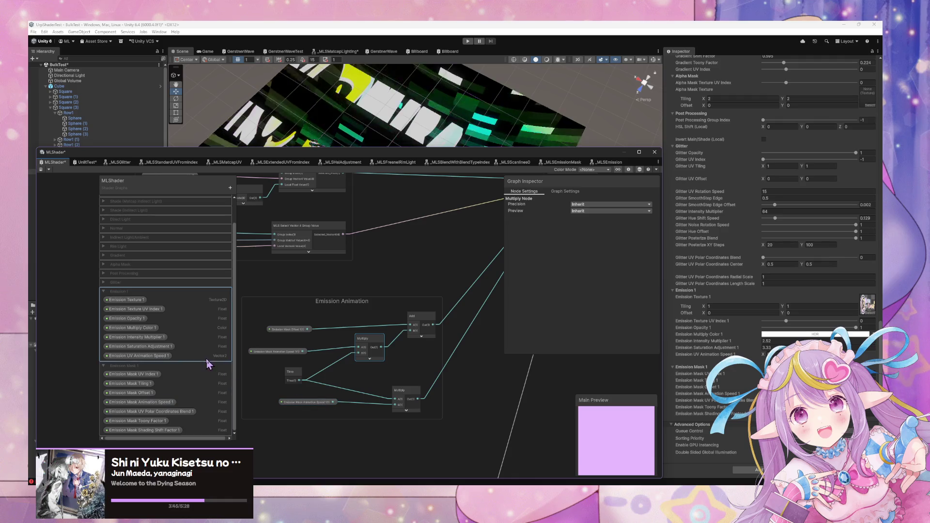
{"action": "key", "text": "f"}
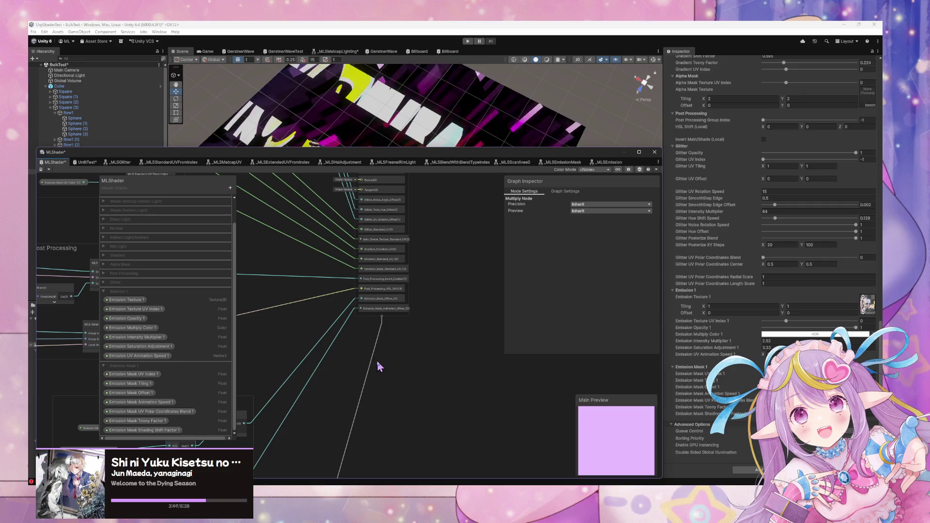
Step: Inspect the Emission_Mask_Offset_1 and Emission_Mask_Animation_Offset_1 vertex blocks
{"action": "left_click", "coordinate": [388, 304]}
{"action": "scroll", "coordinate": [339, 380], "scroll_direction": "down", "scroll_amount": 6}
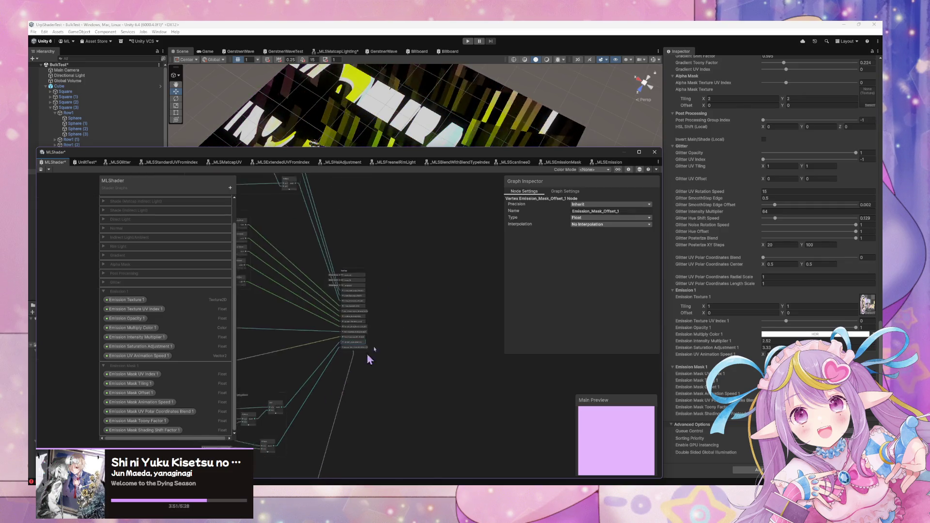
{"action": "scroll", "coordinate": [478, 338], "scroll_direction": "up", "scroll_amount": 6}
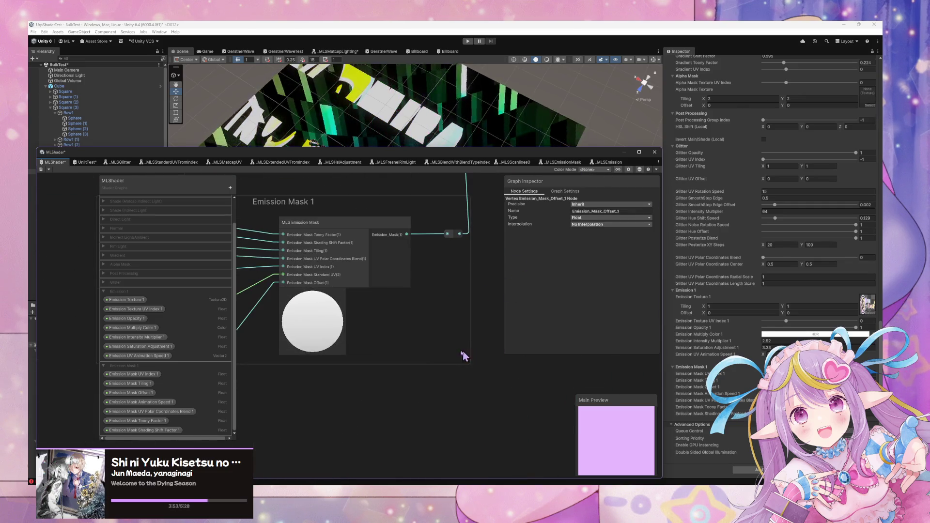
{"action": "mouse_move", "coordinate": [357, 347]}
{"action": "left_mouse_down"}
{"action": "mouse_move", "coordinate": [498, 349]}
{"action": "mouse_move", "coordinate": [363, 368]}
{"action": "mouse_move", "coordinate": [474, 286]}
{"action": "mouse_move", "coordinate": [376, 353]}
{"action": "mouse_move", "coordinate": [460, 339]}
{"action": "mouse_move", "coordinate": [451, 303]}
{"action": "mouse_move", "coordinate": [426, 431]}
{"action": "mouse_move", "coordinate": [384, 361]}
{"action": "mouse_move", "coordinate": [420, 450]}
{"action": "left_mouse_up"}
{"action": "scroll", "coordinate": [364, 367], "scroll_direction": "down", "scroll_amount": 8}
{"action": "scroll", "coordinate": [417, 356], "scroll_direction": "up", "scroll_amount": 4}
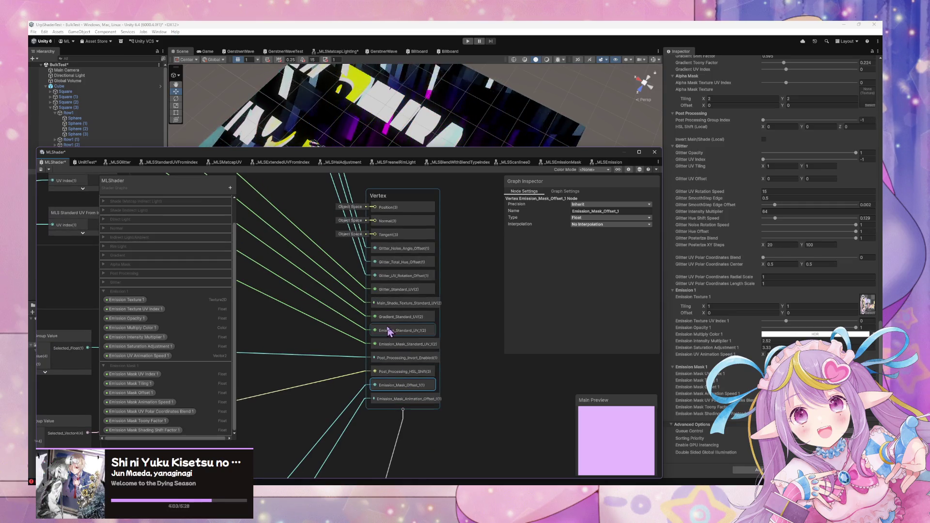
{"action": "left_click", "coordinate": [406, 400]}
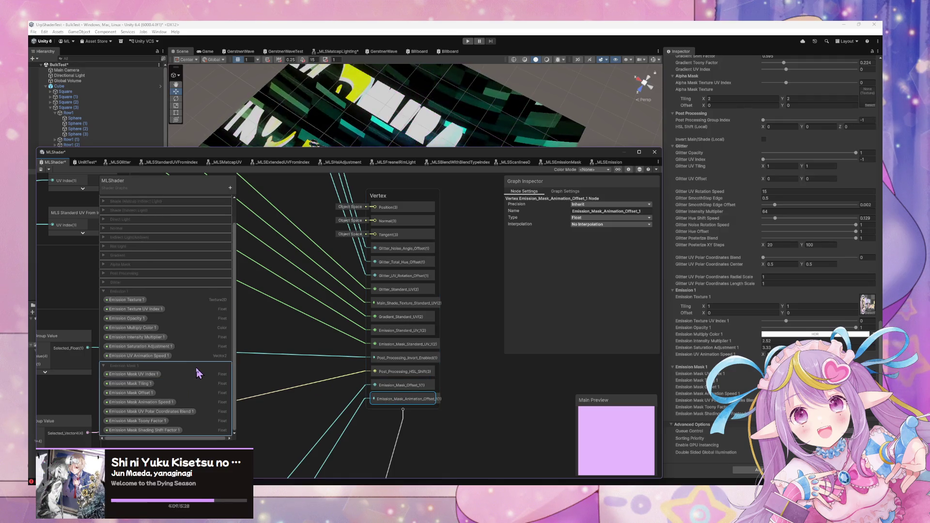
{"action": "left_click", "coordinate": [391, 386]}
{"action": "left_click", "coordinate": [391, 399]}
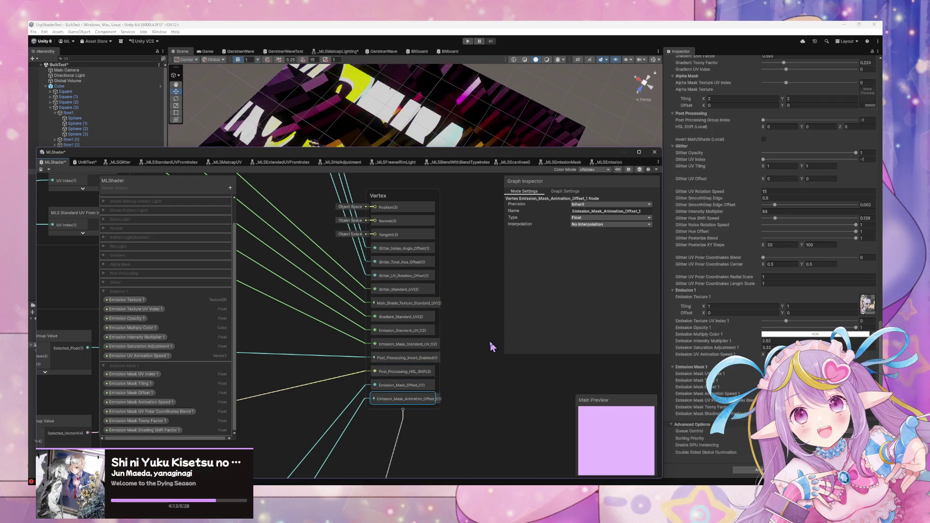
Step: Connect the Add node's Out port to the Emission_Mask_Offset_1 vertex block
{"action": "scroll", "coordinate": [331, 443], "scroll_direction": "down", "scroll_amount": 1}
{"action": "left_click_drag", "start_coordinate": [331, 443], "coordinate": [416, 275]}
{"action": "left_click_drag", "start_coordinate": [458, 248], "coordinate": [456, 237]}
{"action": "left_click", "coordinate": [476, 224]}
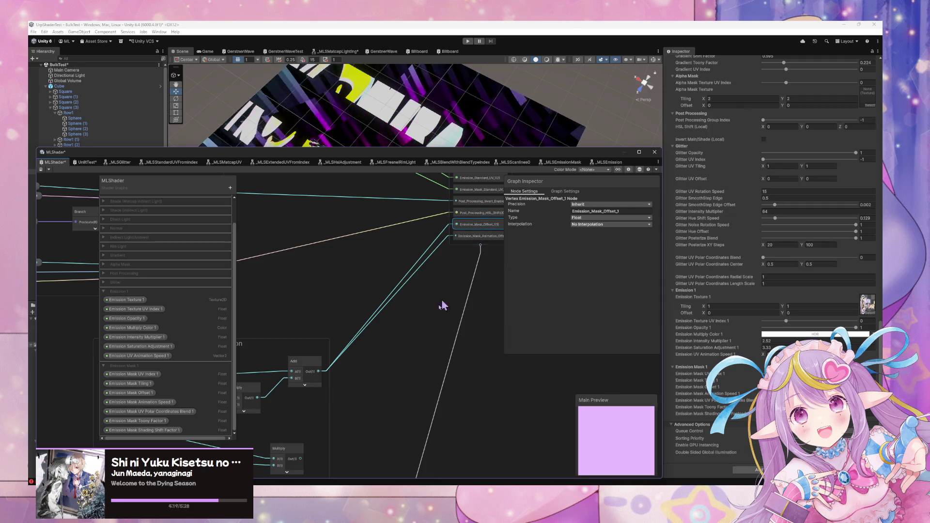
Step: Rename the Emission_Mask_Offset_1 interpolator to Emission_Animation_Offset_1 in the Graph Inspector
{"action": "left_click", "coordinate": [604, 211]}
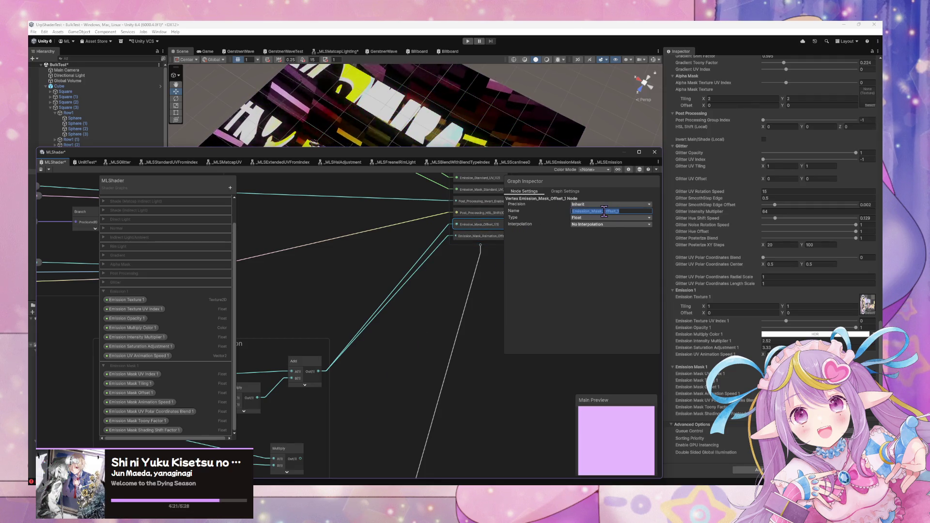
{"action": "key", "text": "End"}
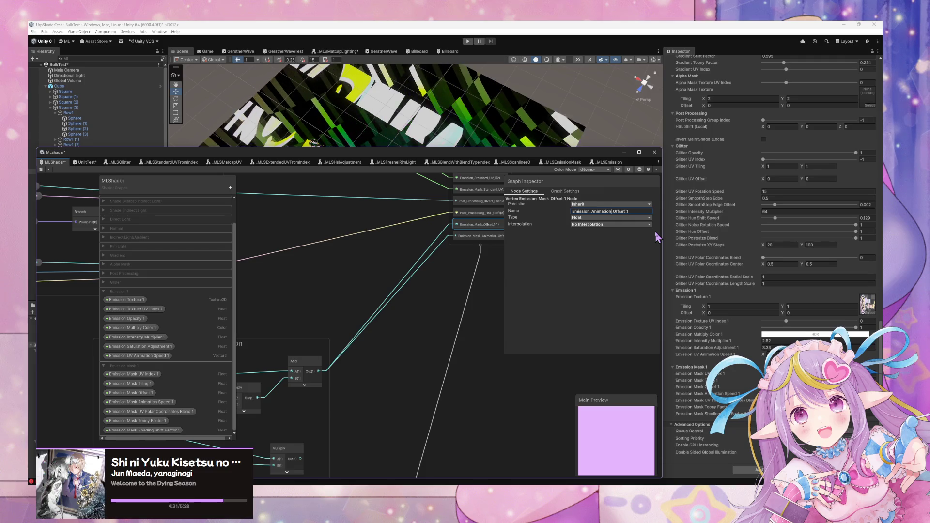
{"action": "left_click", "coordinate": [408, 277]}
{"action": "left_click_drag", "start_coordinate": [411, 281], "coordinate": [457, 247]}
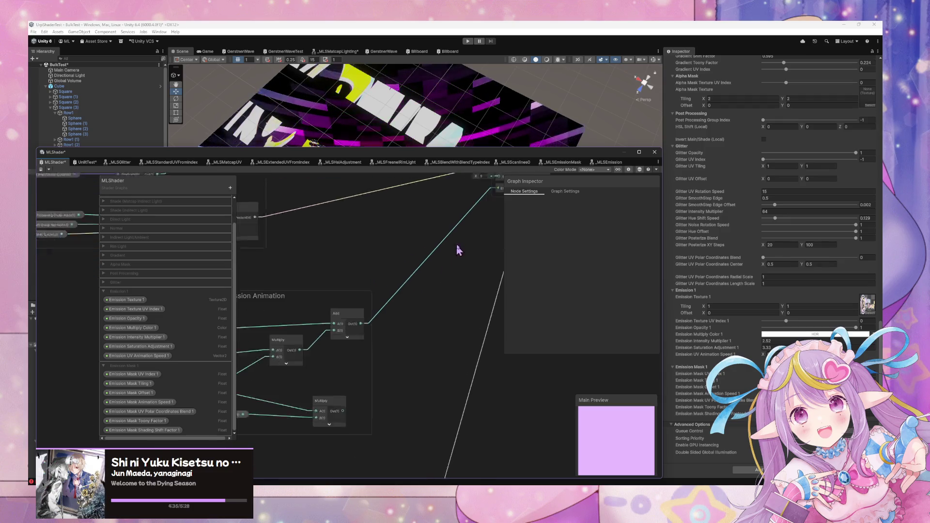
Step: Delete the lower Multiply node and the Emission Mask Animation Speed node
{"action": "left_click_drag", "start_coordinate": [353, 358], "coordinate": [411, 357]}
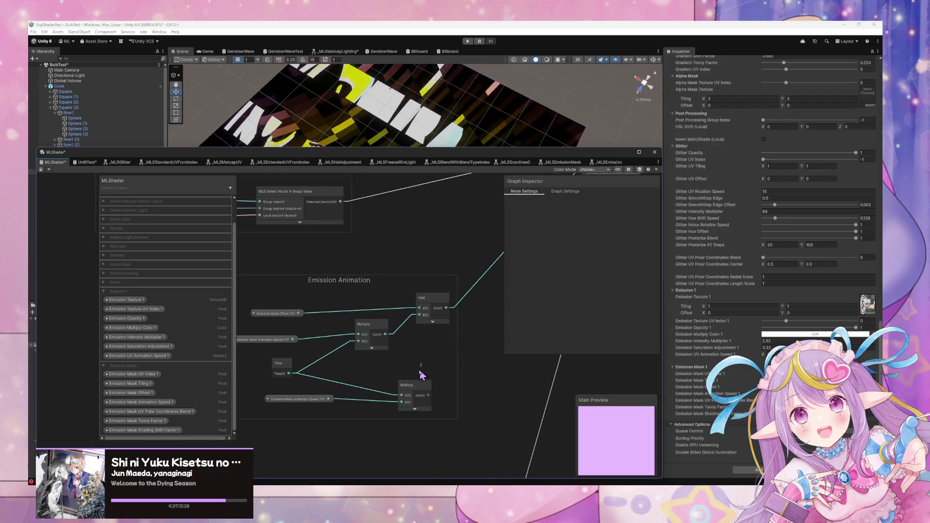
{"action": "left_click_drag", "start_coordinate": [355, 393], "coordinate": [357, 393]}
{"action": "key", "text": "Delete"}
{"action": "left_click", "coordinate": [298, 399]}
{"action": "key", "text": "Delete"}
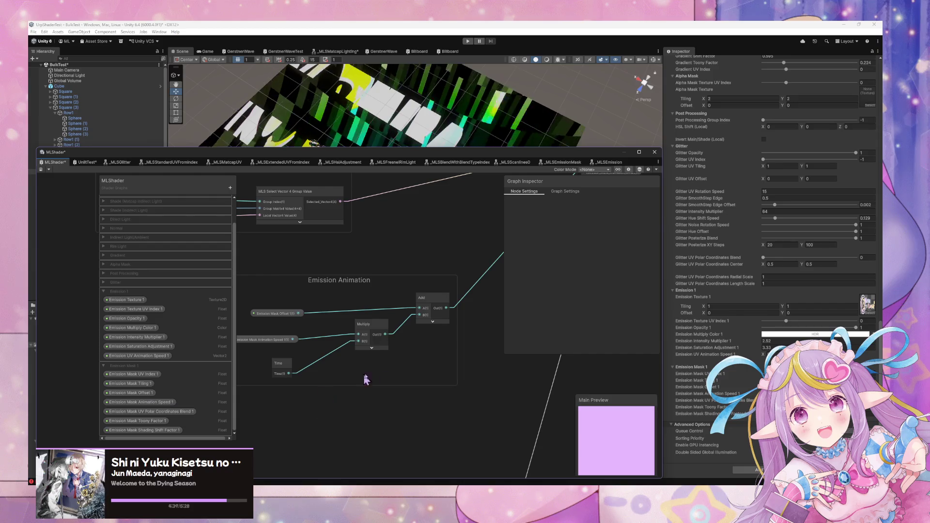
Step: Duplicate the offset, speed, Time, Multiply and Add chain, driven by the original Time node
{"action": "left_click_drag", "start_coordinate": [286, 329], "coordinate": [253, 310]}
{"action": "key", "text": "ctrl+c"}
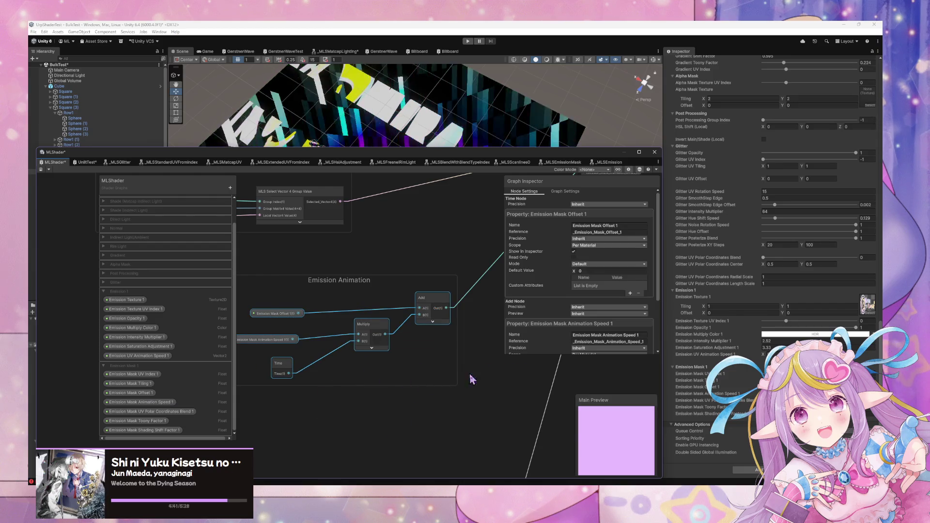
{"action": "key", "text": "ctrl+v"}
{"action": "left_click_drag", "start_coordinate": [475, 377], "coordinate": [357, 401]}
{"action": "mouse_move", "coordinate": [311, 369]}
{"action": "left_mouse_down"}
{"action": "mouse_move", "coordinate": [280, 355]}
{"action": "mouse_move", "coordinate": [355, 420]}
{"action": "left_mouse_up"}
{"action": "left_click", "coordinate": [421, 411]}
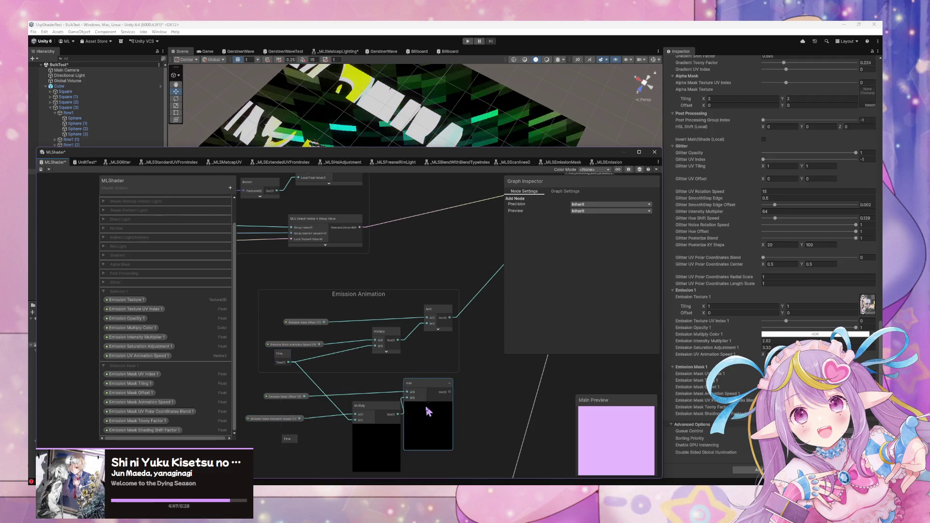
{"action": "left_click", "coordinate": [376, 428]}
{"action": "left_click", "coordinate": [429, 407]}
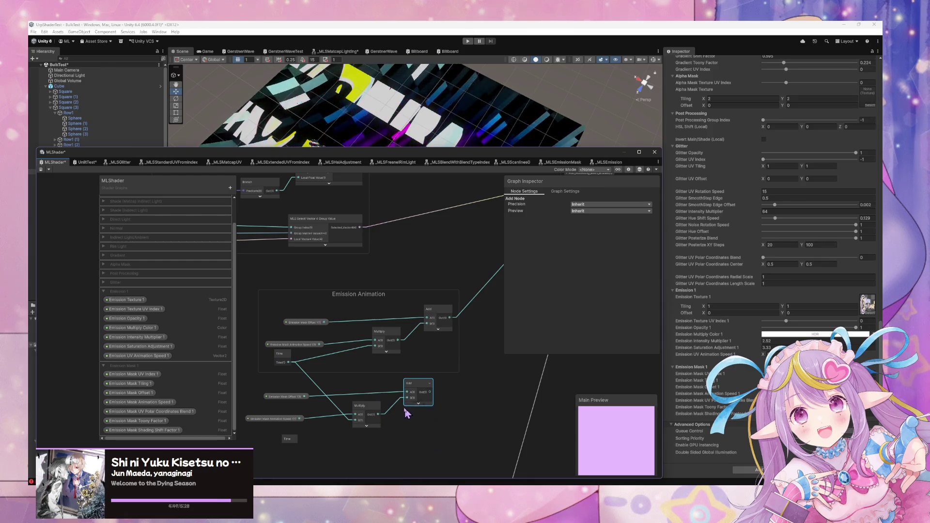
Step: Move the duplicated nodes into the Emission Animation group
{"action": "mouse_move", "coordinate": [264, 385]}
{"action": "left_mouse_down"}
{"action": "mouse_move", "coordinate": [332, 415]}
{"action": "mouse_move", "coordinate": [370, 415]}
{"action": "mouse_move", "coordinate": [295, 445]}
{"action": "left_mouse_up"}
{"action": "key", "text": "Delete"}
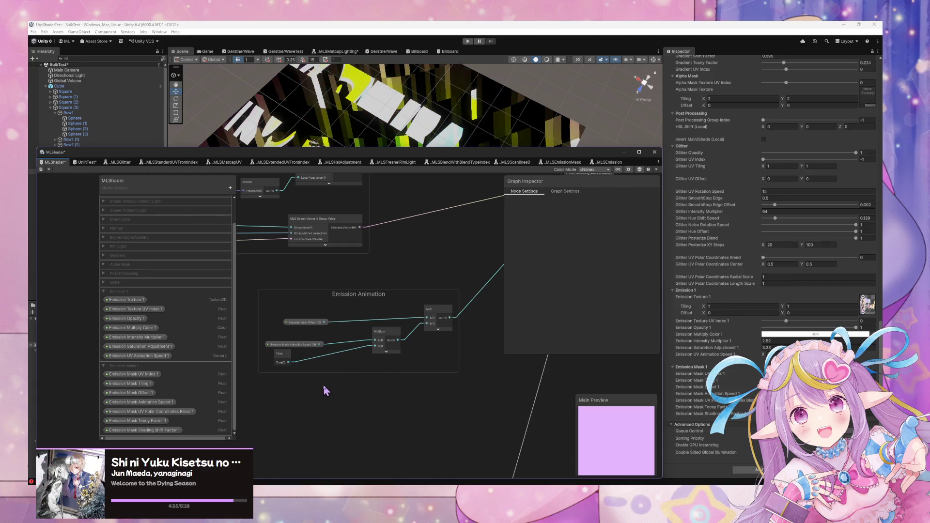
{"action": "key", "text": "ctrl+z"}
{"action": "scroll", "coordinate": [437, 371], "scroll_direction": "down", "scroll_amount": 1}
{"action": "left_click_drag", "start_coordinate": [453, 415], "coordinate": [298, 388]}
{"action": "mouse_move", "coordinate": [425, 386]}
{"action": "left_mouse_down"}
{"action": "mouse_move", "coordinate": [435, 283]}
{"action": "mouse_move", "coordinate": [394, 309]}
{"action": "left_mouse_up"}
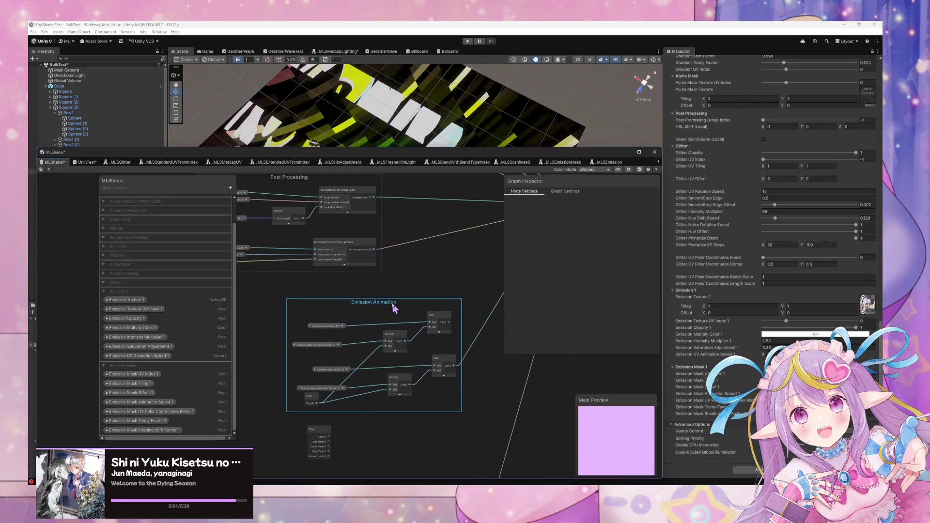
Step: Nudge Emission Mask Offset 1 into place and drop Emission UV Animation Speed 1 from the Blackboard beside it
{"action": "left_click", "coordinate": [336, 423]}
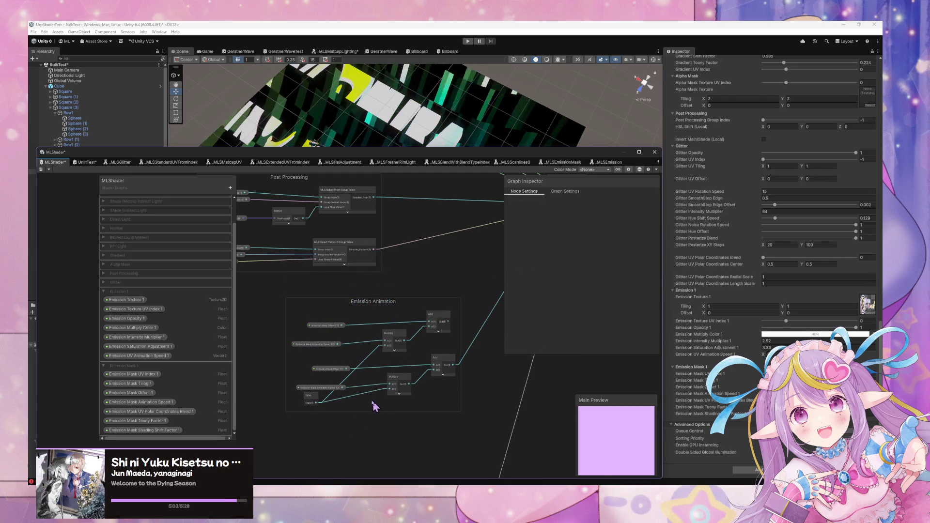
{"action": "scroll", "coordinate": [369, 380], "scroll_direction": "up", "scroll_amount": 2}
{"action": "scroll", "coordinate": [313, 341], "scroll_direction": "up", "scroll_amount": 1}
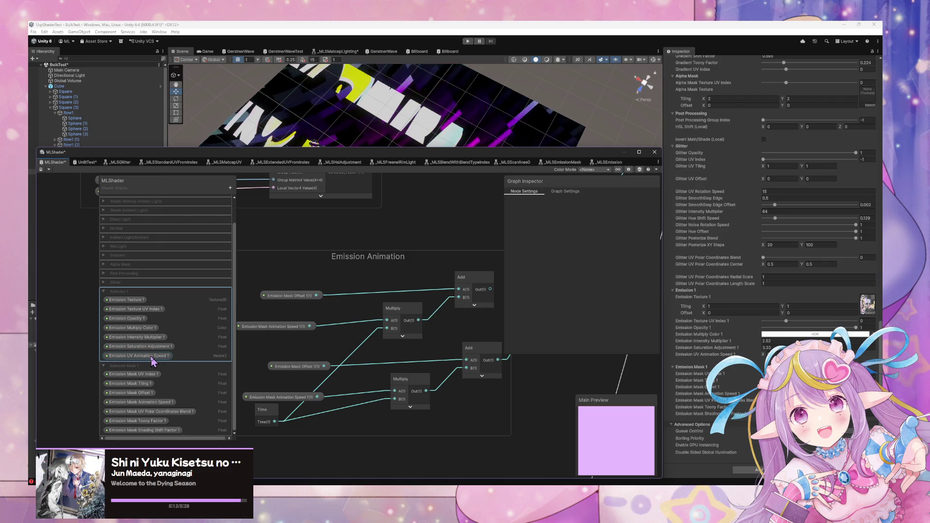
{"action": "mouse_move", "coordinate": [291, 368]}
{"action": "left_mouse_down"}
{"action": "mouse_move", "coordinate": [280, 365]}
{"action": "mouse_move", "coordinate": [288, 369]}
{"action": "left_mouse_up"}
{"action": "mouse_move", "coordinate": [138, 356]}
{"action": "left_mouse_down"}
{"action": "mouse_move", "coordinate": [288, 336]}
{"action": "mouse_move", "coordinate": [252, 342]}
{"action": "left_mouse_up"}
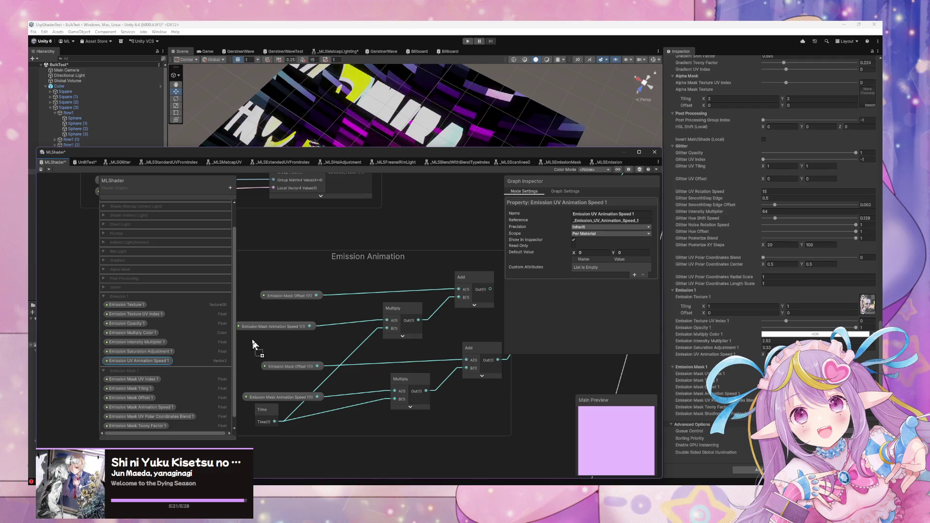
{"action": "left_click_drag", "start_coordinate": [252, 338], "coordinate": [252, 339]}
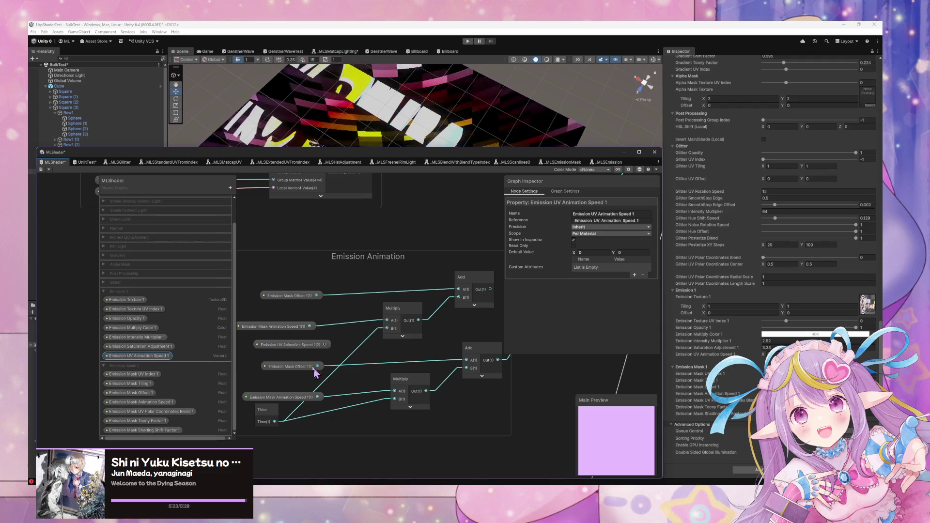
{"action": "left_click", "coordinate": [301, 347]}
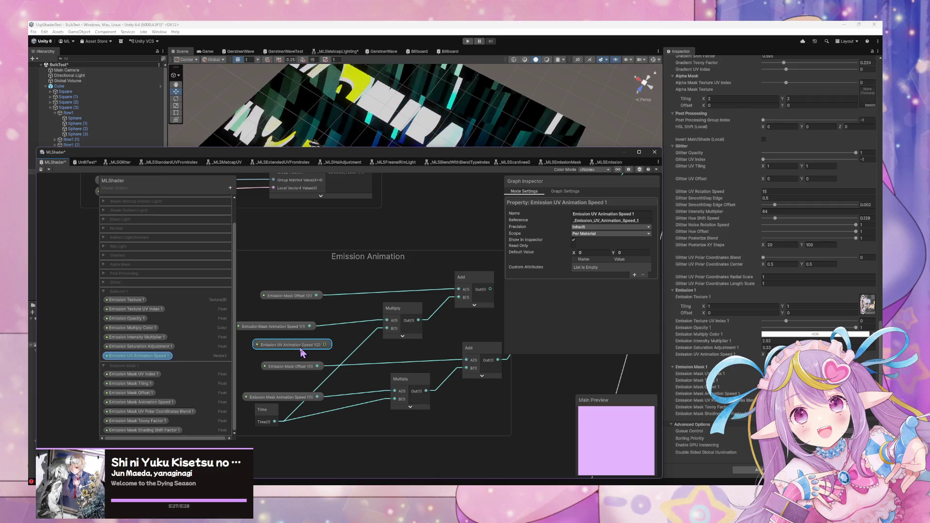
{"action": "scroll", "coordinate": [301, 354], "scroll_direction": "down", "scroll_amount": 5}
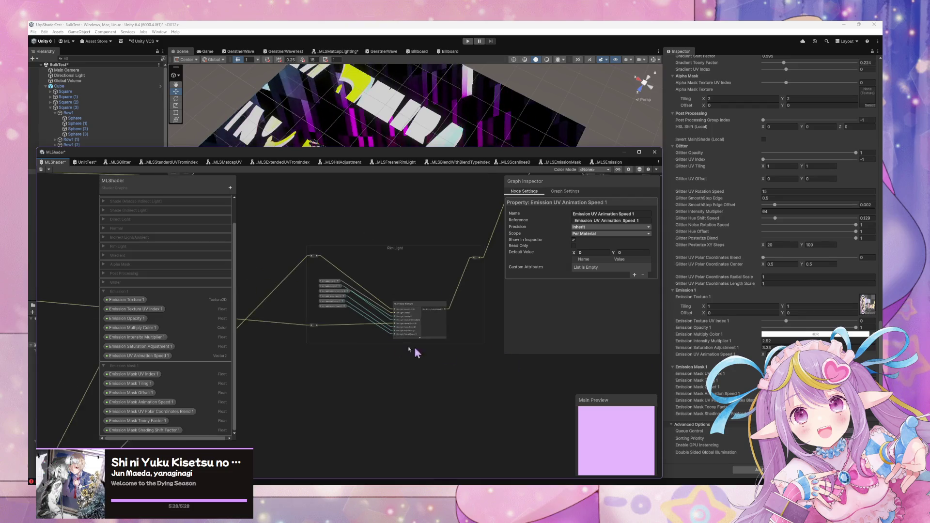
Step: Delete the Emission Animation Offset custom interpolator node feeding MLS Emission
{"action": "scroll", "coordinate": [361, 353], "scroll_direction": "up", "scroll_amount": 5}
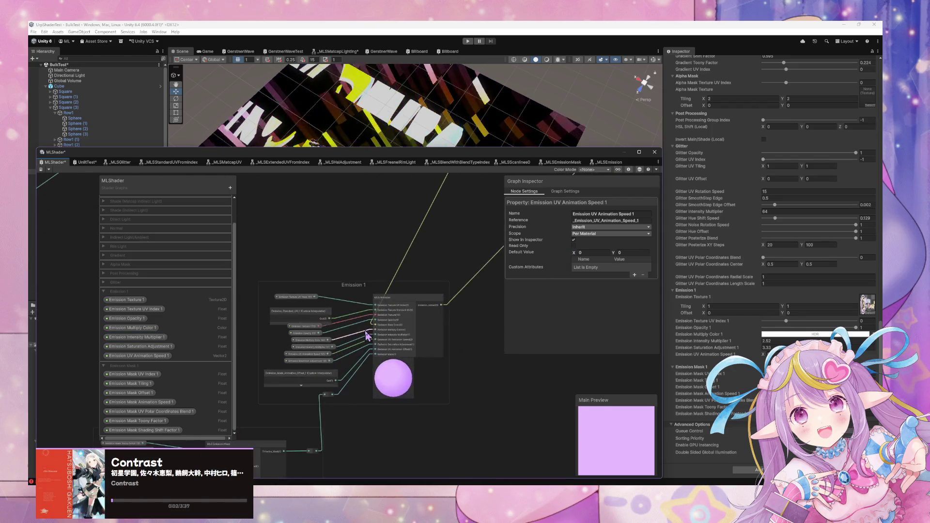
{"action": "scroll", "coordinate": [367, 334], "scroll_direction": "up", "scroll_amount": 2}
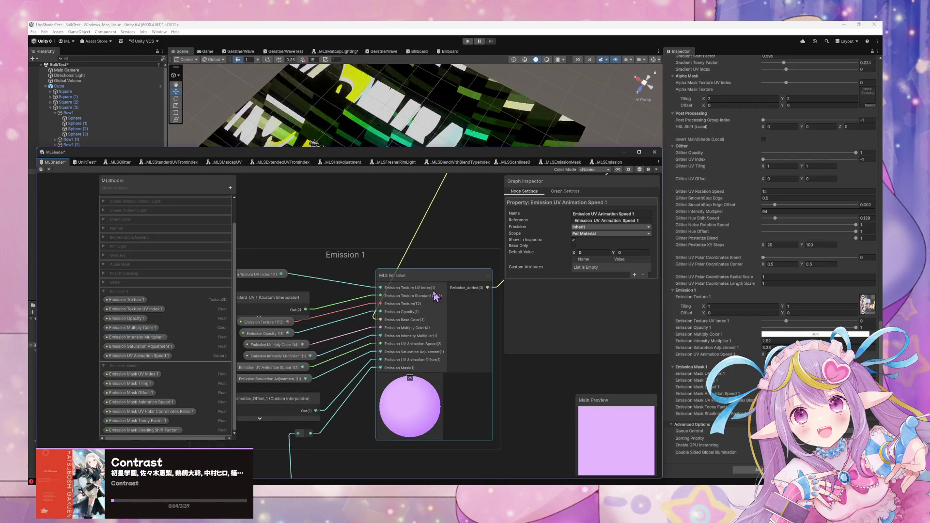
{"action": "key", "text": "Delete"}
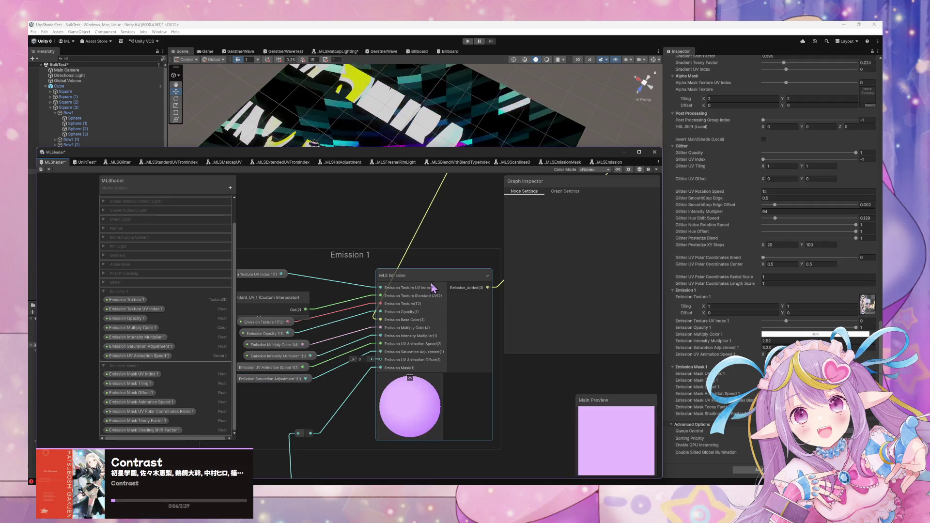
Step: Inspect the Split Texture Transform wiring inside the MLS Emission subgraph
{"action": "double_click", "coordinate": [433, 288]}
{"action": "scroll", "coordinate": [438, 297], "scroll_direction": "up", "scroll_amount": 3}
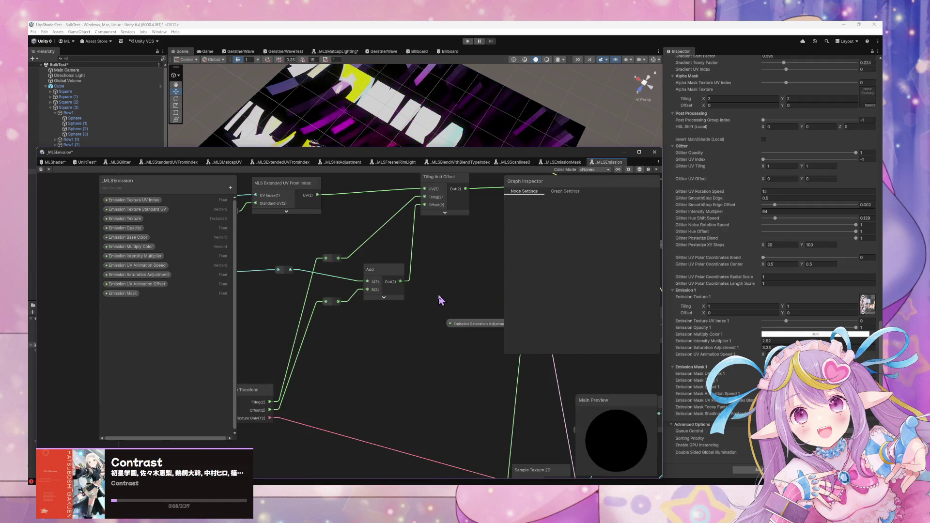
{"action": "scroll", "coordinate": [441, 301], "scroll_direction": "down", "scroll_amount": 3}
{"action": "scroll", "coordinate": [380, 307], "scroll_direction": "down", "scroll_amount": 3}
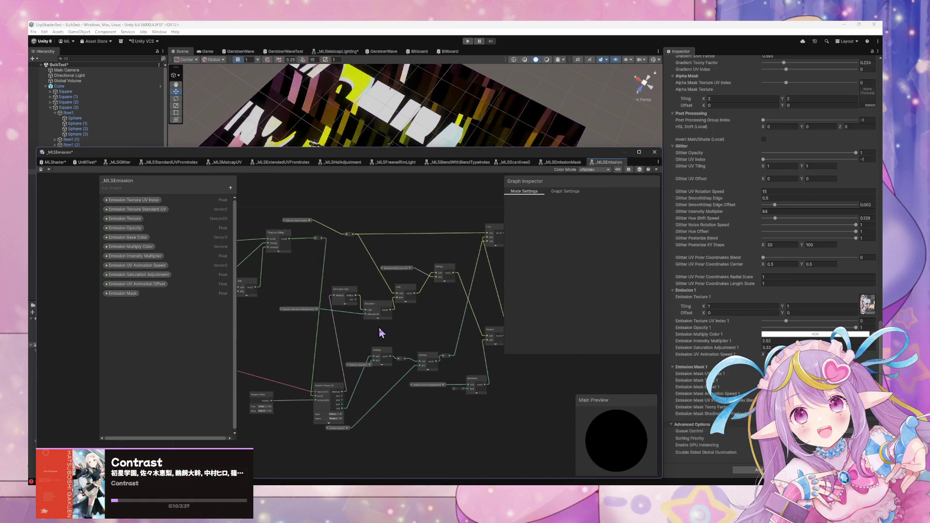
{"action": "scroll", "coordinate": [297, 357], "scroll_direction": "up", "scroll_amount": 5}
{"action": "scroll", "coordinate": [467, 301], "scroll_direction": "down", "scroll_amount": 5}
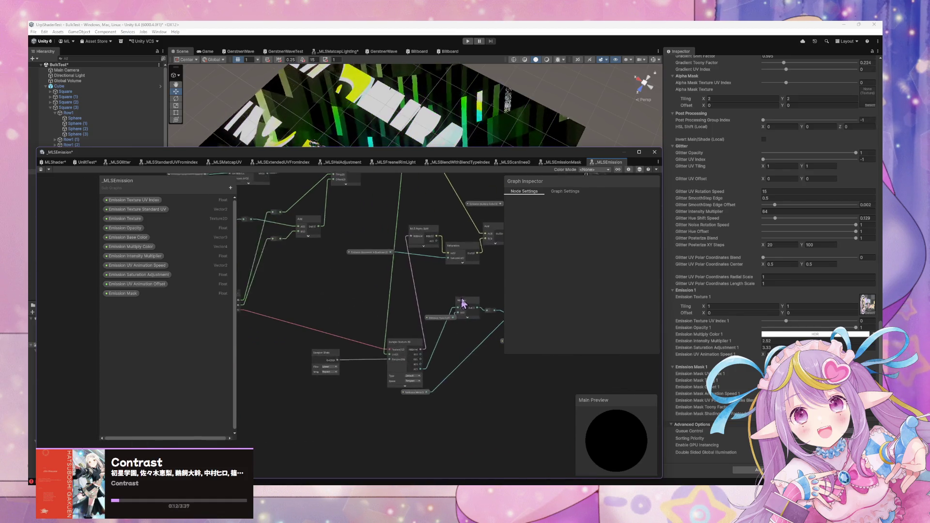
{"action": "scroll", "coordinate": [460, 361], "scroll_direction": "up", "scroll_amount": 1}
{"action": "scroll", "coordinate": [412, 341], "scroll_direction": "up", "scroll_amount": 2}
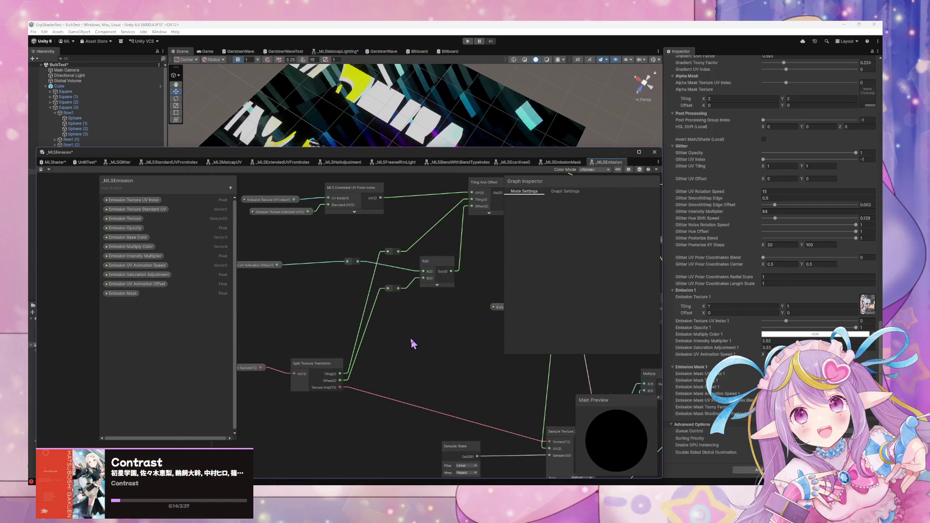
{"action": "scroll", "coordinate": [470, 376], "scroll_direction": "up", "scroll_amount": 1}
{"action": "left_click_drag", "start_coordinate": [470, 375], "coordinate": [478, 379]}
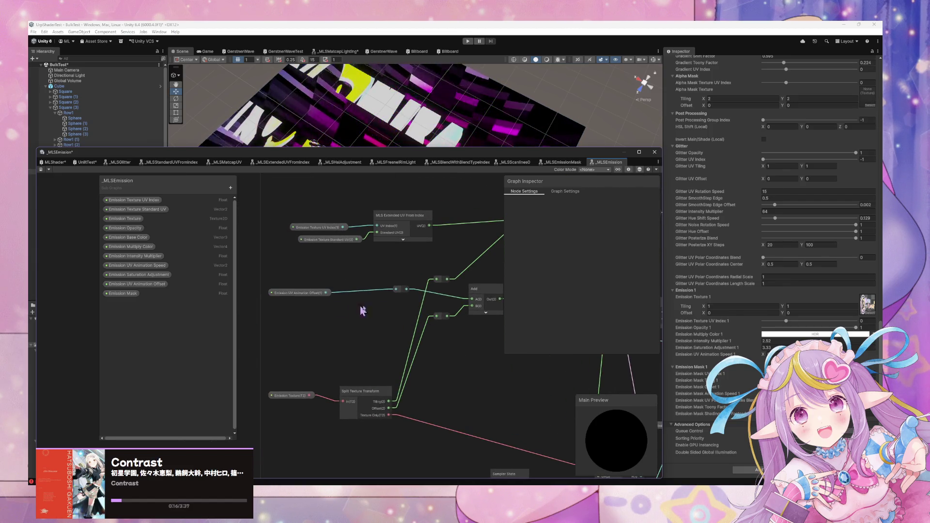
{"action": "mouse_move", "coordinate": [459, 288]}
{"action": "left_mouse_down"}
{"action": "mouse_move", "coordinate": [396, 277]}
{"action": "mouse_move", "coordinate": [436, 266]}
{"action": "mouse_move", "coordinate": [426, 266]}
{"action": "mouse_move", "coordinate": [395, 291]}
{"action": "left_mouse_up"}
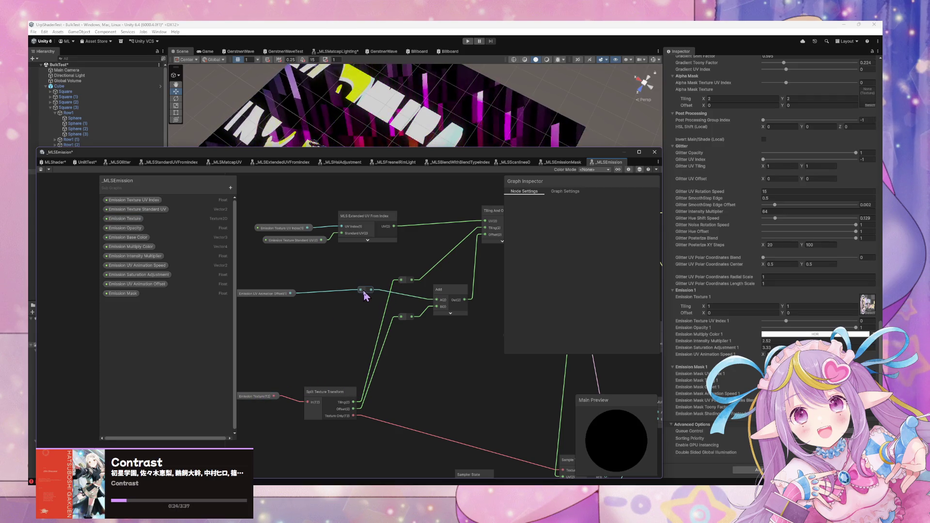
Step: Back in MLShader, move the MLS Emission node right and nudge Emission_Standard_UV_1 upward
{"action": "left_click", "coordinate": [55, 162]}
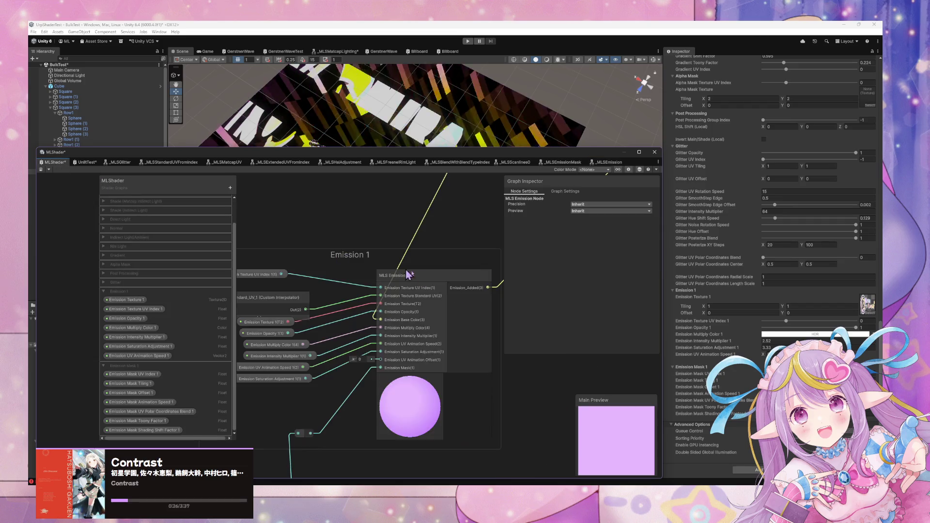
{"action": "left_click", "coordinate": [440, 271]}
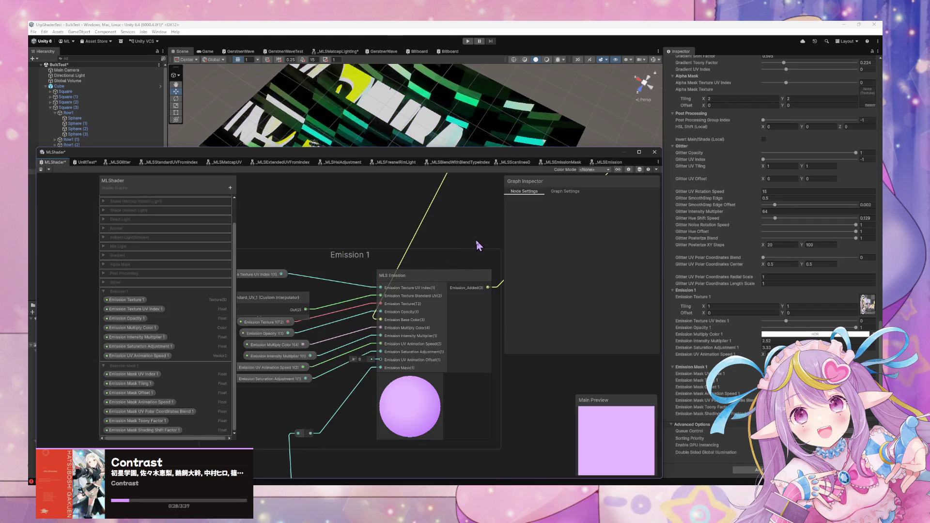
{"action": "mouse_move", "coordinate": [450, 275]}
{"action": "left_mouse_down"}
{"action": "mouse_move", "coordinate": [494, 276]}
{"action": "mouse_move", "coordinate": [495, 290]}
{"action": "left_mouse_up"}
{"action": "left_click_drag", "start_coordinate": [299, 298], "coordinate": [300, 292]}
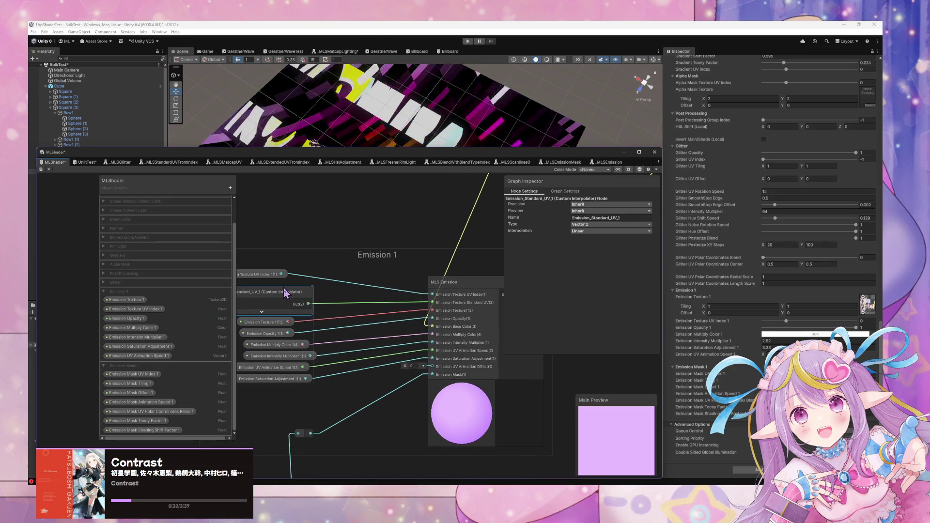
{"action": "scroll", "coordinate": [474, 264], "scroll_direction": "down", "scroll_amount": 2}
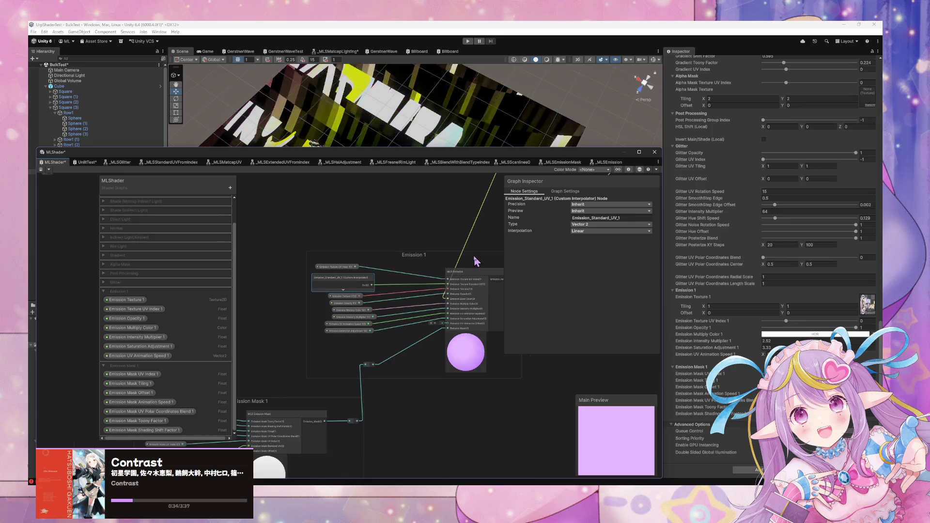
{"action": "left_click_drag", "start_coordinate": [473, 263], "coordinate": [361, 261]}
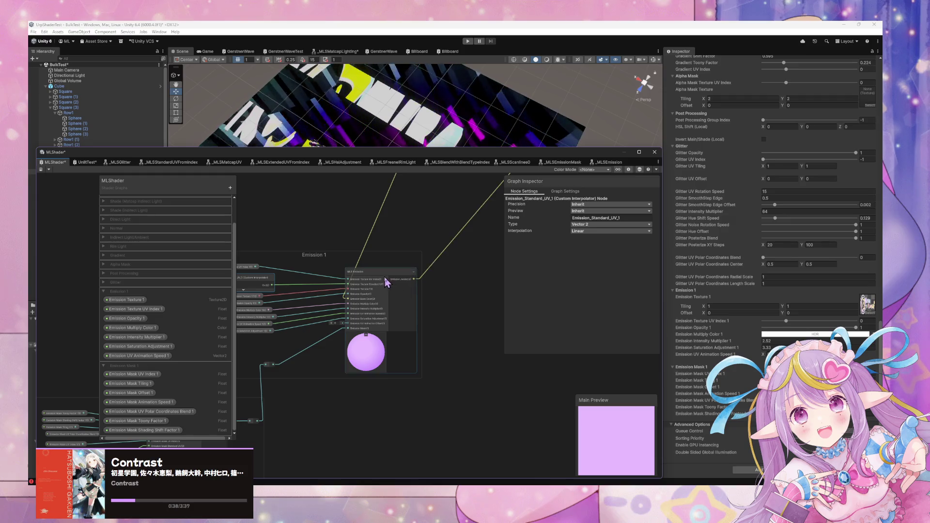
{"action": "left_click_drag", "start_coordinate": [378, 293], "coordinate": [385, 288]}
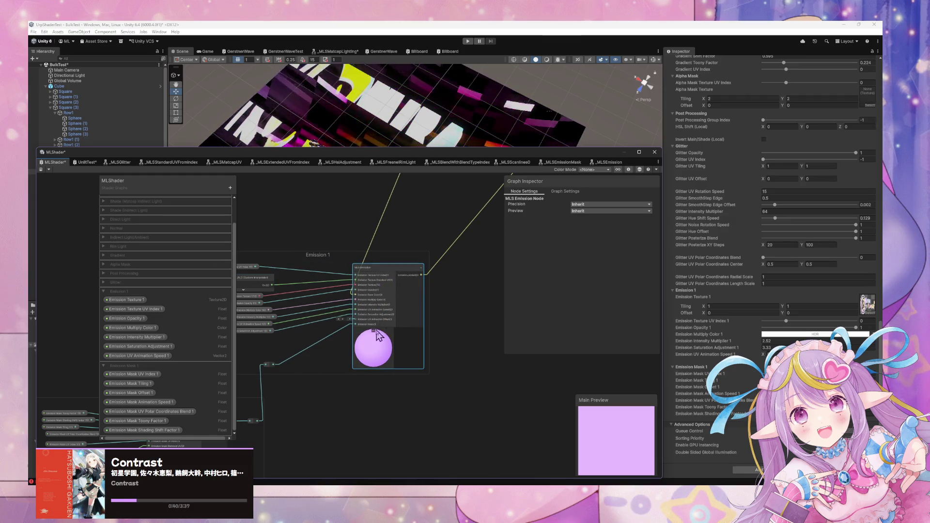
{"action": "scroll", "coordinate": [450, 245], "scroll_direction": "down", "scroll_amount": 2}
{"action": "scroll", "coordinate": [424, 261], "scroll_direction": "down", "scroll_amount": 10}
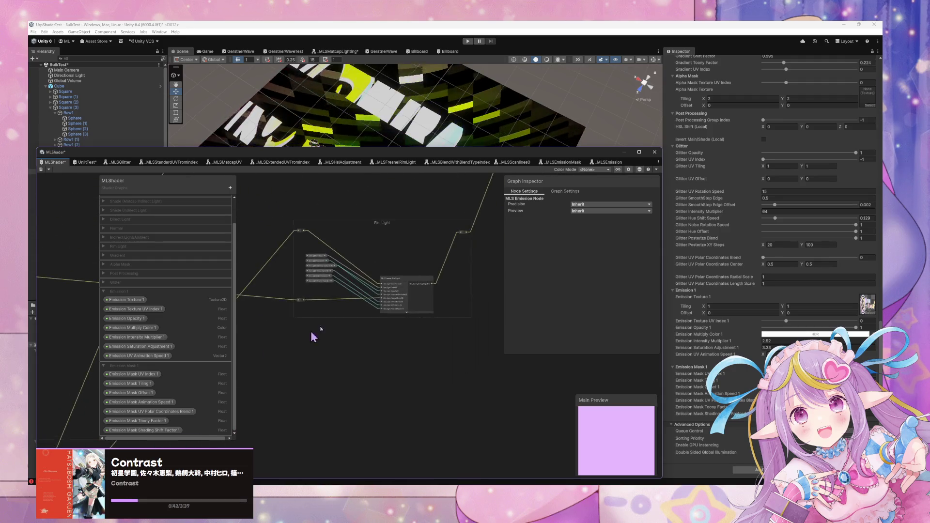
Step: Wire Emission UV Animation Speed 1 into Multiply B and delete the old Emission Mask Animation Speed node
{"action": "scroll", "coordinate": [340, 347], "scroll_direction": "up", "scroll_amount": 5}
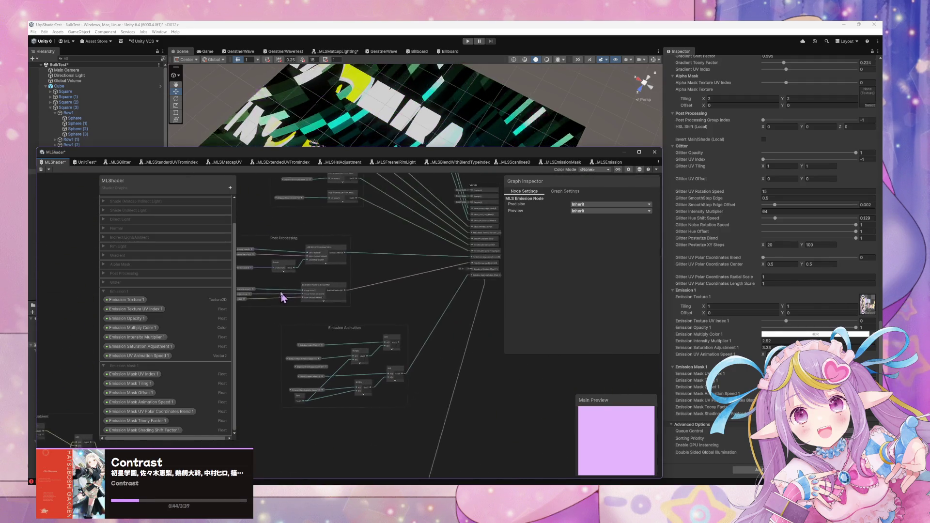
{"action": "left_click_drag", "start_coordinate": [425, 317], "coordinate": [416, 377]}
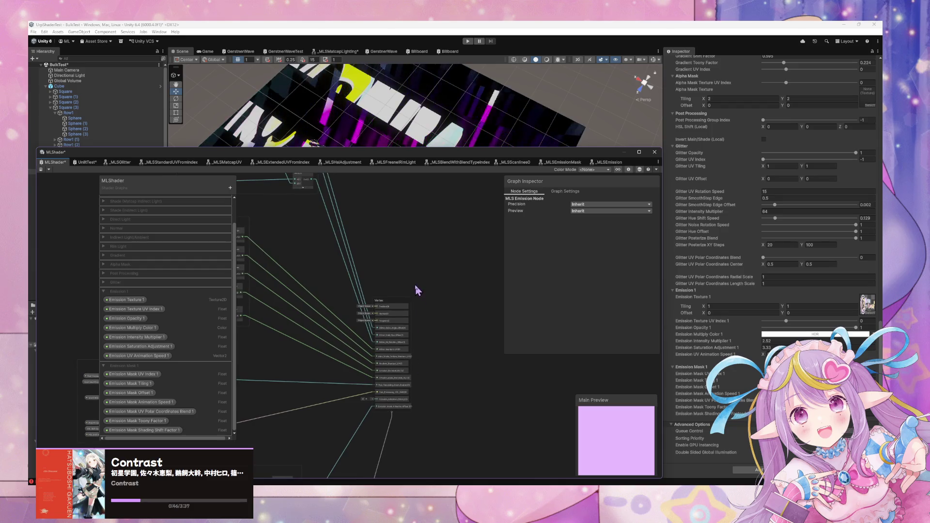
{"action": "scroll", "coordinate": [349, 376], "scroll_direction": "down", "scroll_amount": 3}
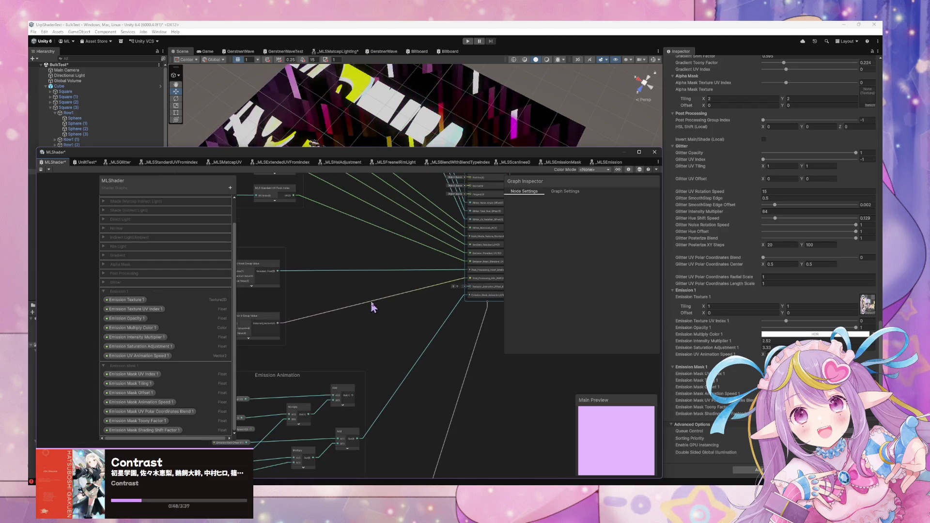
{"action": "mouse_move", "coordinate": [406, 292]}
{"action": "left_mouse_down"}
{"action": "mouse_move", "coordinate": [306, 340]}
{"action": "mouse_move", "coordinate": [438, 268]}
{"action": "left_mouse_up"}
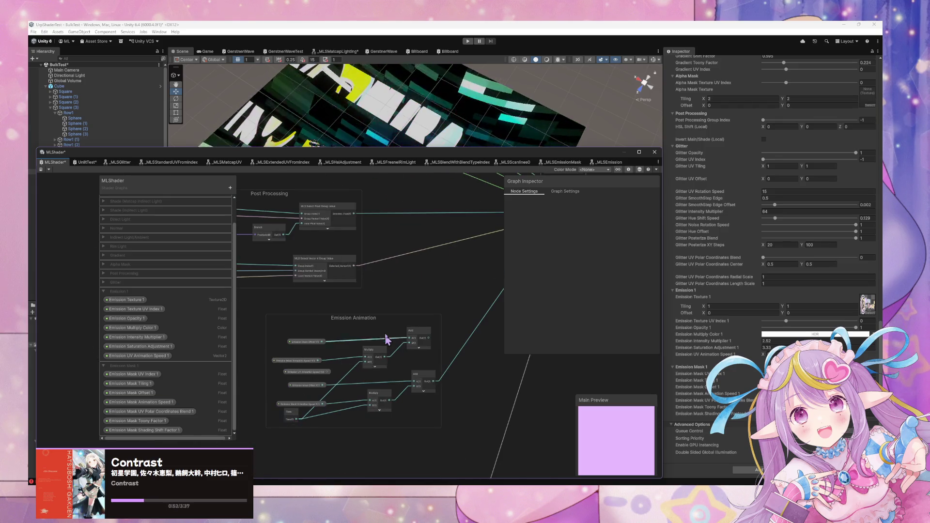
{"action": "scroll", "coordinate": [390, 322], "scroll_direction": "up", "scroll_amount": 2}
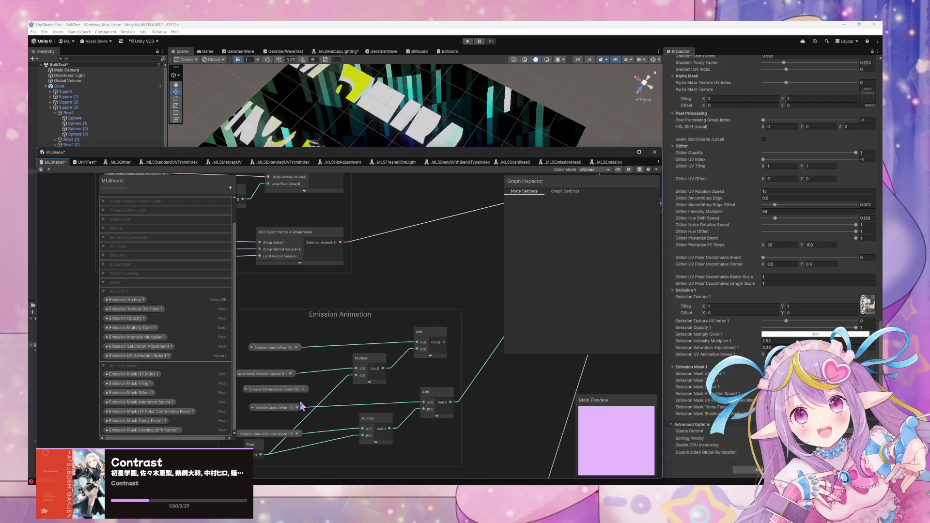
{"action": "left_click_drag", "start_coordinate": [303, 389], "coordinate": [359, 378]}
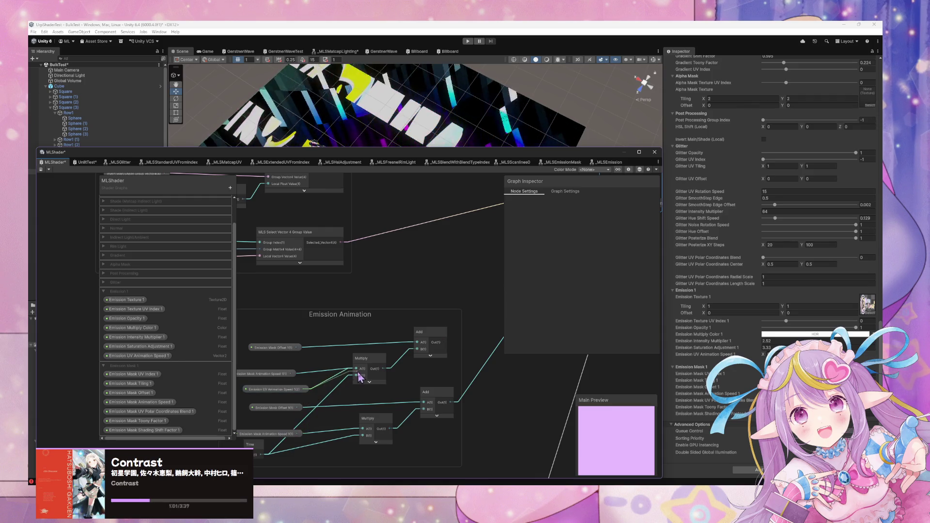
{"action": "left_click", "coordinate": [267, 374]}
{"action": "key", "text": "Delete"}
{"action": "left_click_drag", "start_coordinate": [273, 390], "coordinate": [273, 377]}
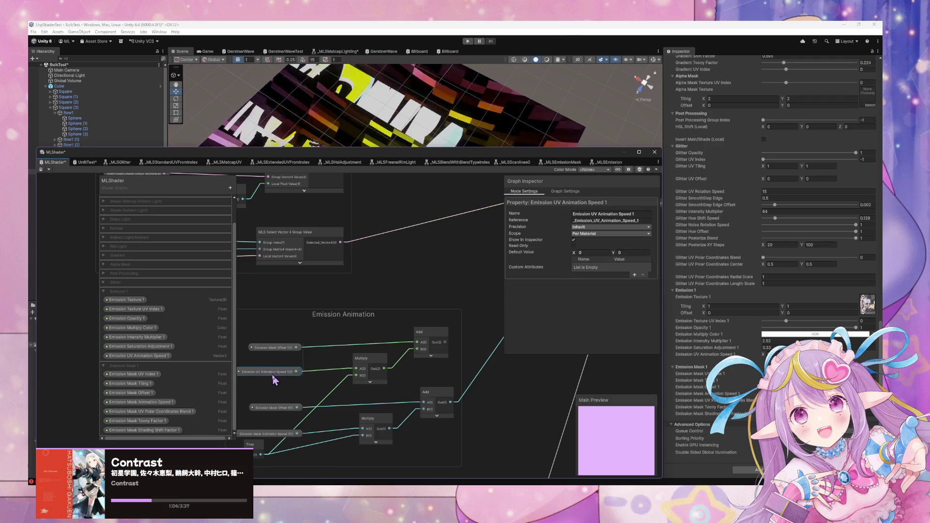
{"action": "left_click", "coordinate": [499, 282]}
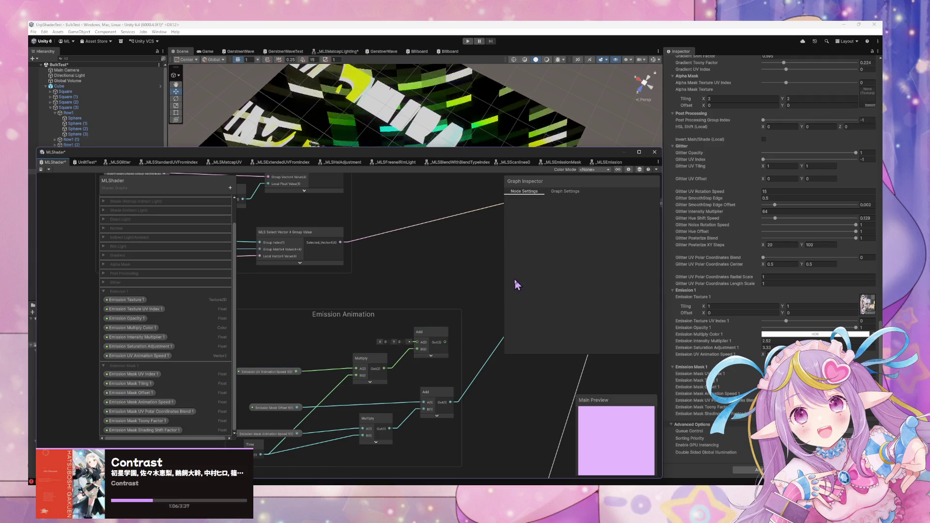
Step: Connect the Add output to Emission_Animation_Offset_1 and drop Emission Texture 1 into the group
{"action": "left_click_drag", "start_coordinate": [499, 283], "coordinate": [314, 386]}
{"action": "left_click_drag", "start_coordinate": [260, 443], "coordinate": [421, 292]}
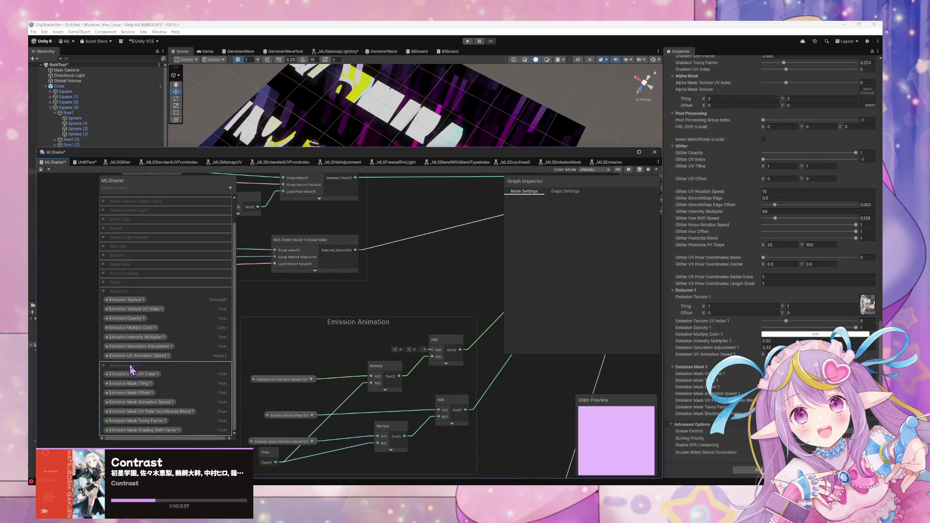
{"action": "left_click_drag", "start_coordinate": [127, 301], "coordinate": [270, 351]}
Step: Add a Split Texture Transform node fed by Emission Texture 1, wiring its Offset into Add's A
{"action": "key", "text": "space"}
{"action": "type", "text": "split"}
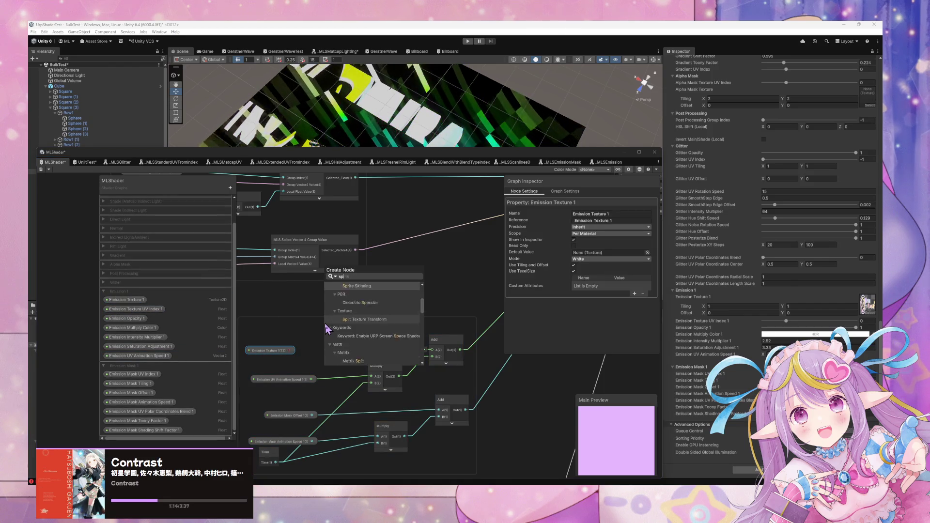
{"action": "key", "text": "Return"}
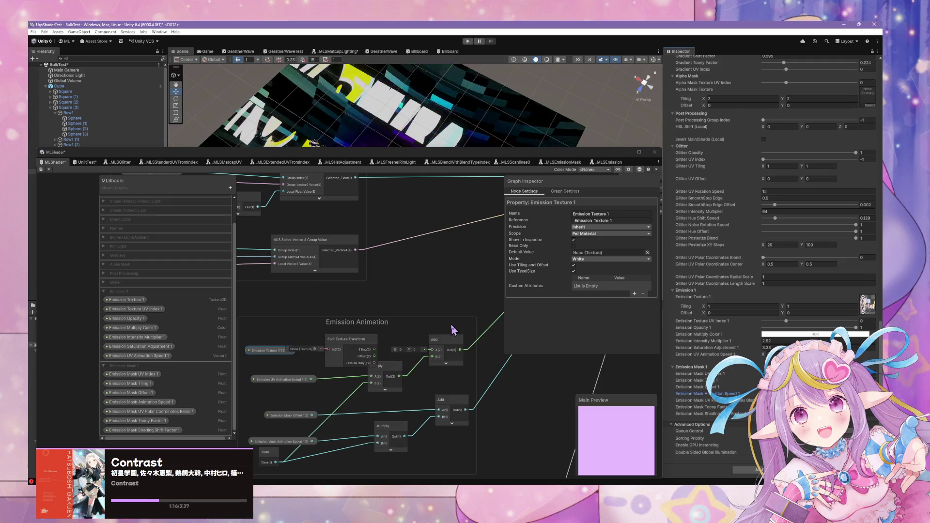
{"action": "mouse_move", "coordinate": [288, 352]}
{"action": "left_mouse_down"}
{"action": "mouse_move", "coordinate": [276, 355]}
{"action": "mouse_move", "coordinate": [328, 351]}
{"action": "mouse_move", "coordinate": [350, 361]}
{"action": "mouse_move", "coordinate": [432, 350]}
{"action": "left_mouse_up"}
{"action": "key", "text": "Escape"}
{"action": "left_click_drag", "start_coordinate": [465, 318], "coordinate": [385, 327]}
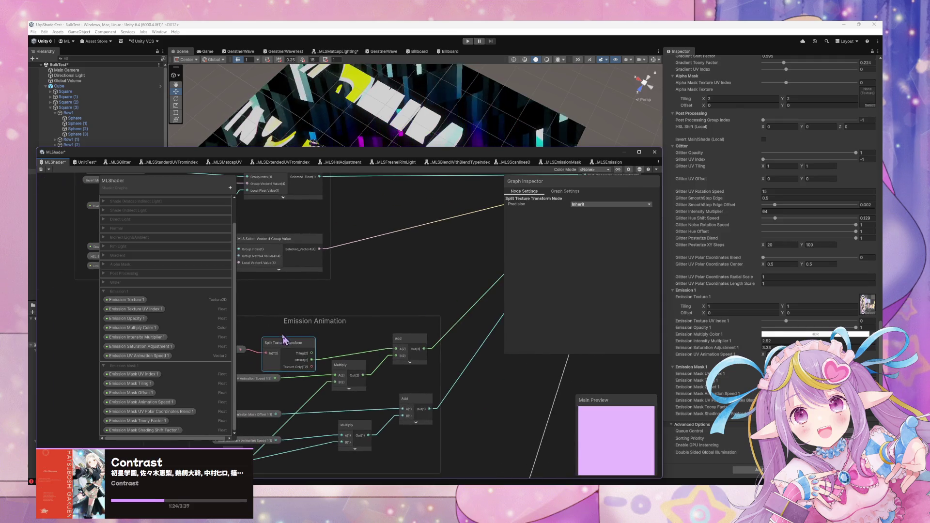
{"action": "mouse_move", "coordinate": [300, 348]}
{"action": "left_mouse_down"}
{"action": "mouse_move", "coordinate": [395, 345]}
{"action": "mouse_move", "coordinate": [363, 315]}
{"action": "mouse_move", "coordinate": [338, 353]}
{"action": "left_mouse_up"}
{"action": "scroll", "coordinate": [346, 350], "scroll_direction": "up", "scroll_amount": 1}
{"action": "scroll", "coordinate": [346, 350], "scroll_direction": "down", "scroll_amount": 3}
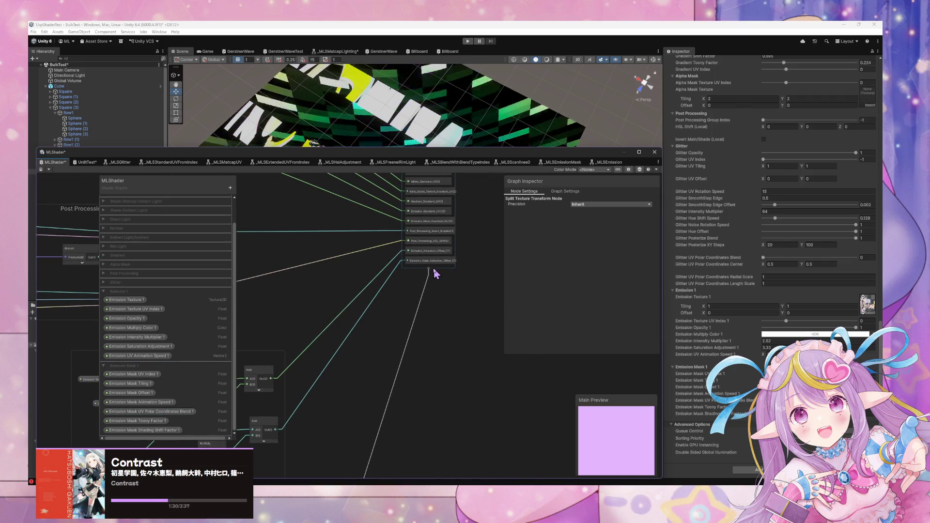
Step: Rename the Emission_Animation_Offset_1 interpolator to Emission_Animation_UV_Offset_1
{"action": "scroll", "coordinate": [432, 275], "scroll_direction": "up", "scroll_amount": 1}
{"action": "scroll", "coordinate": [432, 291], "scroll_direction": "down", "scroll_amount": 1}
{"action": "scroll", "coordinate": [417, 321], "scroll_direction": "up", "scroll_amount": 2}
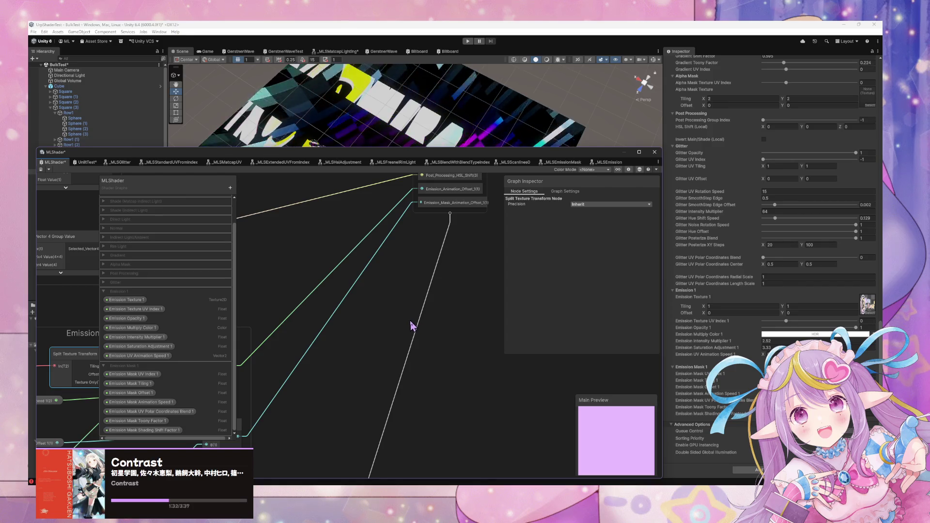
{"action": "left_click_drag", "start_coordinate": [442, 216], "coordinate": [344, 405]}
{"action": "left_click", "coordinate": [361, 352]}
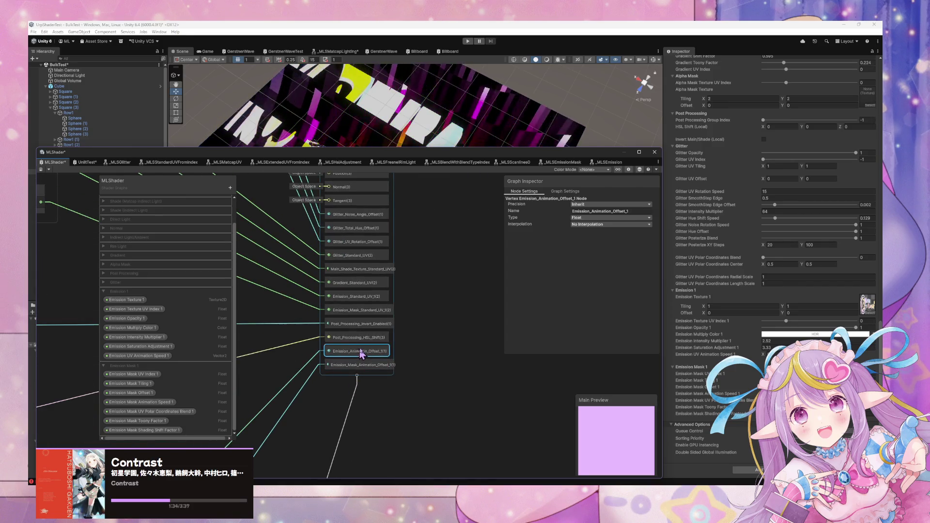
{"action": "left_click", "coordinate": [609, 212]}
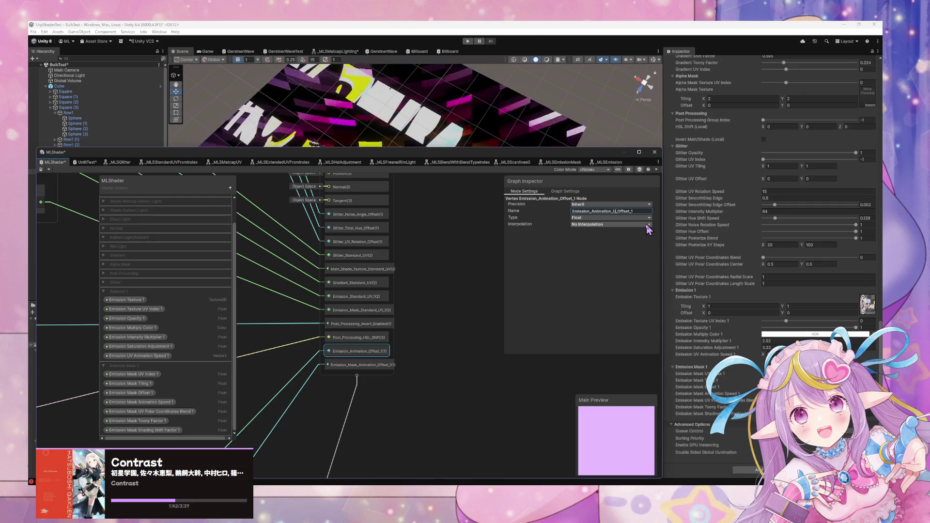
{"action": "type", "text": "V"}
{"action": "key", "text": "Return"}
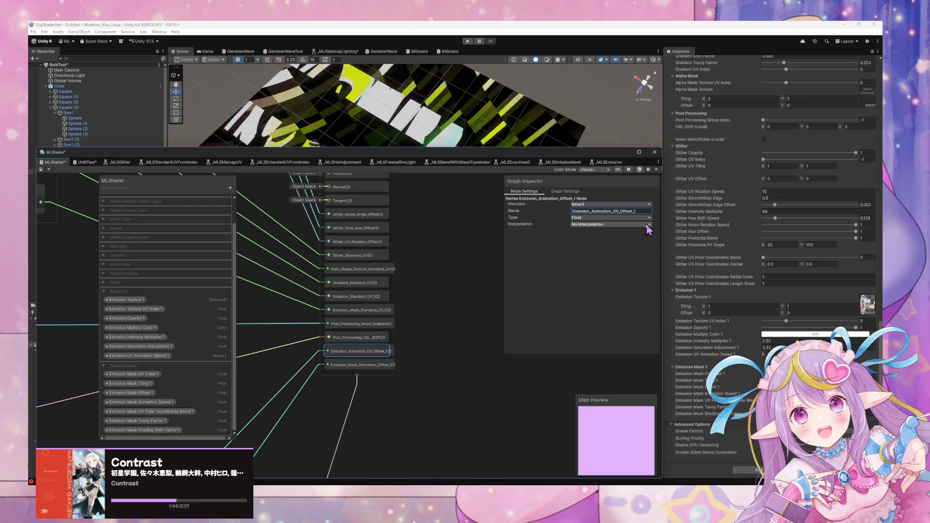
Step: Rename the Emission_Mask_Animation_Offset_1 interpolator to Emission_Mask_Animation_UV_Offset_1
{"action": "left_click", "coordinate": [361, 365]}
{"action": "double_click", "coordinate": [625, 212]}
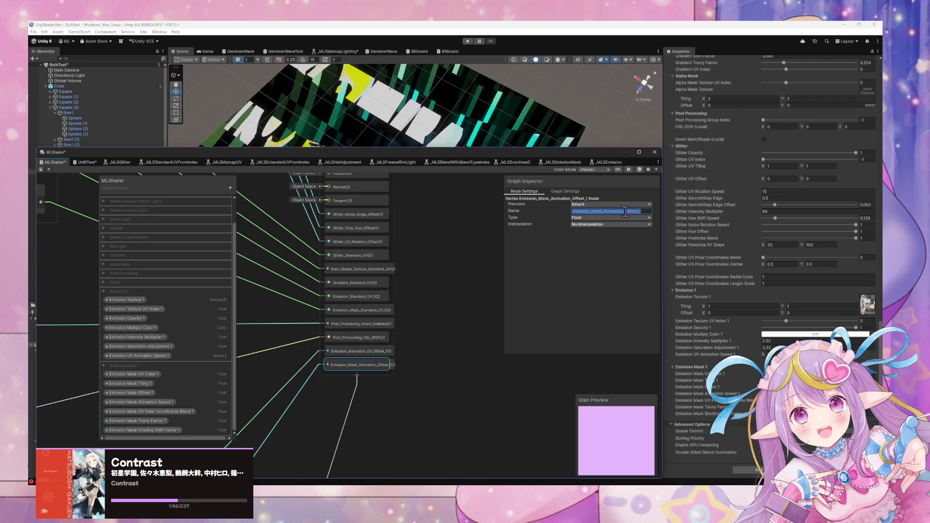
{"action": "left_click", "coordinate": [625, 212]}
{"action": "type", "text": "UV_"}
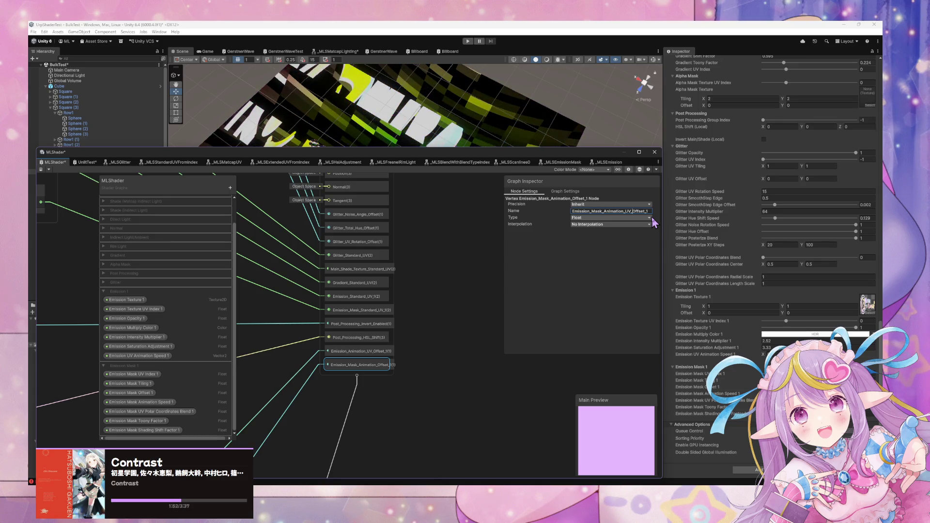
{"action": "key", "text": "Return"}
{"action": "scroll", "coordinate": [417, 242], "scroll_direction": "down", "scroll_amount": 10}
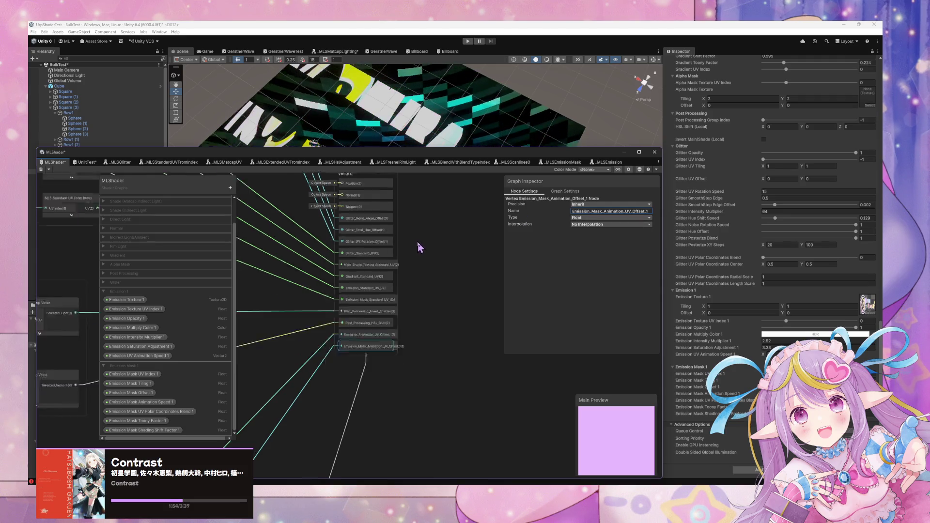
Step: Save the MLShader graph asset
{"action": "scroll", "coordinate": [485, 291], "scroll_direction": "up", "scroll_amount": 5}
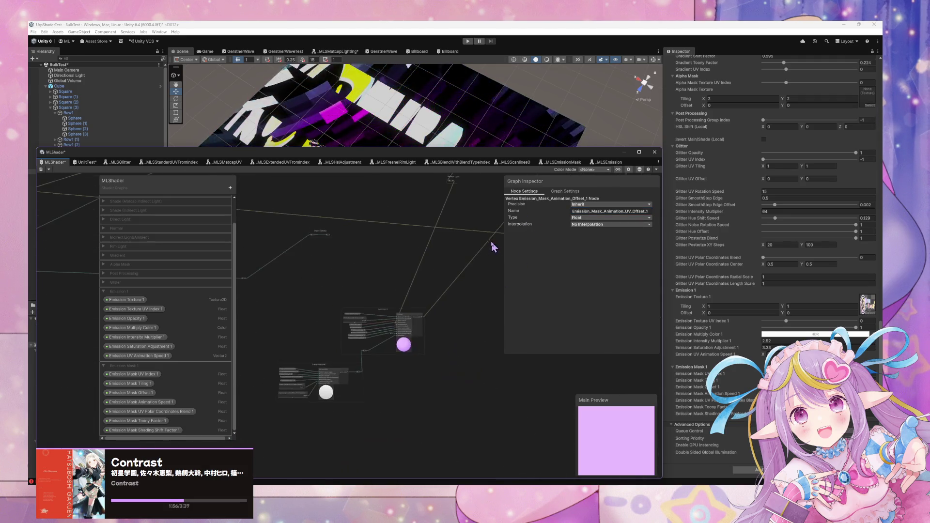
{"action": "left_click", "coordinate": [41, 169]}
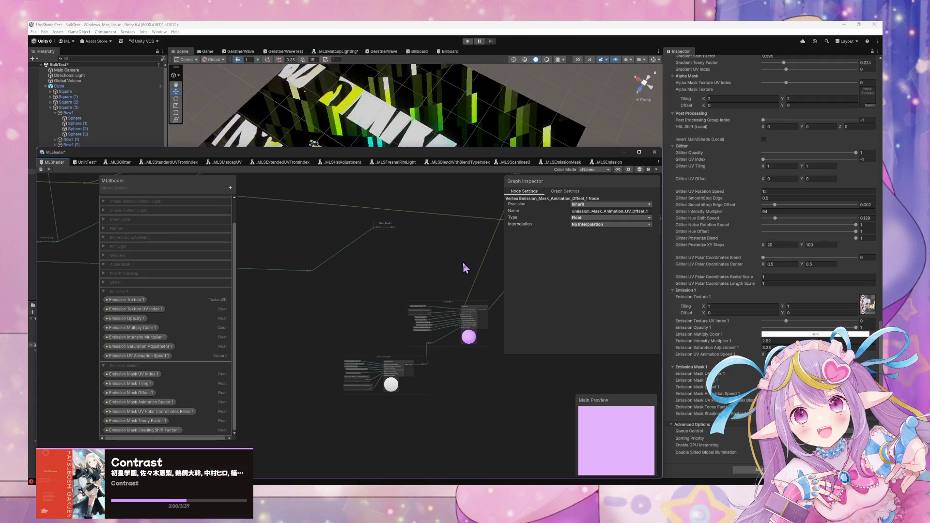
{"action": "scroll", "coordinate": [463, 263], "scroll_direction": "up", "scroll_amount": 2}
{"action": "scroll", "coordinate": [468, 295], "scroll_direction": "up", "scroll_amount": 2}
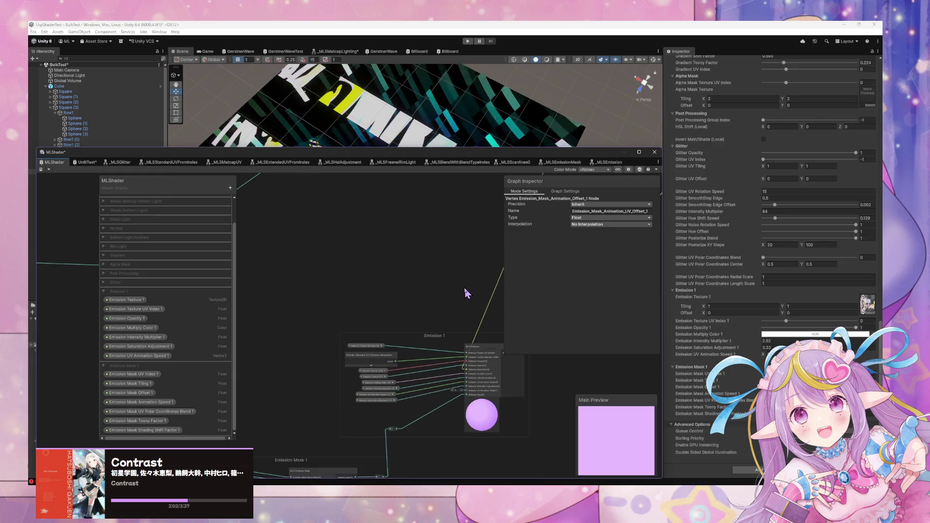
{"action": "scroll", "coordinate": [464, 293], "scroll_direction": "down", "scroll_amount": 1}
Step: Add an Emission_Animation_UV_Offset_1 interpolator node in Emission 1 and wire it into MLS Emission
{"action": "left_click", "coordinate": [330, 324]}
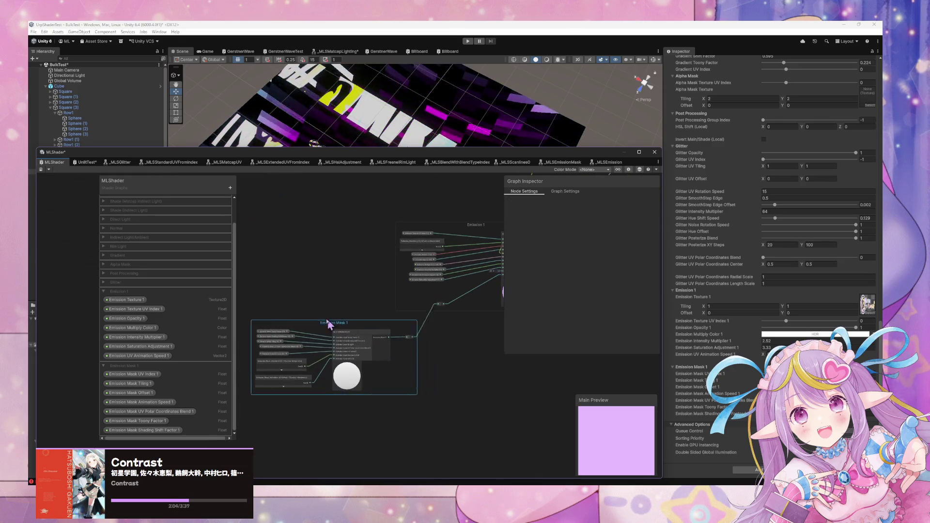
{"action": "scroll", "coordinate": [458, 288], "scroll_direction": "up", "scroll_amount": 4}
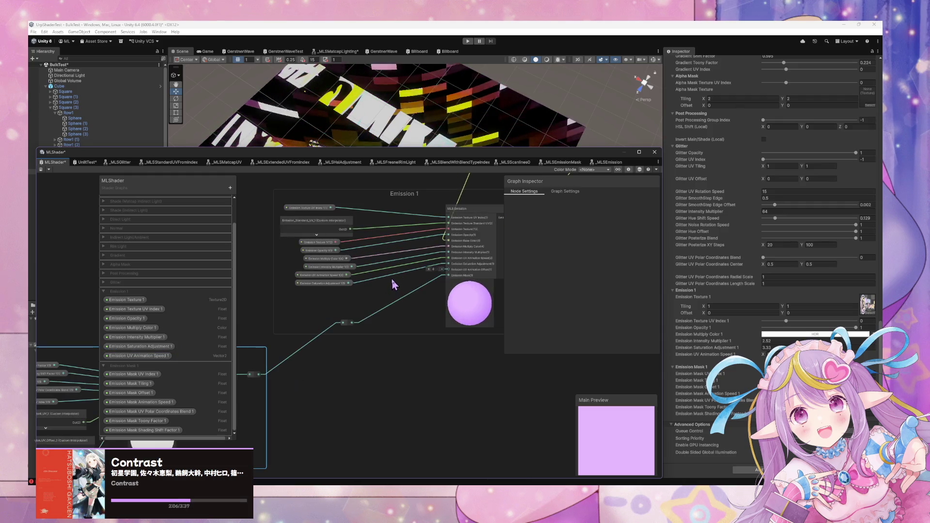
{"action": "scroll", "coordinate": [394, 285], "scroll_direction": "up", "scroll_amount": 1}
{"action": "scroll", "coordinate": [392, 276], "scroll_direction": "up", "scroll_amount": 1}
{"action": "left_click", "coordinate": [305, 229]}
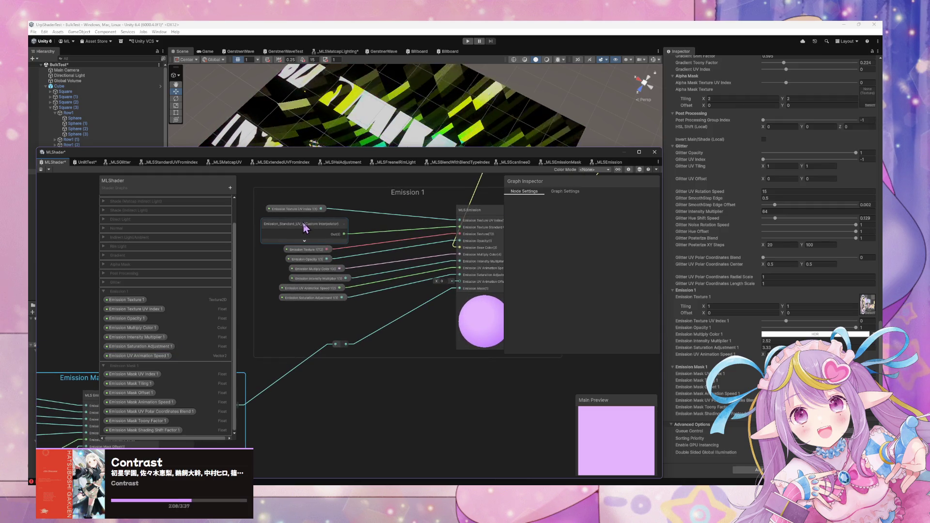
{"action": "left_click", "coordinate": [321, 318]}
{"action": "key", "text": "space"}
{"action": "type", "text": "uv anima"}
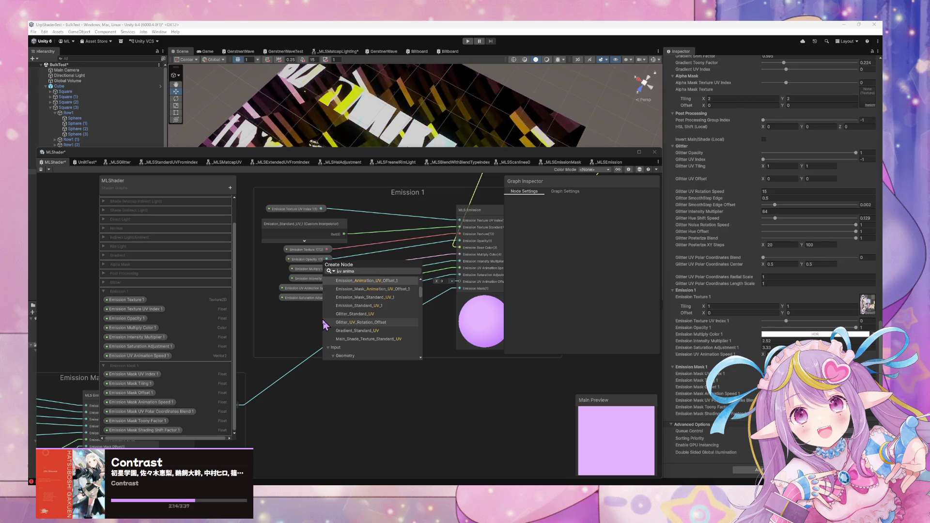
{"action": "key", "text": "Return"}
{"action": "left_click", "coordinate": [352, 353]}
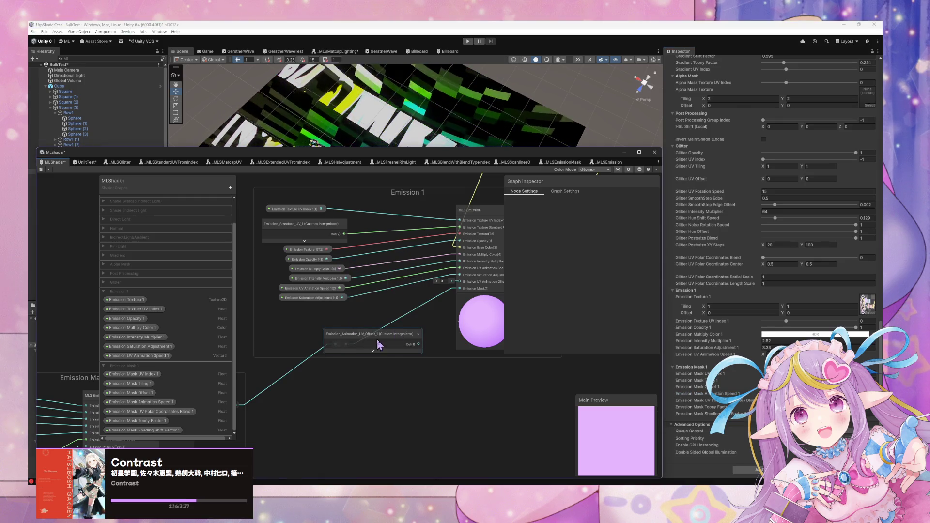
{"action": "left_click_drag", "start_coordinate": [363, 333], "coordinate": [318, 308]}
{"action": "left_click_drag", "start_coordinate": [376, 318], "coordinate": [462, 287]}
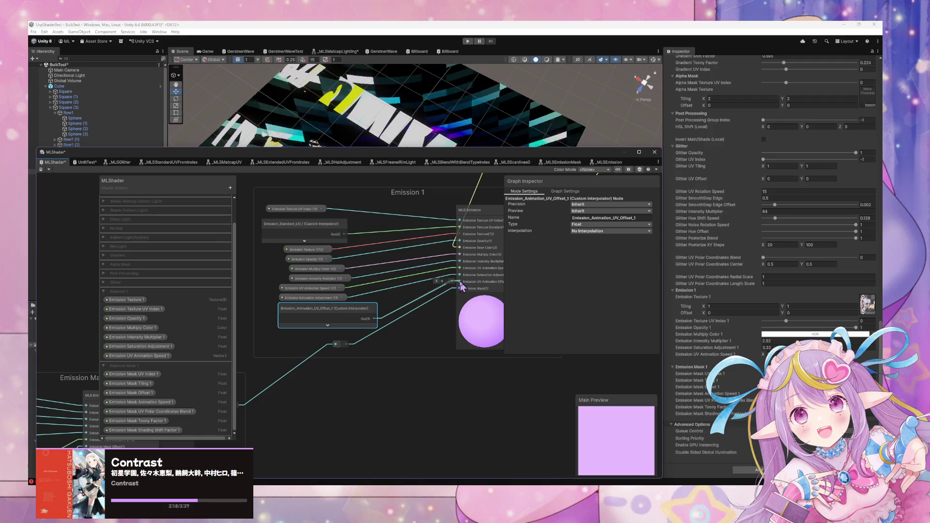
{"action": "mouse_move", "coordinate": [352, 309]}
{"action": "left_mouse_down"}
{"action": "mouse_move", "coordinate": [349, 338]}
{"action": "mouse_move", "coordinate": [468, 289]}
{"action": "mouse_move", "coordinate": [322, 308]}
{"action": "left_mouse_up"}
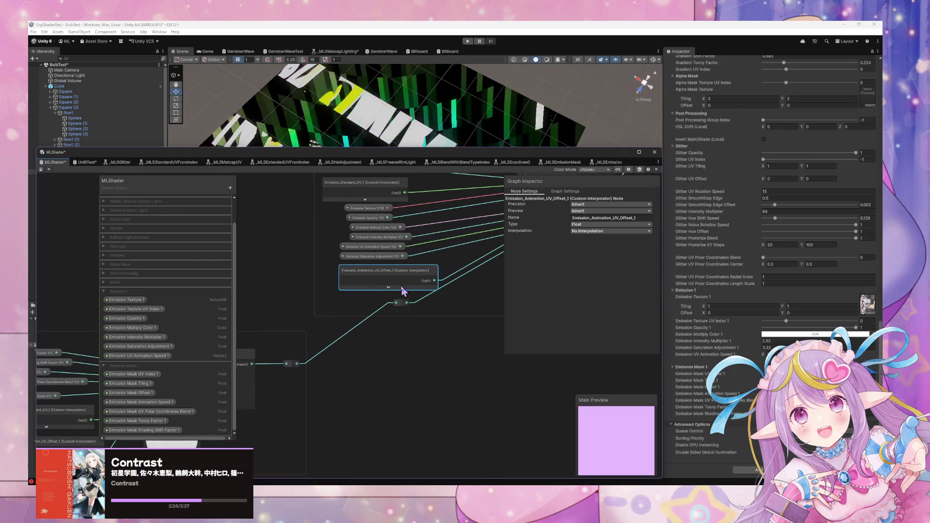
Step: Confirm the Emission_Mask_Animation_UV_Offset_1 interpolator name and feed it to MLS Emission Mask's offset
{"action": "scroll", "coordinate": [415, 284], "scroll_direction": "down", "scroll_amount": 5}
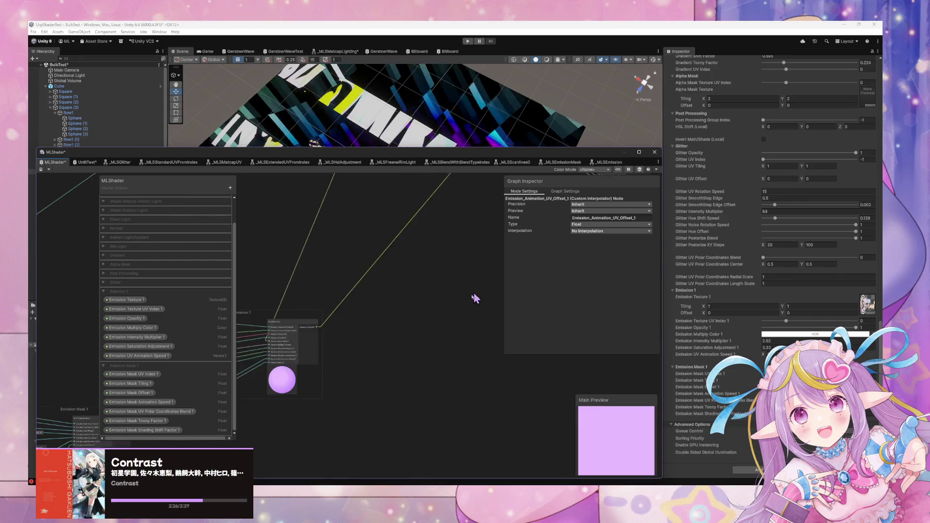
{"action": "scroll", "coordinate": [428, 278], "scroll_direction": "up", "scroll_amount": 5}
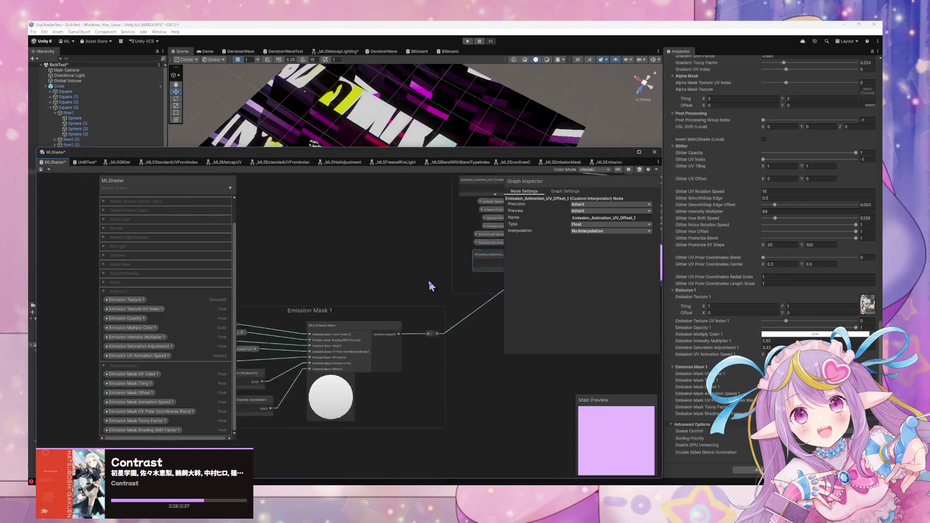
{"action": "mouse_move", "coordinate": [374, 307]}
{"action": "left_mouse_down"}
{"action": "mouse_move", "coordinate": [423, 280]}
{"action": "mouse_move", "coordinate": [439, 257]}
{"action": "mouse_move", "coordinate": [494, 234]}
{"action": "left_mouse_up"}
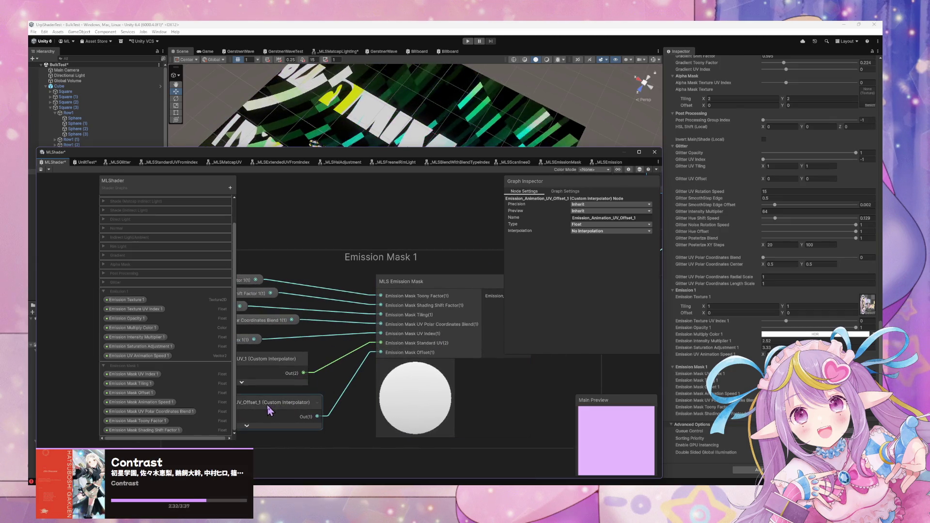
{"action": "key", "text": "Return"}
{"action": "mouse_move", "coordinate": [452, 275]}
{"action": "left_mouse_down"}
{"action": "mouse_move", "coordinate": [531, 253]}
{"action": "mouse_move", "coordinate": [456, 253]}
{"action": "mouse_move", "coordinate": [228, 358]}
{"action": "left_mouse_up"}
{"action": "scroll", "coordinate": [475, 258], "scroll_direction": "down", "scroll_amount": 2}
{"action": "left_click_drag", "start_coordinate": [405, 307], "coordinate": [483, 284]}
{"action": "scroll", "coordinate": [480, 286], "scroll_direction": "up", "scroll_amount": 2}
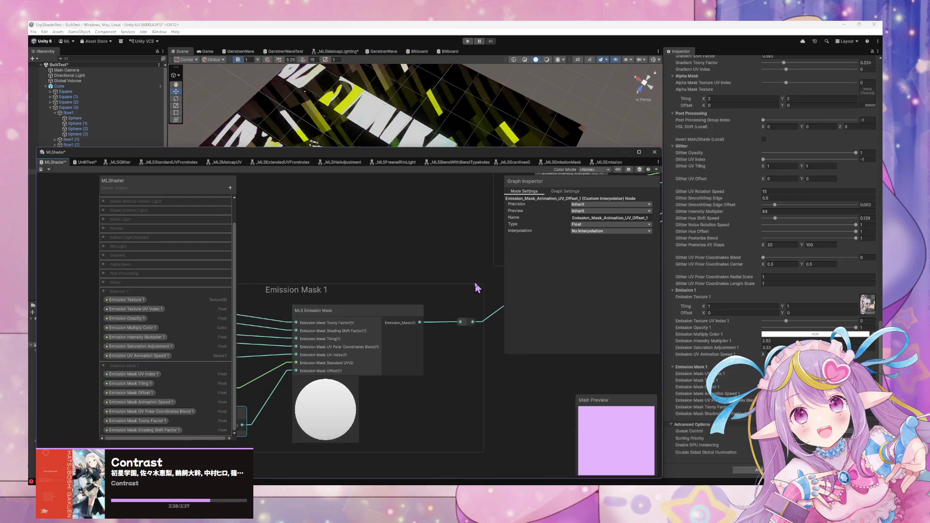
{"action": "left_click_drag", "start_coordinate": [315, 320], "coordinate": [396, 291]}
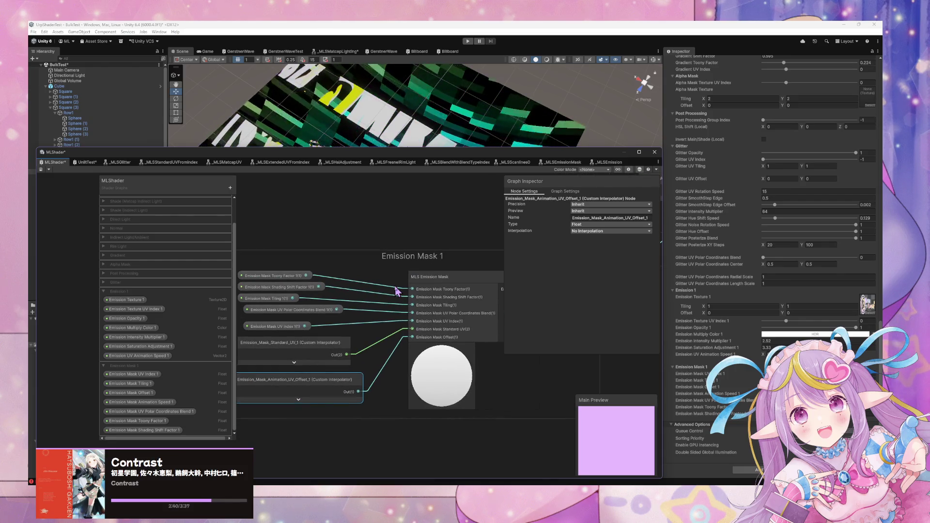
{"action": "mouse_move", "coordinate": [457, 291]}
{"action": "left_mouse_down"}
{"action": "mouse_move", "coordinate": [357, 315]}
{"action": "mouse_move", "coordinate": [320, 337]}
{"action": "mouse_move", "coordinate": [353, 291]}
{"action": "mouse_move", "coordinate": [442, 280]}
{"action": "left_mouse_up"}
Step: In the MLS Emission Mask subgraph, commit the Emission Mask Offset property name, then return to MLShader
{"action": "double_click", "coordinate": [434, 275]}
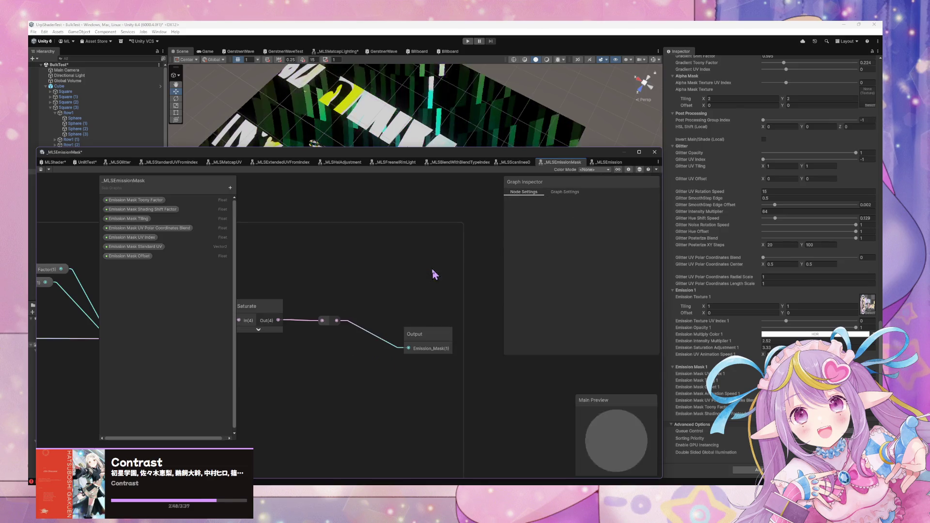
{"action": "double_click", "coordinate": [146, 257]}
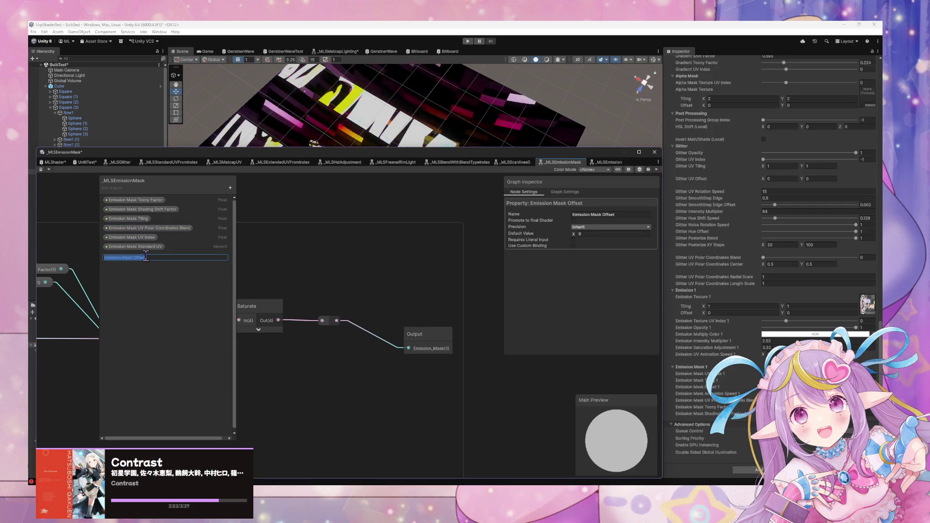
{"action": "key", "text": "Return"}
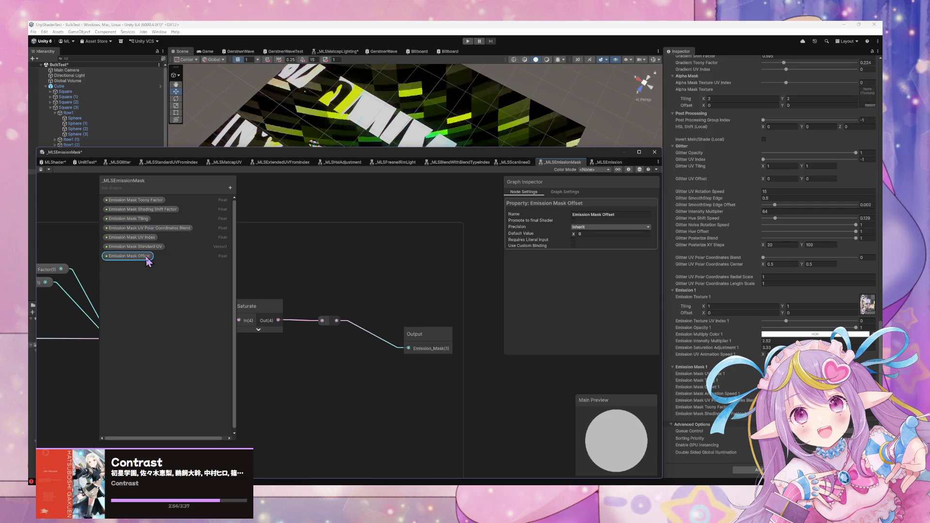
{"action": "left_click", "coordinate": [55, 162]}
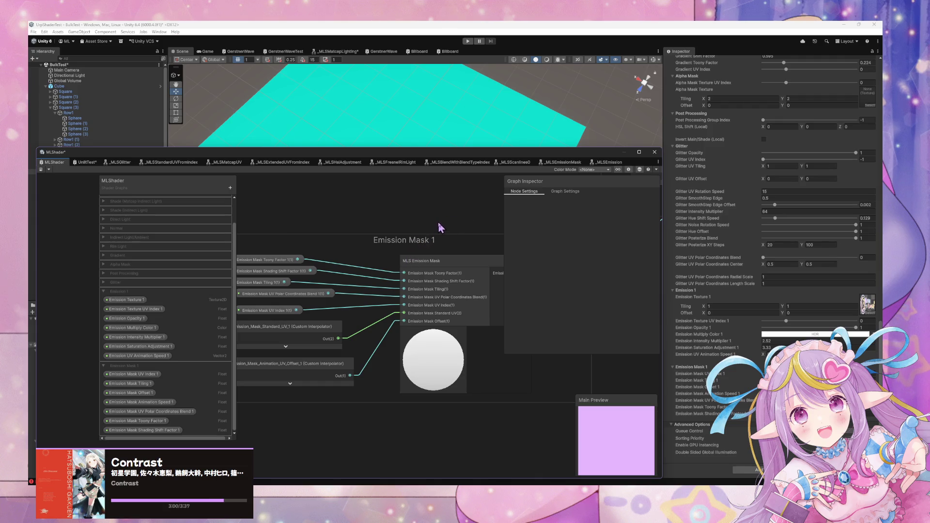
Step: In the MLS Emission subgraph, cut 'UV Animation' from the offset property, leaving Emission Offset
{"action": "mouse_move", "coordinate": [440, 227]}
{"action": "left_mouse_down"}
{"action": "mouse_move", "coordinate": [426, 245]}
{"action": "mouse_move", "coordinate": [455, 307]}
{"action": "mouse_move", "coordinate": [426, 316]}
{"action": "mouse_move", "coordinate": [444, 280]}
{"action": "left_mouse_up"}
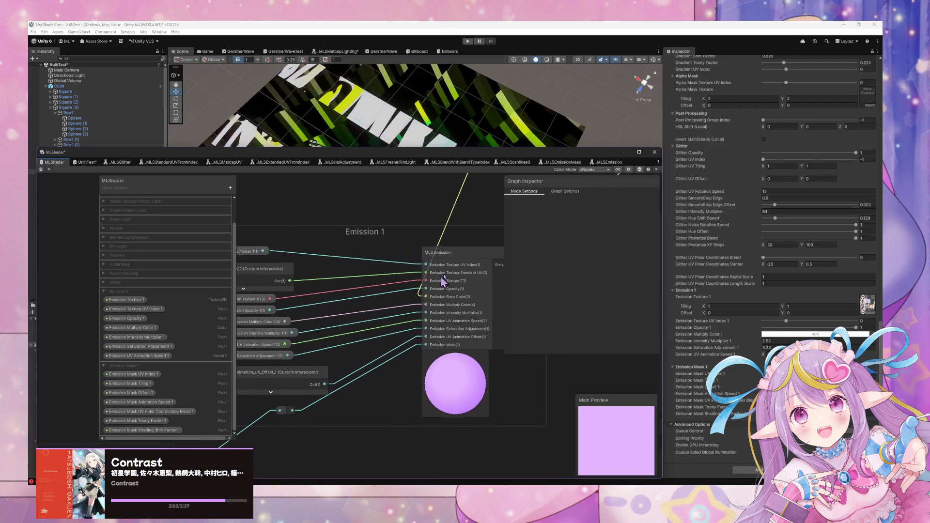
{"action": "double_click", "coordinate": [466, 256]}
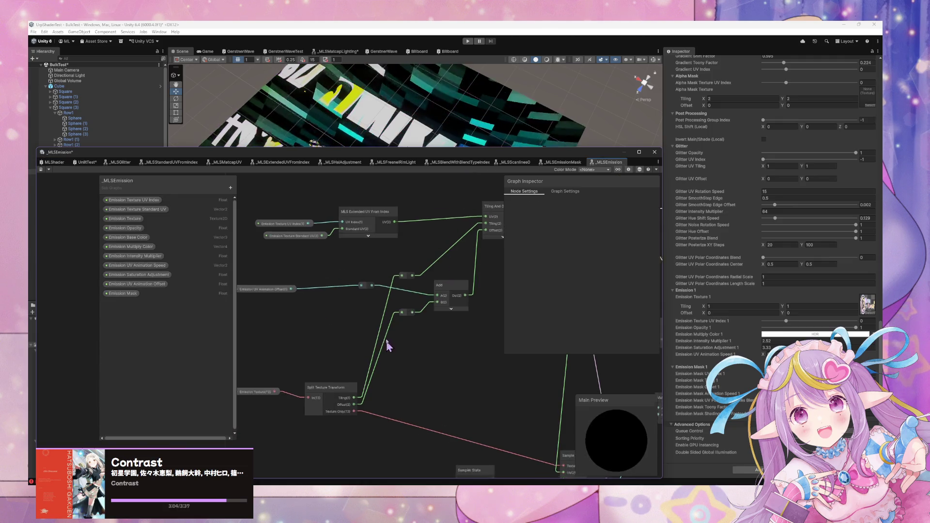
{"action": "left_click", "coordinate": [144, 285]}
{"action": "double_click", "coordinate": [134, 284]}
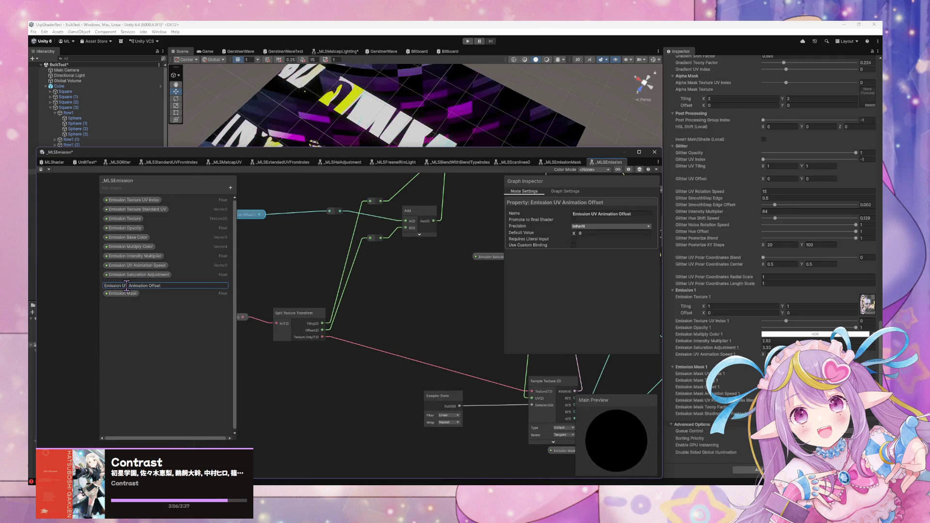
{"action": "double_click", "coordinate": [128, 286]}
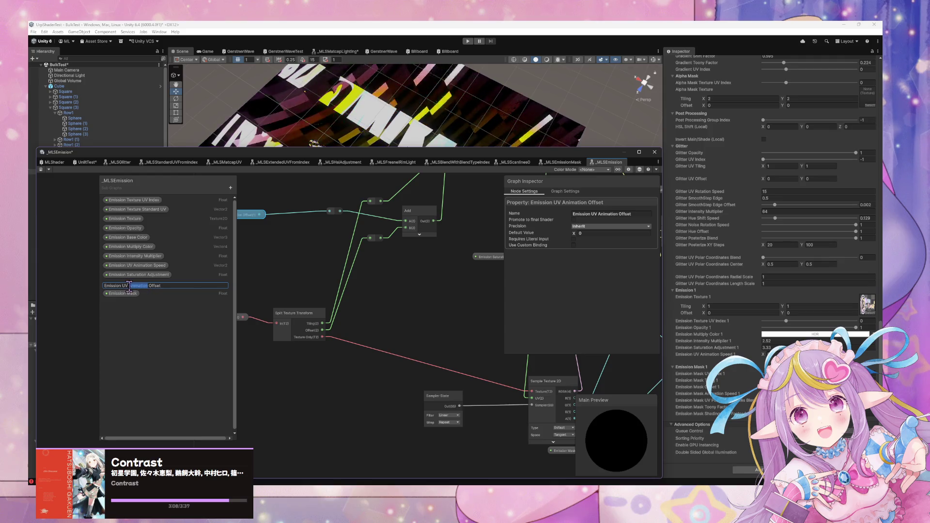
{"action": "key", "text": "BackSpace"}
{"action": "key", "text": "BackSpace"}
{"action": "key", "text": "BackSpace"}
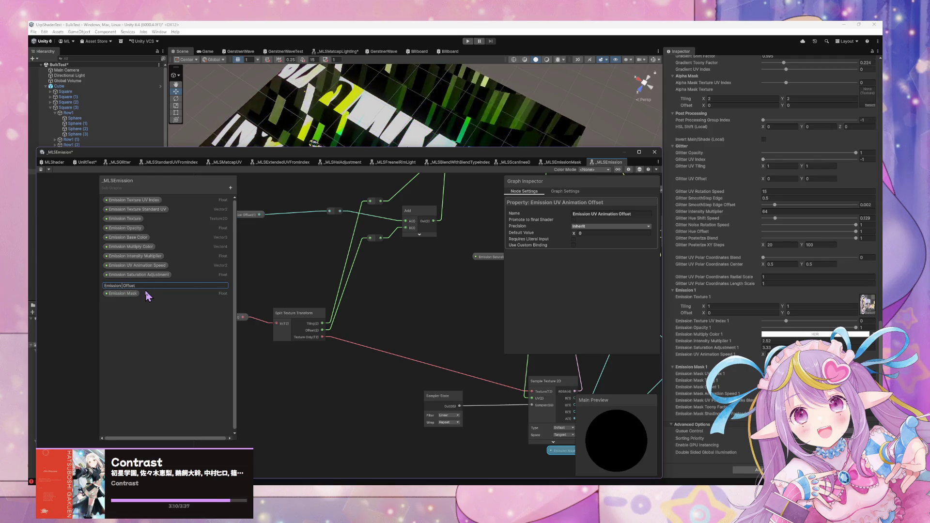
{"action": "key", "text": "Return"}
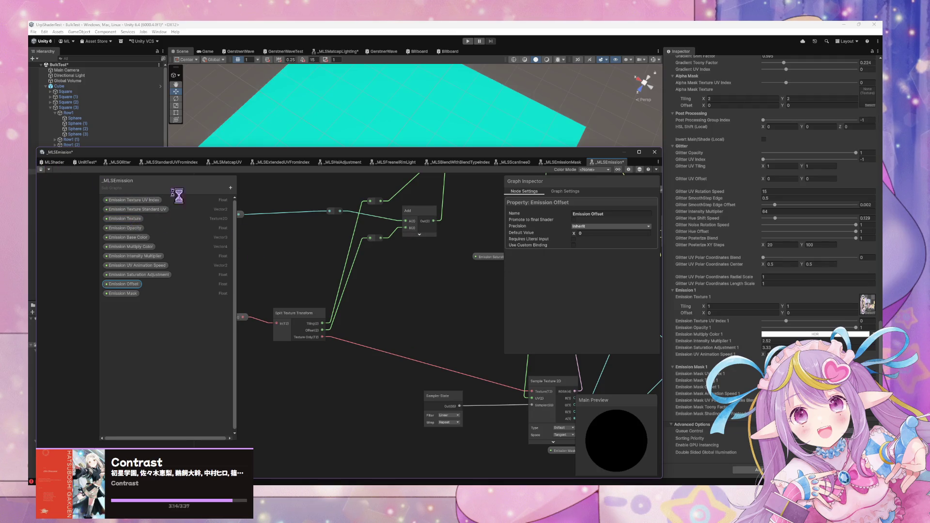
{"action": "left_click", "coordinate": [54, 162]}
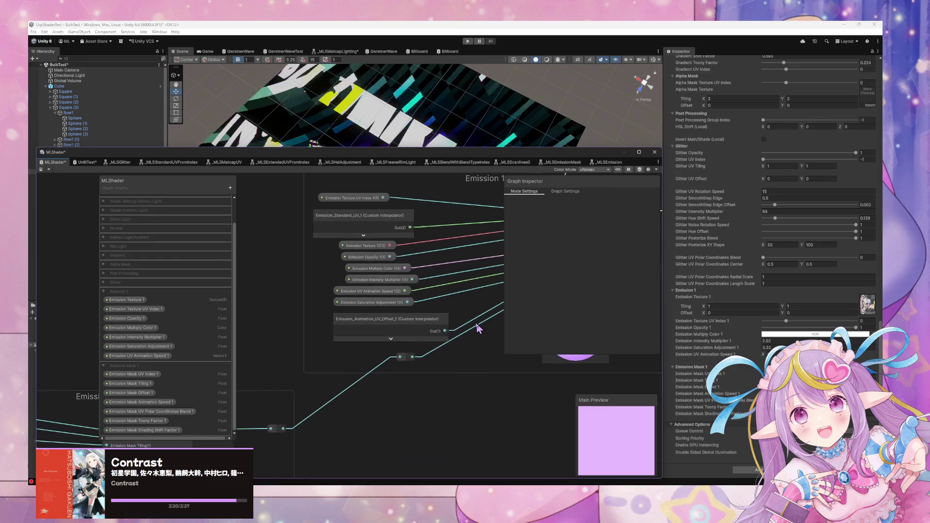
Step: Rewire the Multiply output in the Emission Animation group directly to its downstream input
{"action": "left_click_drag", "start_coordinate": [479, 328], "coordinate": [478, 235]}
{"action": "left_click_drag", "start_coordinate": [301, 370], "coordinate": [377, 411]}
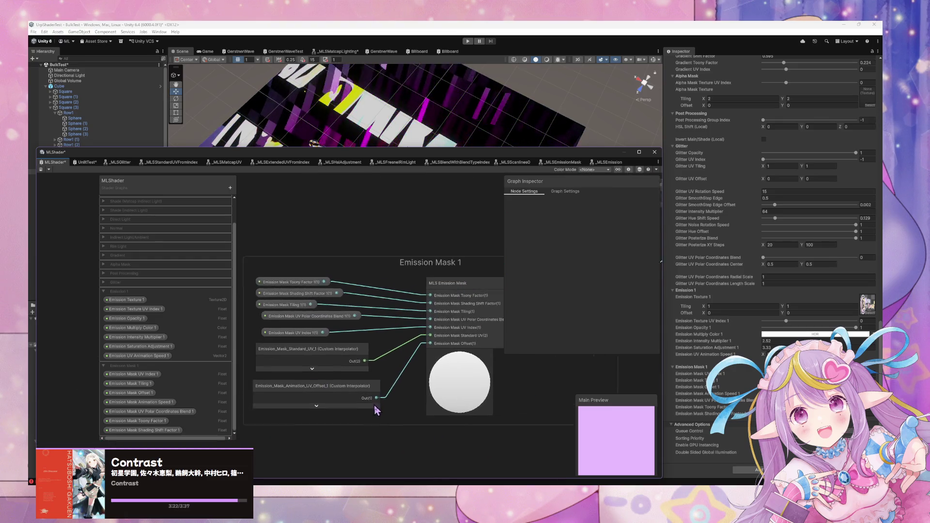
{"action": "left_click_drag", "start_coordinate": [370, 353], "coordinate": [342, 336]}
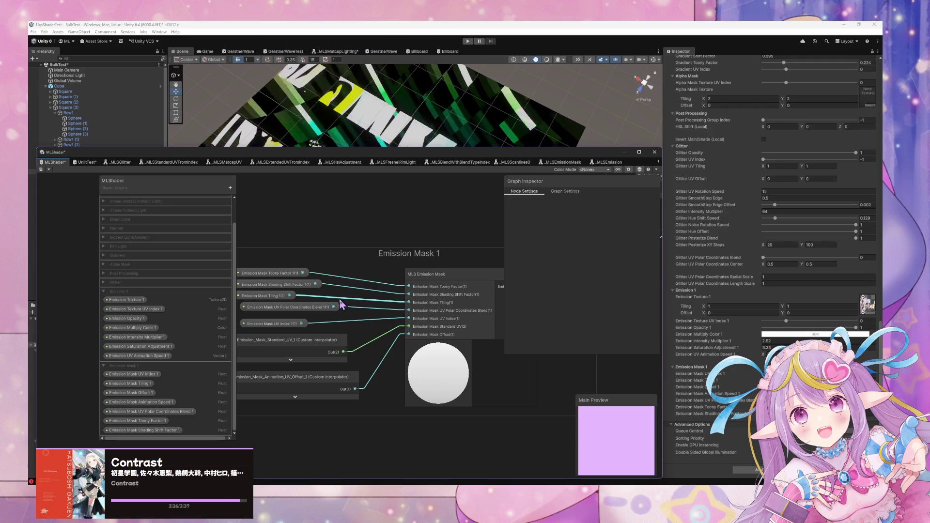
{"action": "mouse_move", "coordinate": [341, 304]}
{"action": "left_mouse_down"}
{"action": "mouse_move", "coordinate": [242, 286]}
{"action": "mouse_move", "coordinate": [165, 300]}
{"action": "mouse_move", "coordinate": [333, 331]}
{"action": "mouse_move", "coordinate": [271, 383]}
{"action": "left_mouse_up"}
{"action": "scroll", "coordinate": [461, 264], "scroll_direction": "down", "scroll_amount": 5}
{"action": "left_click_drag", "start_coordinate": [461, 264], "coordinate": [410, 304]}
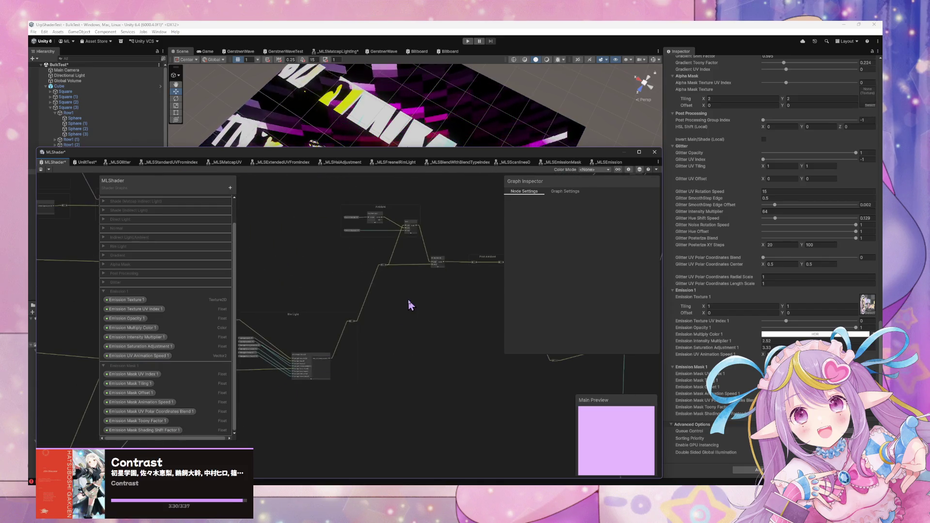
{"action": "scroll", "coordinate": [410, 304], "scroll_direction": "up", "scroll_amount": 5}
{"action": "mouse_move", "coordinate": [354, 315]}
{"action": "left_mouse_down"}
{"action": "mouse_move", "coordinate": [315, 307]}
{"action": "mouse_move", "coordinate": [432, 332]}
{"action": "left_mouse_up"}
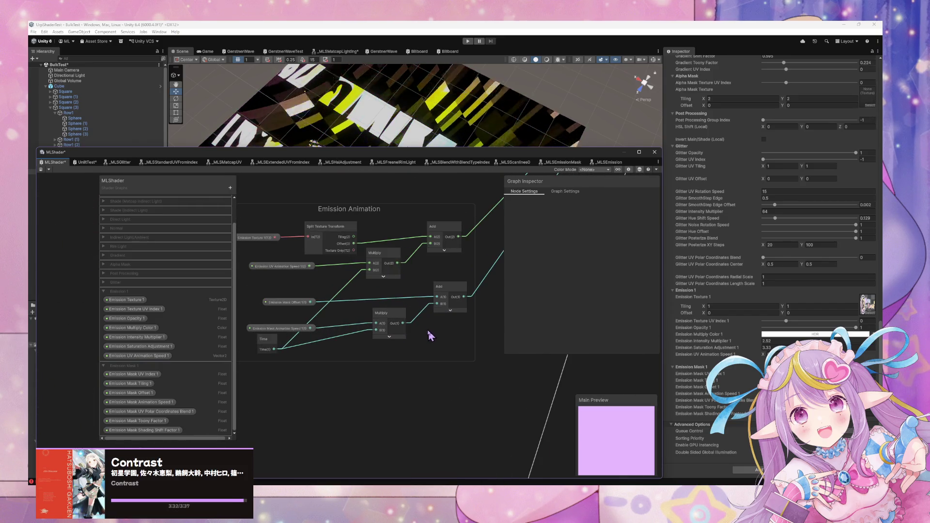
{"action": "left_click", "coordinate": [328, 240]}
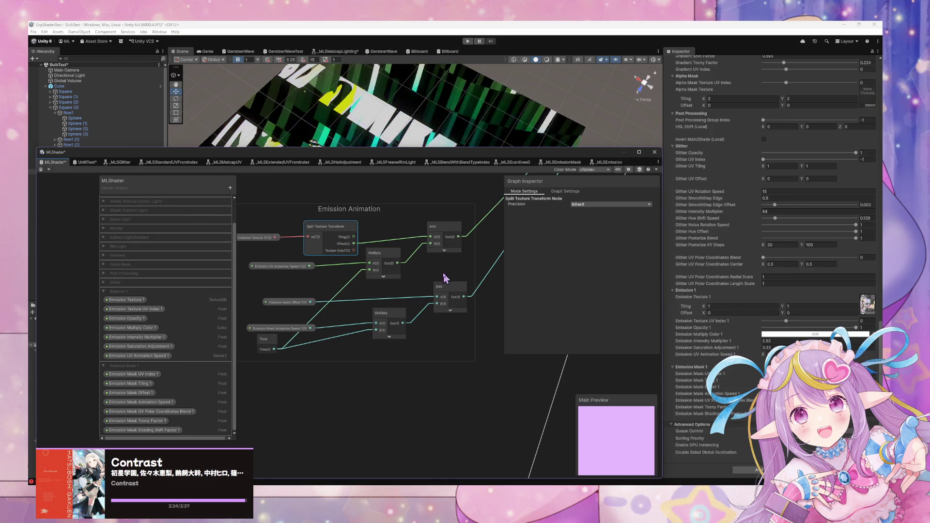
{"action": "left_click_drag", "start_coordinate": [445, 279], "coordinate": [325, 365]}
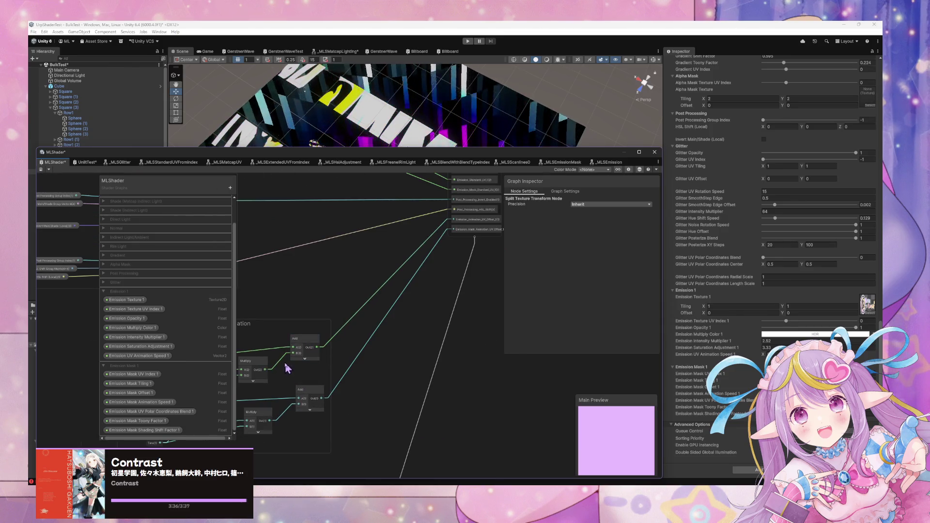
{"action": "left_click_drag", "start_coordinate": [266, 370], "coordinate": [454, 226]}
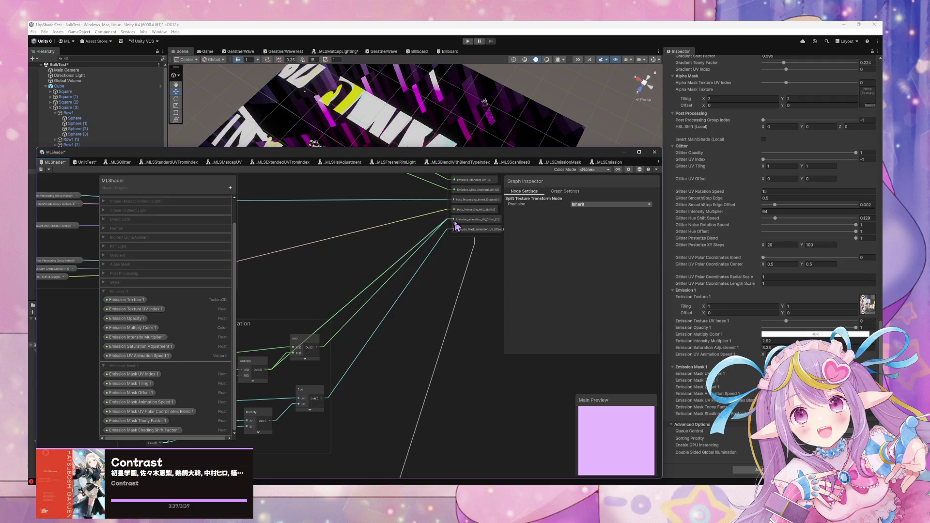
{"action": "left_click_drag", "start_coordinate": [343, 312], "coordinate": [374, 314]}
Step: Delete the upper Add node and the Split Texture Transform node
{"action": "left_click", "coordinate": [354, 319]}
{"action": "key", "text": "Delete"}
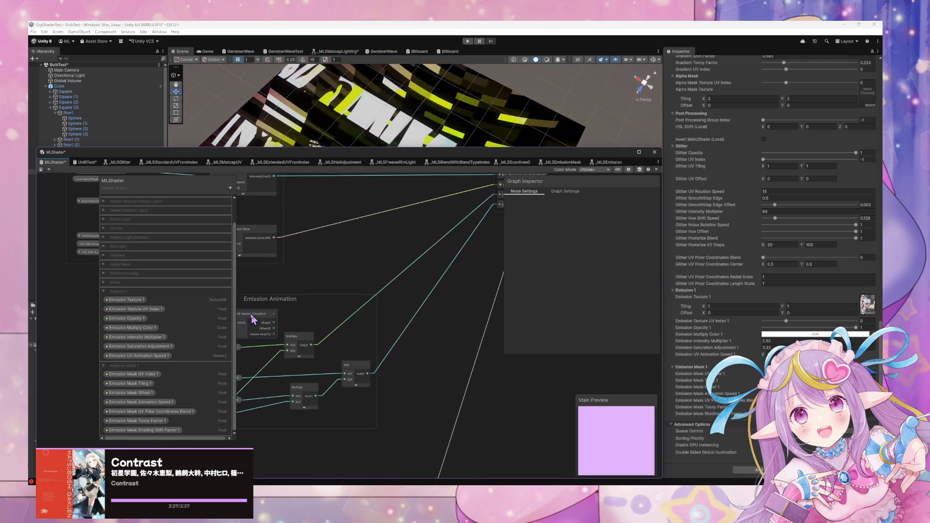
{"action": "left_click", "coordinate": [252, 317]}
{"action": "key", "text": "Delete"}
{"action": "scroll", "coordinate": [288, 311], "scroll_direction": "up", "scroll_amount": 2}
{"action": "left_click", "coordinate": [301, 307]}
{"action": "left_click", "coordinate": [351, 346]}
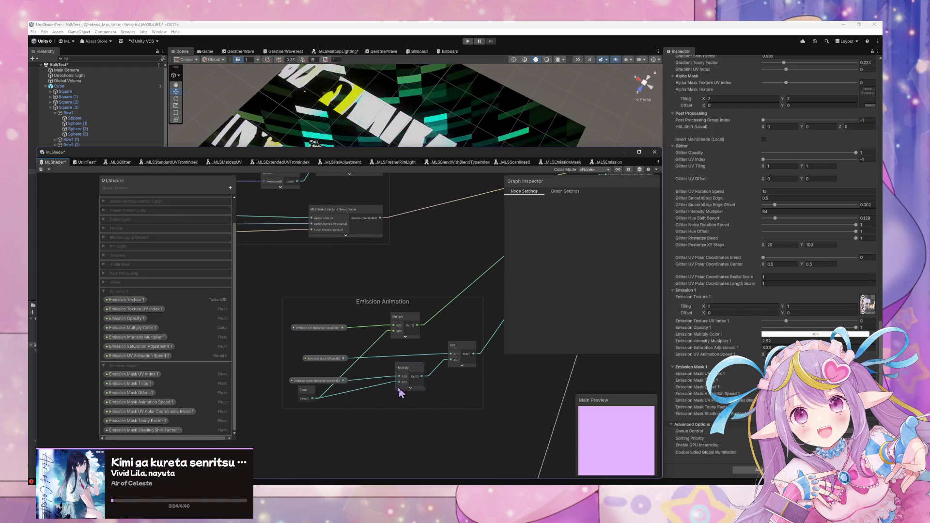
{"action": "left_click", "coordinate": [411, 330]}
{"action": "mouse_move", "coordinate": [305, 450]}
{"action": "left_mouse_down"}
{"action": "mouse_move", "coordinate": [322, 405]}
{"action": "mouse_move", "coordinate": [319, 415]}
{"action": "left_mouse_up"}
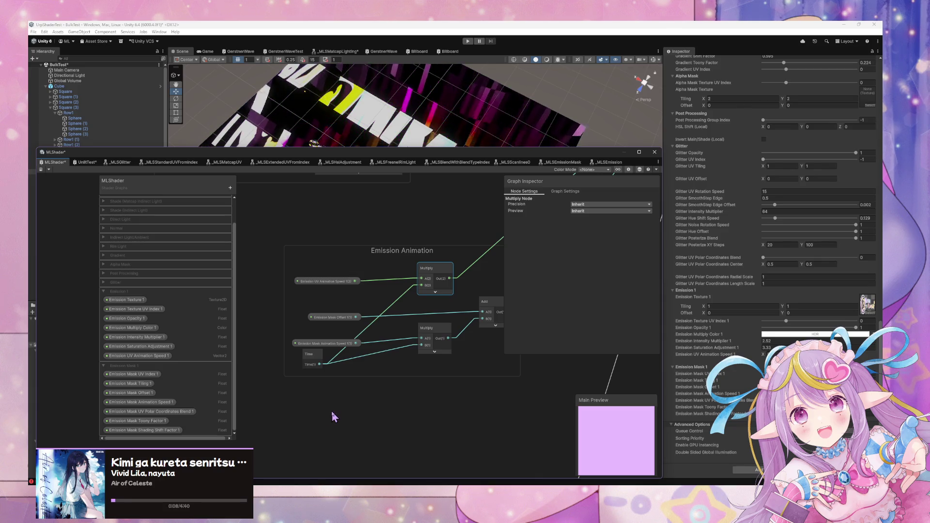
{"action": "scroll", "coordinate": [332, 411], "scroll_direction": "down", "scroll_amount": 3}
{"action": "scroll", "coordinate": [356, 341], "scroll_direction": "up", "scroll_amount": 3}
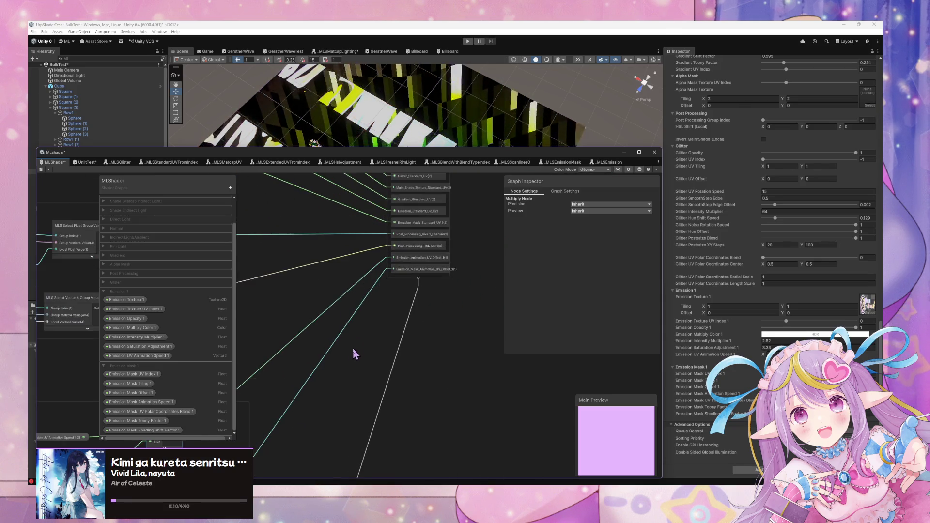
Step: Rename the mask interpolator to Emission_Mask_Animation_Offset_1 in the Graph Inspector
{"action": "left_click", "coordinate": [441, 273]}
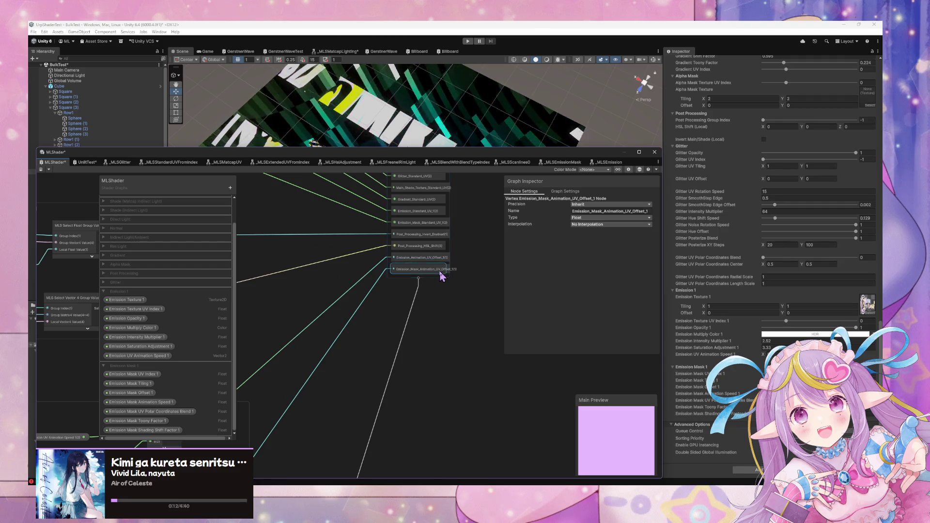
{"action": "left_click", "coordinate": [632, 212]}
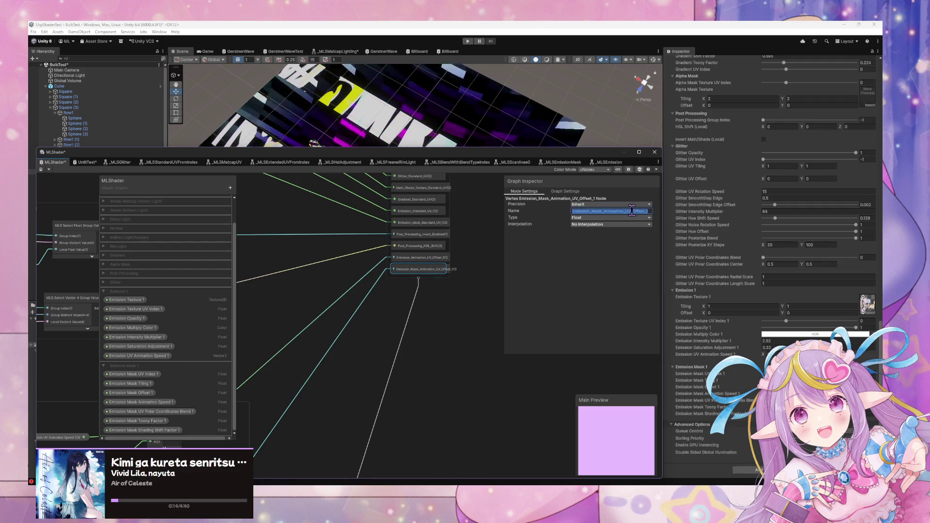
{"action": "left_click", "coordinate": [636, 212]}
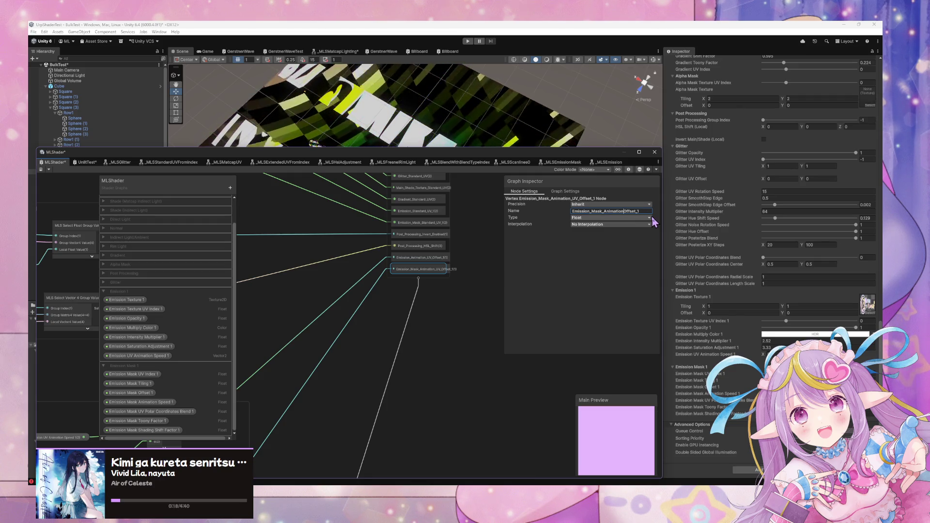
{"action": "type", "text": "_"}
{"action": "left_click", "coordinate": [415, 257]}
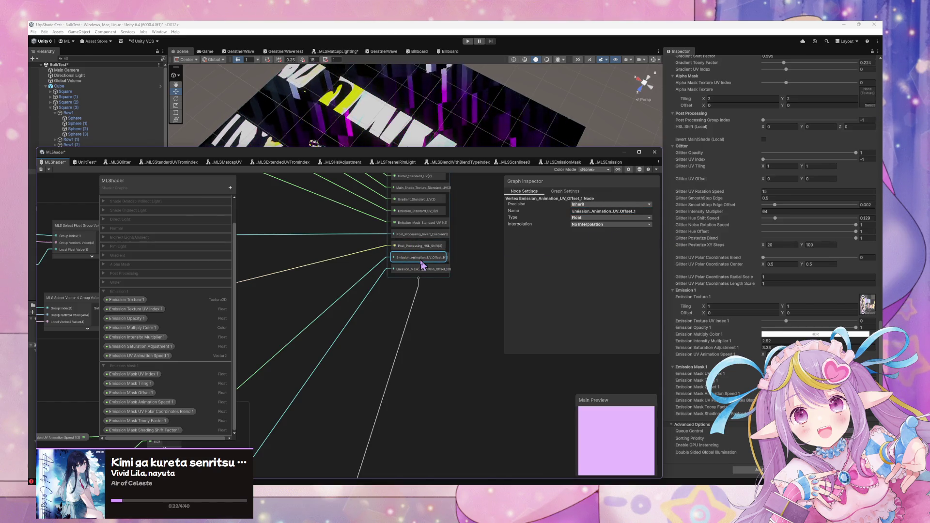
{"action": "left_click", "coordinate": [426, 267]}
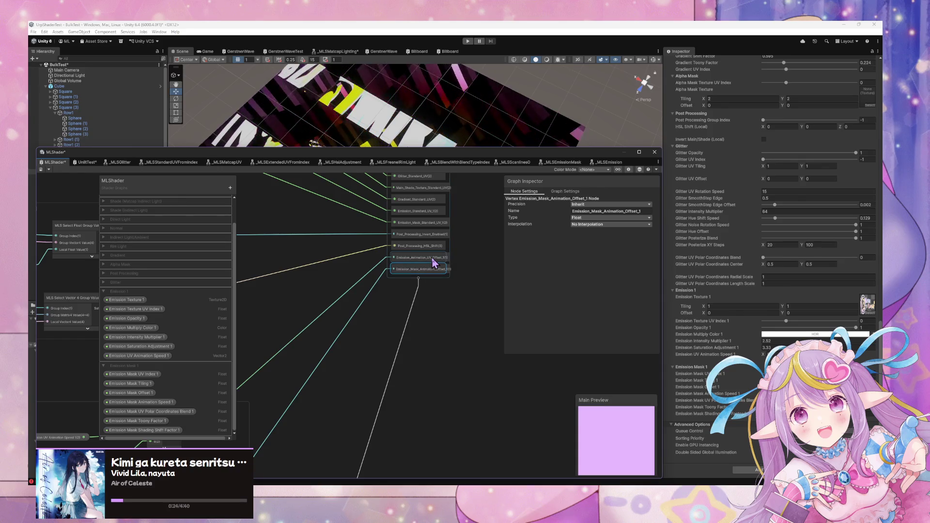
Step: Select the Emission_Animation_UV_Offset_1 node and open the MLS Emission subgraph in Emission 1
{"action": "left_click", "coordinate": [433, 260]}
{"action": "scroll", "coordinate": [440, 276], "scroll_direction": "down", "scroll_amount": 5}
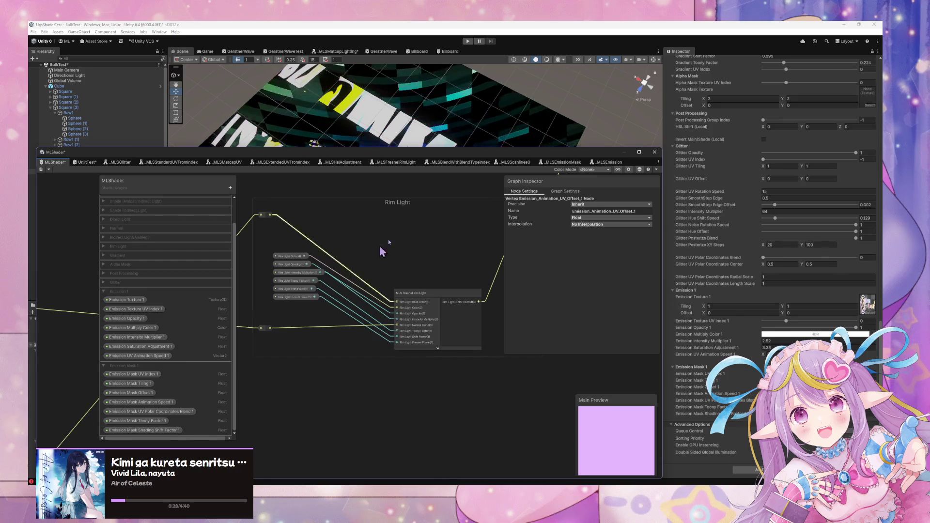
{"action": "left_click_drag", "start_coordinate": [388, 239], "coordinate": [378, 146]}
{"action": "scroll", "coordinate": [371, 269], "scroll_direction": "up", "scroll_amount": 5}
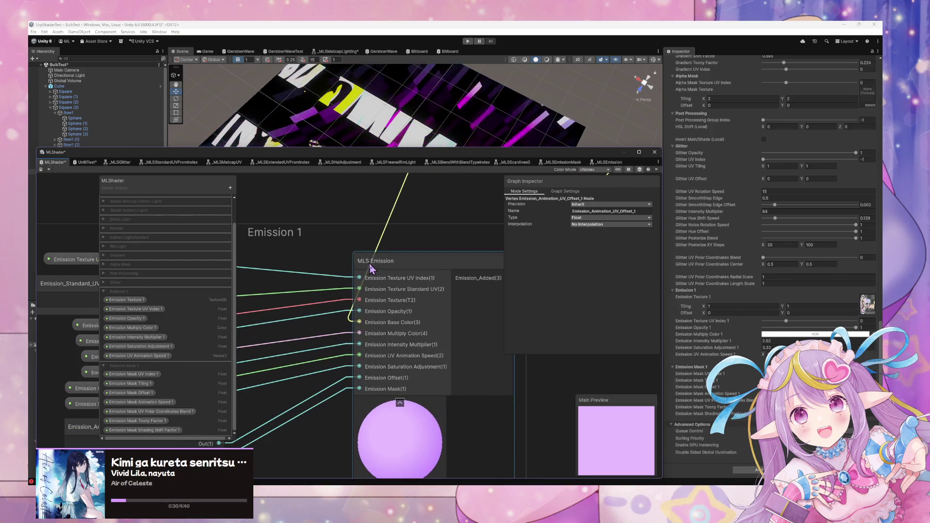
{"action": "scroll", "coordinate": [371, 269], "scroll_direction": "down", "scroll_amount": 3}
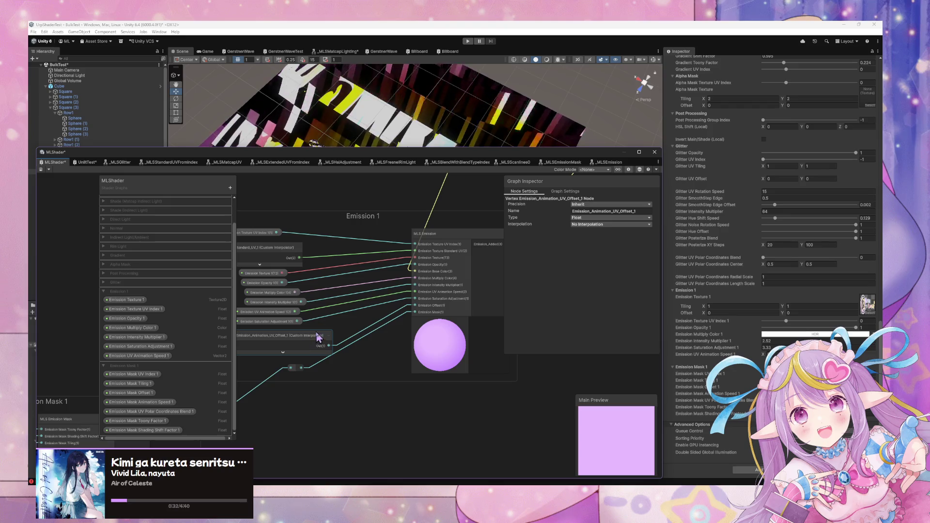
{"action": "double_click", "coordinate": [456, 264]}
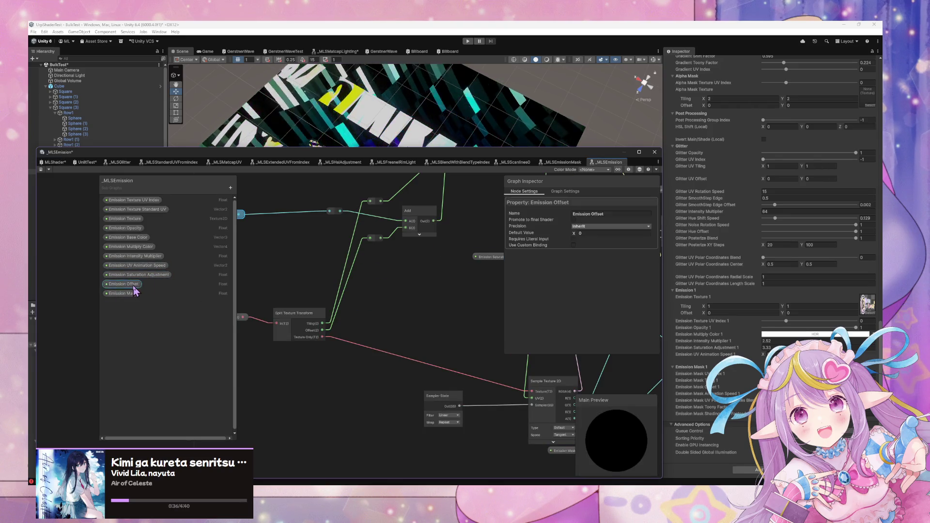
Step: Insert 'Animation UV' into the Emission Offset property name, making it Emission Animation UV Offset
{"action": "left_click", "coordinate": [595, 215]}
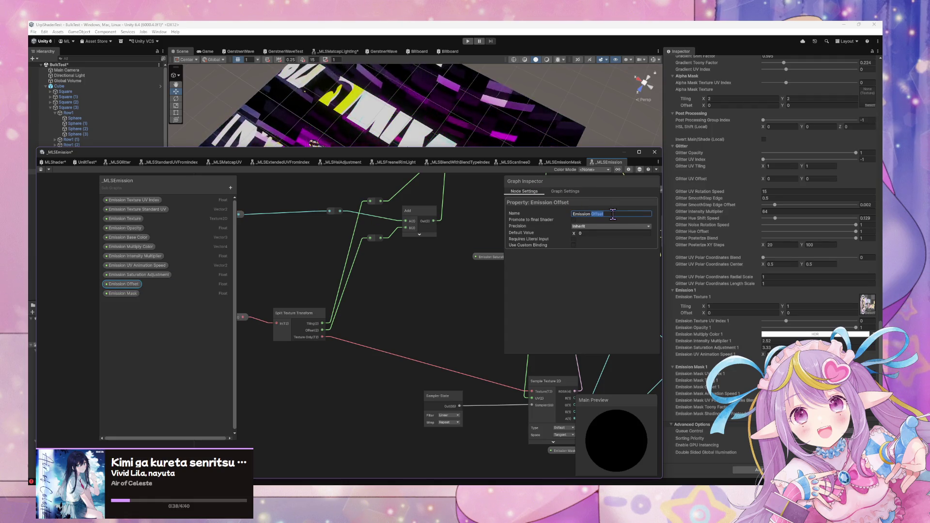
{"action": "left_click", "coordinate": [613, 214]}
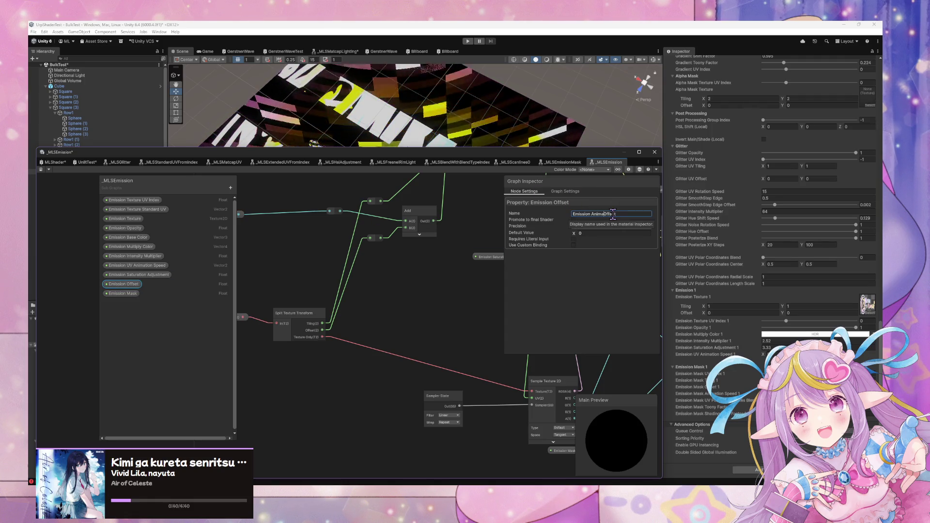
{"action": "type", "text": "tion UV"}
{"action": "key", "text": "Return"}
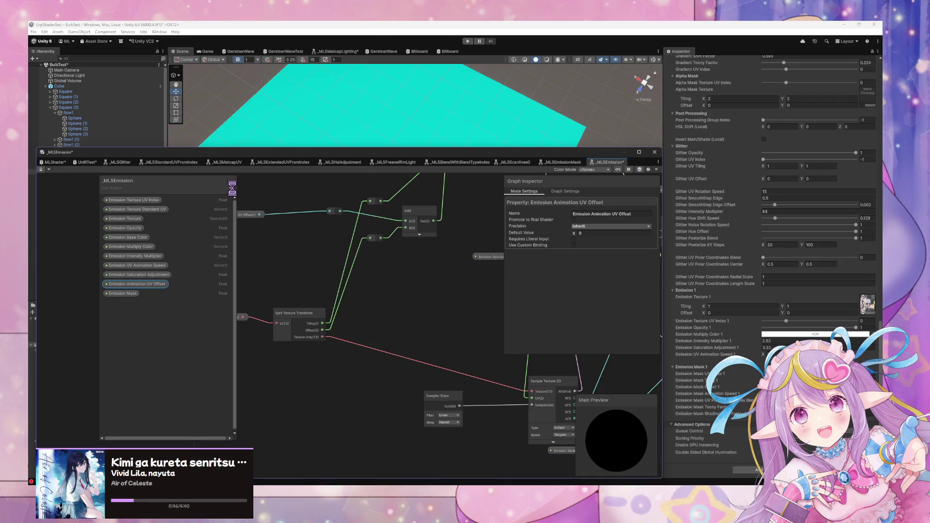
{"action": "left_click", "coordinate": [231, 187]}
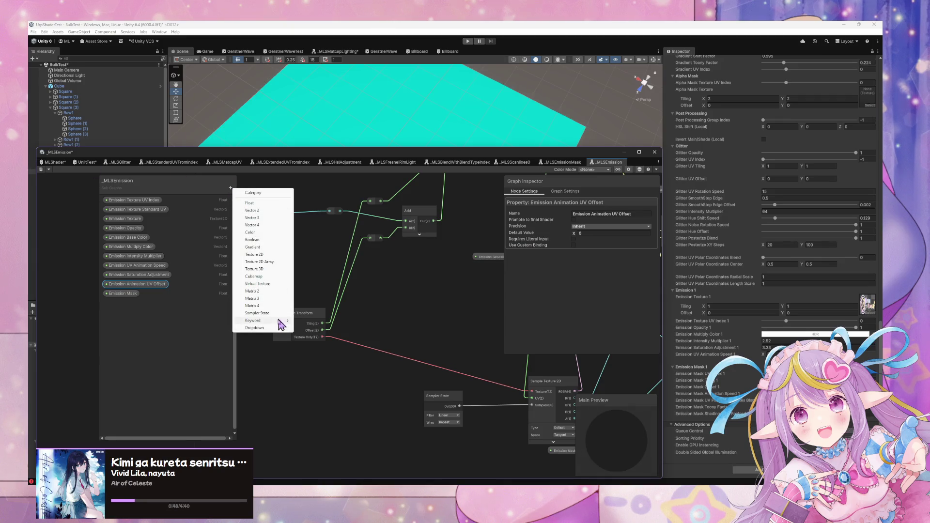
Step: Add a Dropdown property to the _MLSEmission blackboard, place it on the canvas, then delete the node
{"action": "mouse_move", "coordinate": [284, 322]}
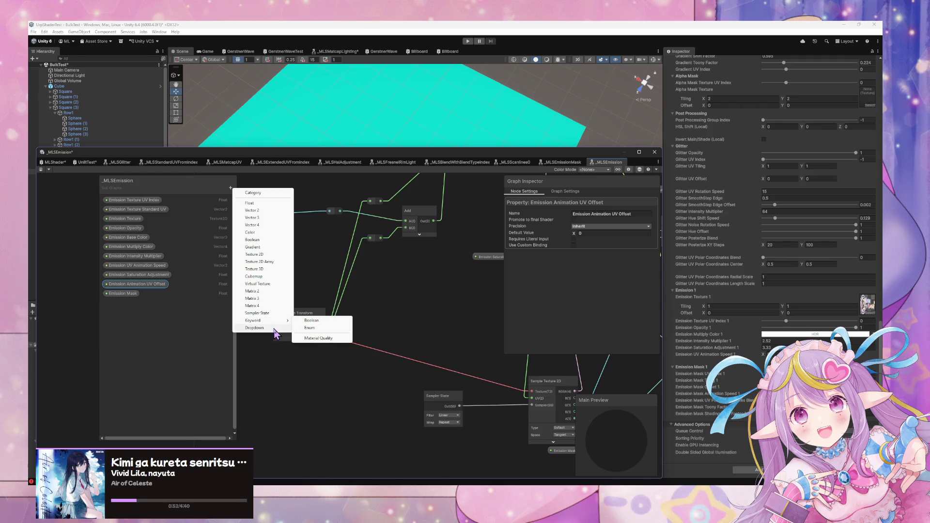
{"action": "left_click", "coordinate": [254, 328]}
{"action": "left_click", "coordinate": [118, 304]}
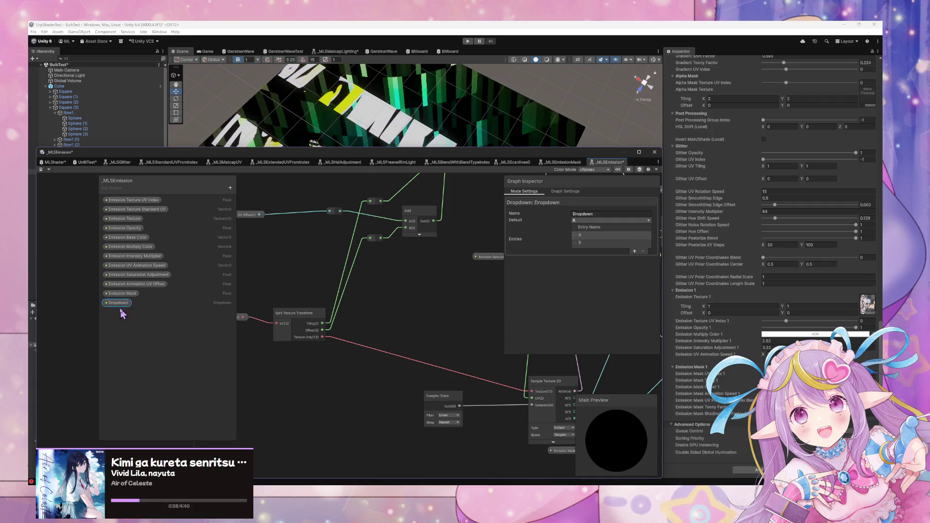
{"action": "left_click_drag", "start_coordinate": [337, 274], "coordinate": [353, 335]}
{"action": "mouse_move", "coordinate": [125, 309]}
{"action": "left_mouse_down"}
{"action": "mouse_move", "coordinate": [446, 362]}
{"action": "mouse_move", "coordinate": [439, 356]}
{"action": "left_mouse_up"}
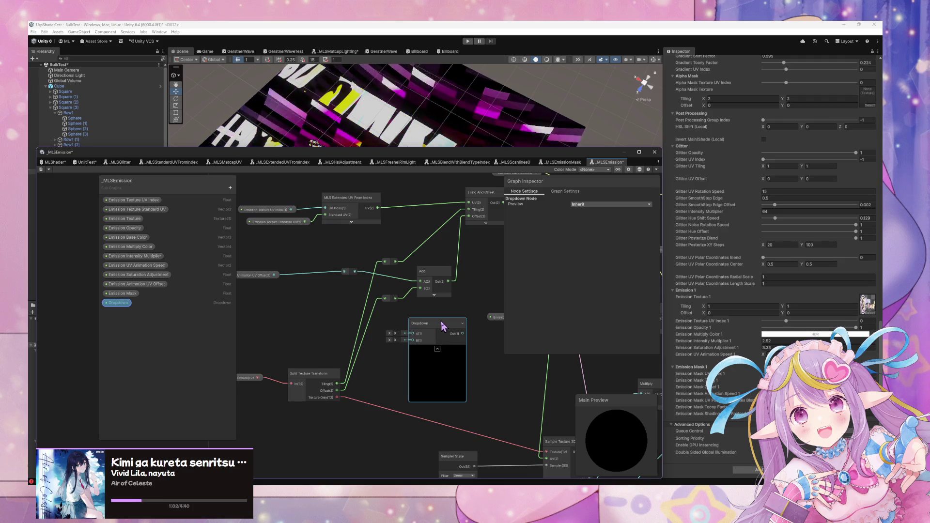
{"action": "key", "text": "Delete"}
Step: Reopen the MLS Emission subgraph and delete the Dropdown property from the blackboard
{"action": "scroll", "coordinate": [440, 320], "scroll_direction": "down", "scroll_amount": 3}
{"action": "mouse_move", "coordinate": [441, 320]}
{"action": "left_mouse_down"}
{"action": "mouse_move", "coordinate": [388, 409]}
{"action": "mouse_move", "coordinate": [426, 359]}
{"action": "mouse_move", "coordinate": [419, 318]}
{"action": "left_mouse_up"}
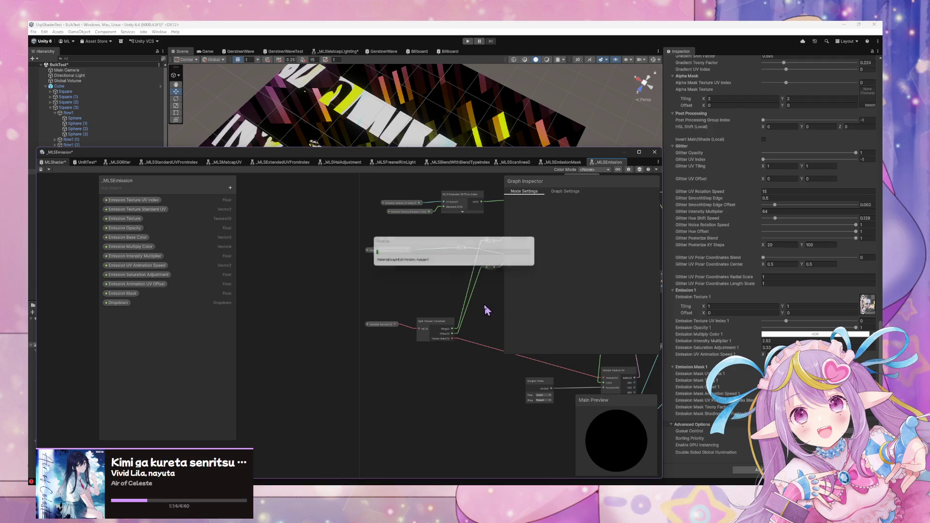
{"action": "left_click_drag", "start_coordinate": [367, 283], "coordinate": [428, 329]}
{"action": "left_click", "coordinate": [446, 328]}
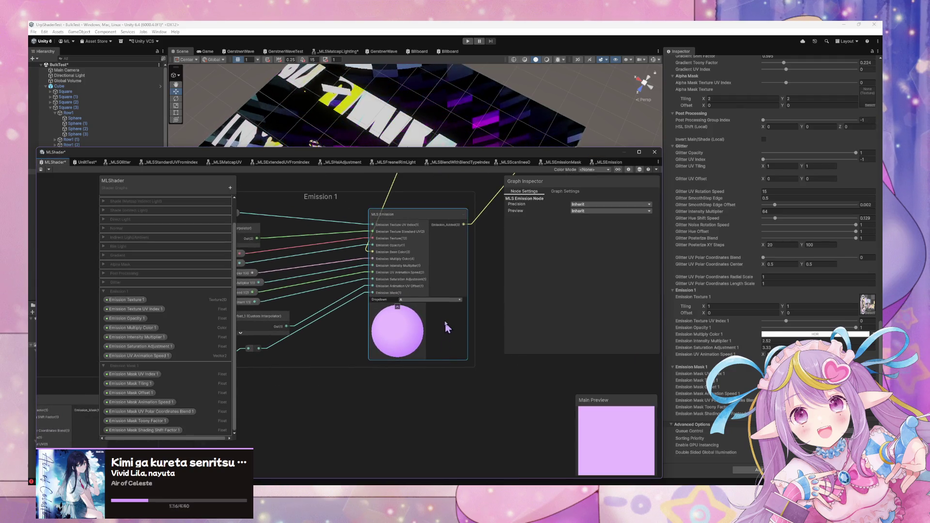
{"action": "double_click", "coordinate": [422, 219]}
{"action": "right_click", "coordinate": [117, 306]}
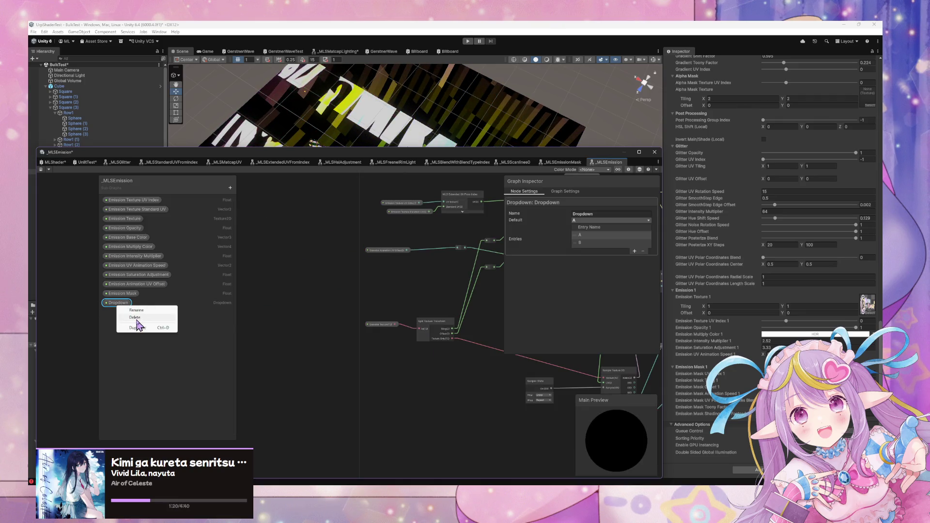
{"action": "left_click", "coordinate": [136, 317]}
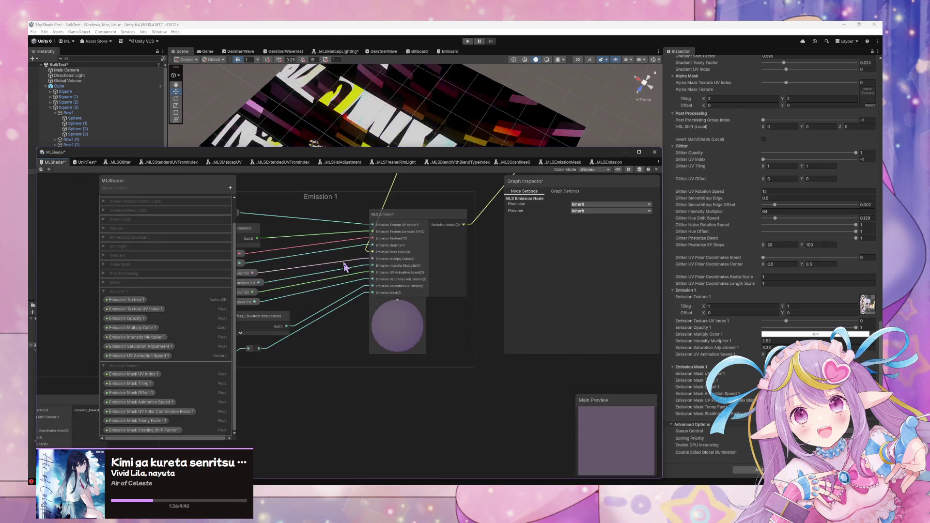
Step: Shift the Emission_Animation_UV_Offset_1 node slightly left and pan across the Emission Mask 1 and Emission 1 groups
{"action": "left_click", "coordinate": [325, 306]}
{"action": "left_click_drag", "start_coordinate": [324, 302], "coordinate": [317, 304]}
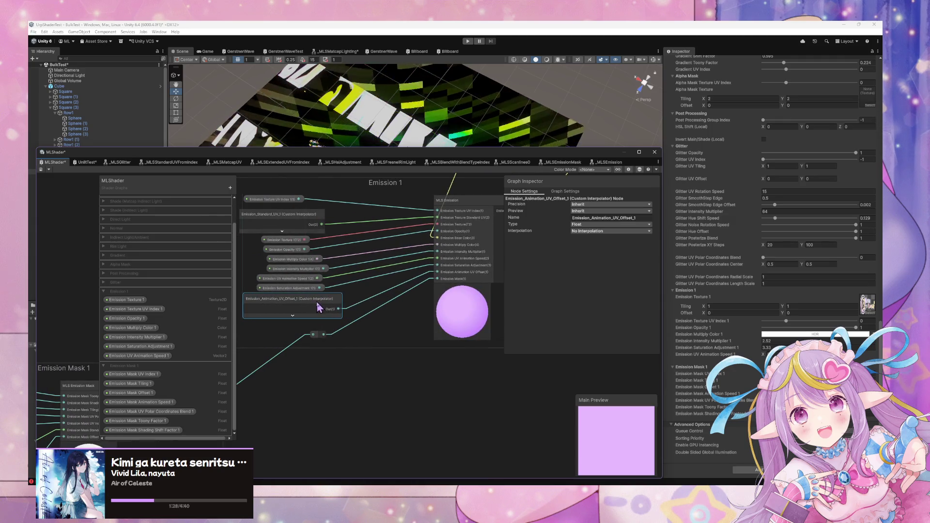
{"action": "mouse_move", "coordinate": [310, 407]}
{"action": "left_mouse_down"}
{"action": "mouse_move", "coordinate": [422, 326]}
{"action": "mouse_move", "coordinate": [376, 336]}
{"action": "left_mouse_up"}
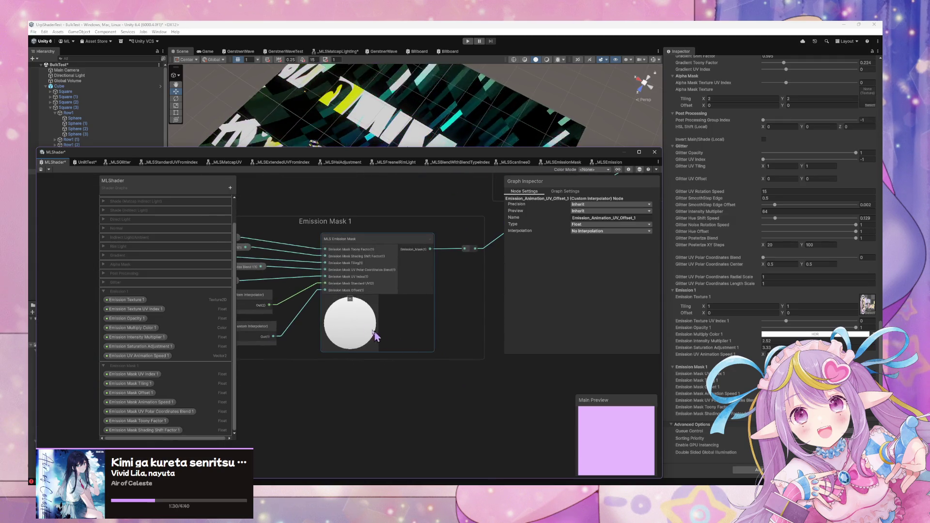
{"action": "left_click_drag", "start_coordinate": [338, 311], "coordinate": [393, 322]}
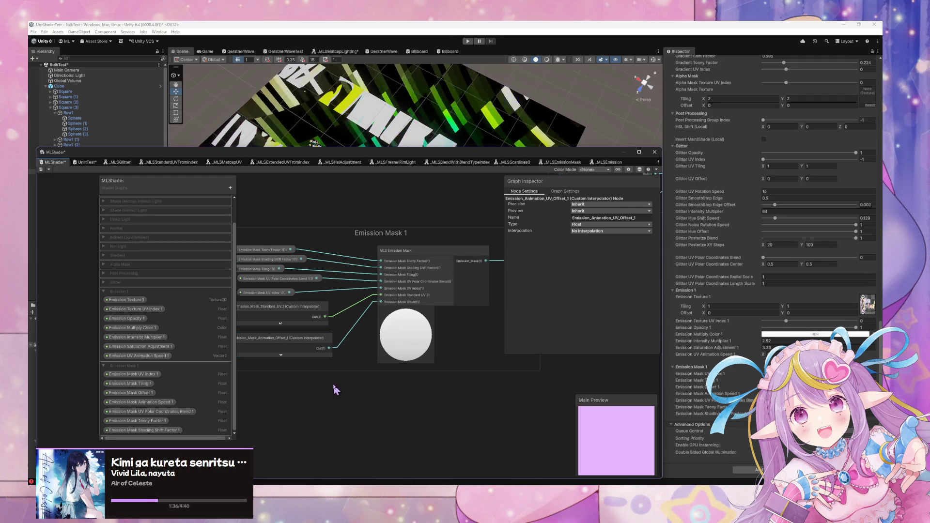
{"action": "left_click_drag", "start_coordinate": [332, 386], "coordinate": [343, 390]}
{"action": "mouse_move", "coordinate": [439, 274]}
{"action": "left_mouse_down"}
{"action": "mouse_move", "coordinate": [286, 350]}
{"action": "mouse_move", "coordinate": [328, 307]}
{"action": "mouse_move", "coordinate": [245, 320]}
{"action": "mouse_move", "coordinate": [278, 307]}
{"action": "mouse_move", "coordinate": [307, 317]}
{"action": "mouse_move", "coordinate": [306, 332]}
{"action": "left_mouse_up"}
Step: In the MLS Emission subgraph, remove 'Animation' so the property reads Emission UV Offset
{"action": "left_click", "coordinate": [439, 237]}
{"action": "double_click", "coordinate": [440, 238]}
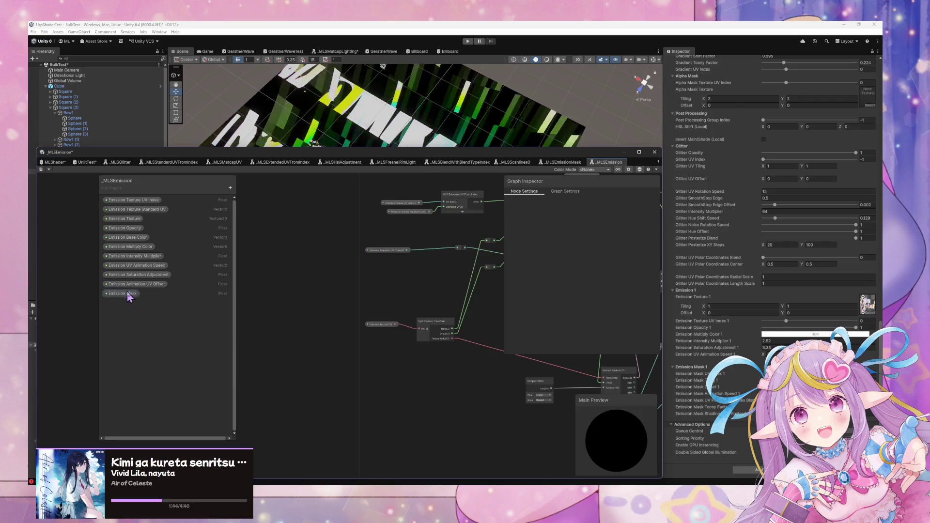
{"action": "left_click", "coordinate": [137, 284]}
{"action": "double_click", "coordinate": [606, 215]}
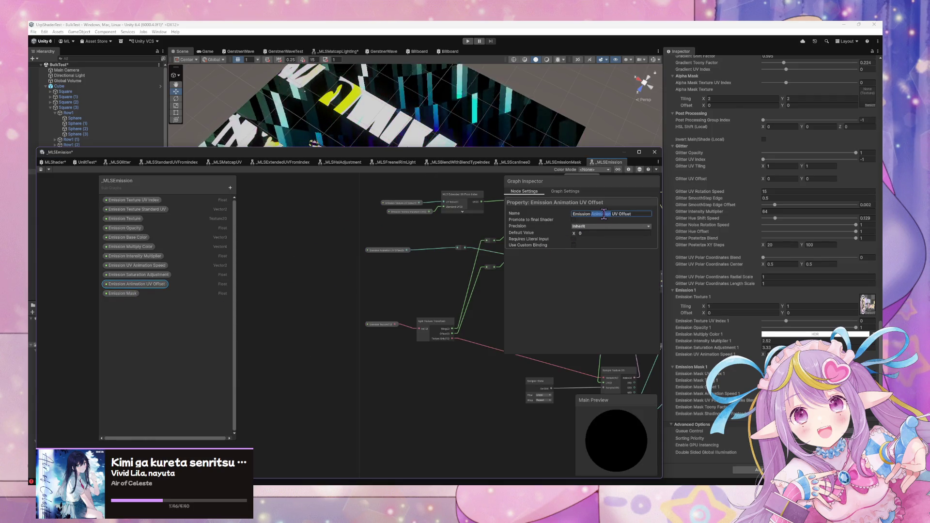
{"action": "key", "text": "Tab"}
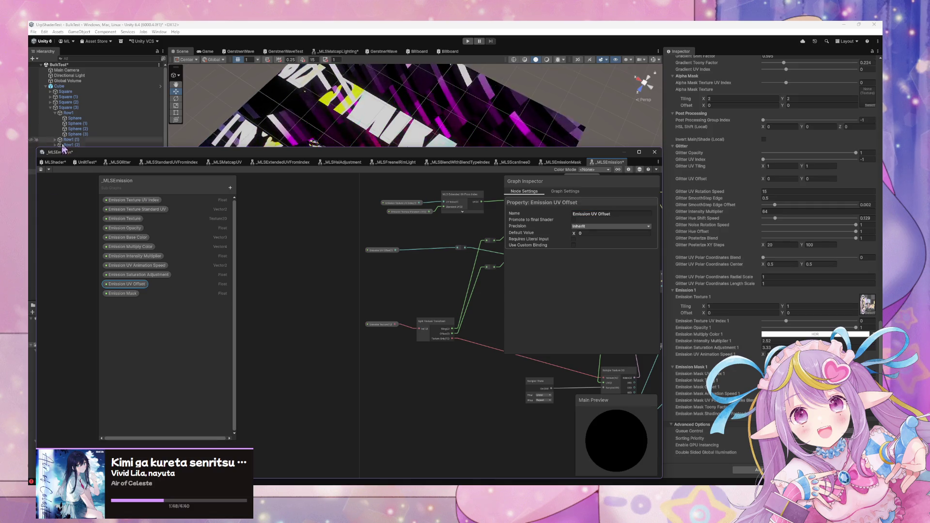
Step: Save the _MLSEmission subgraph, return to MLShader, and drag the graph window lower to reveal the scene
{"action": "left_click", "coordinate": [41, 170]}
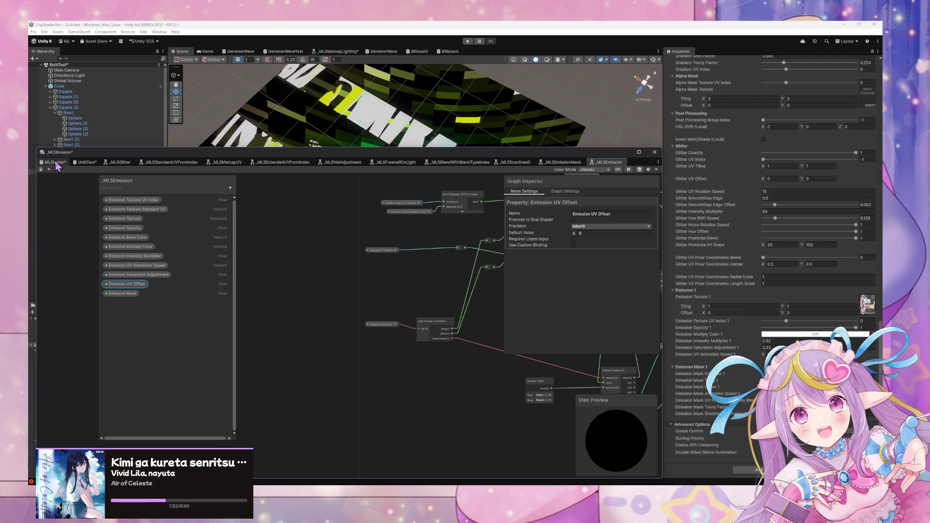
{"action": "left_click", "coordinate": [55, 162]}
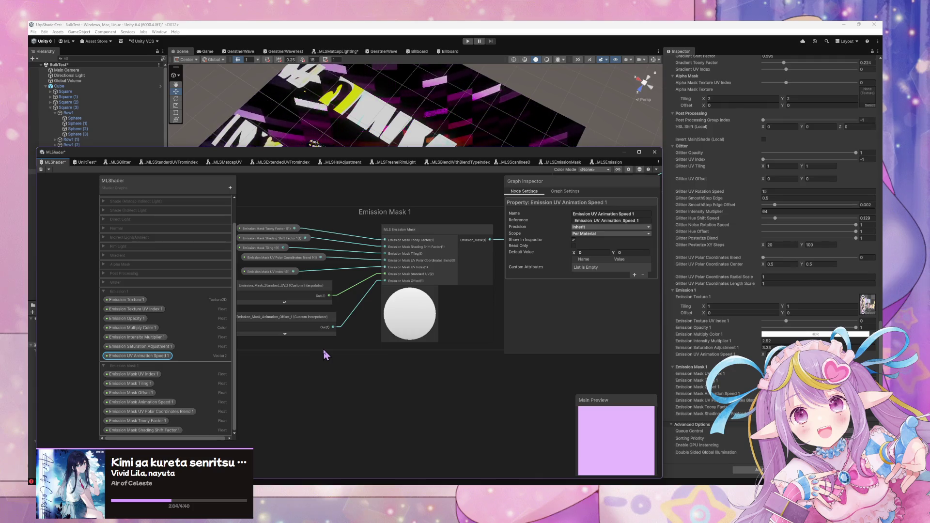
{"action": "left_click", "coordinate": [306, 320]}
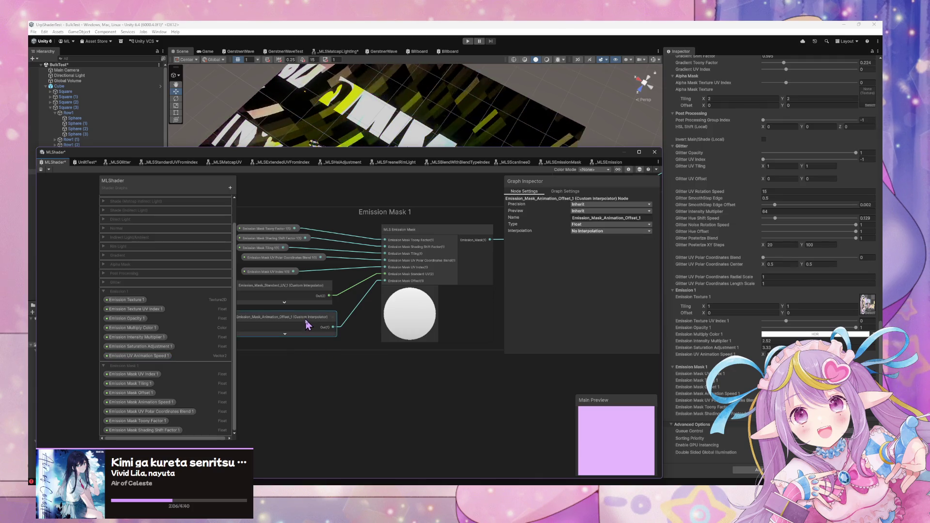
{"action": "scroll", "coordinate": [337, 349], "scroll_direction": "down", "scroll_amount": 5}
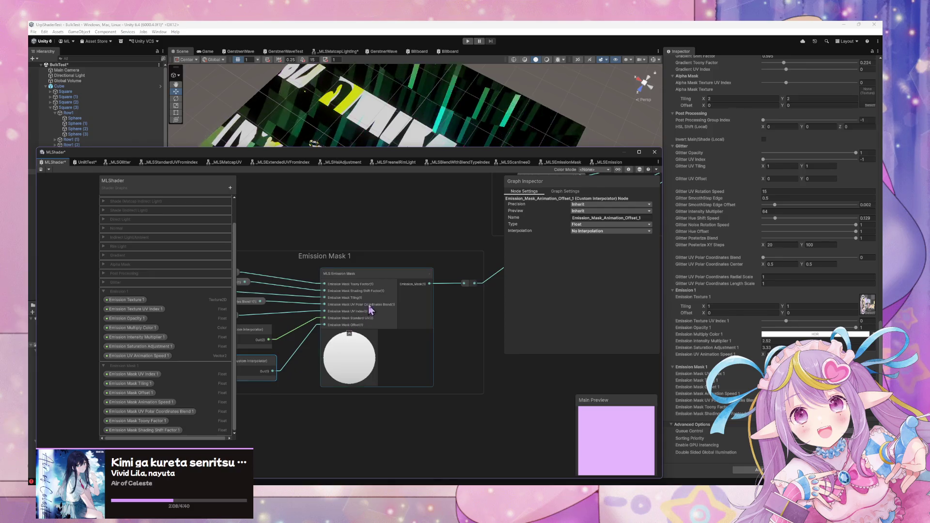
{"action": "mouse_move", "coordinate": [320, 324]}
{"action": "left_mouse_down"}
{"action": "mouse_move", "coordinate": [378, 310]}
{"action": "mouse_move", "coordinate": [409, 315]}
{"action": "left_mouse_up"}
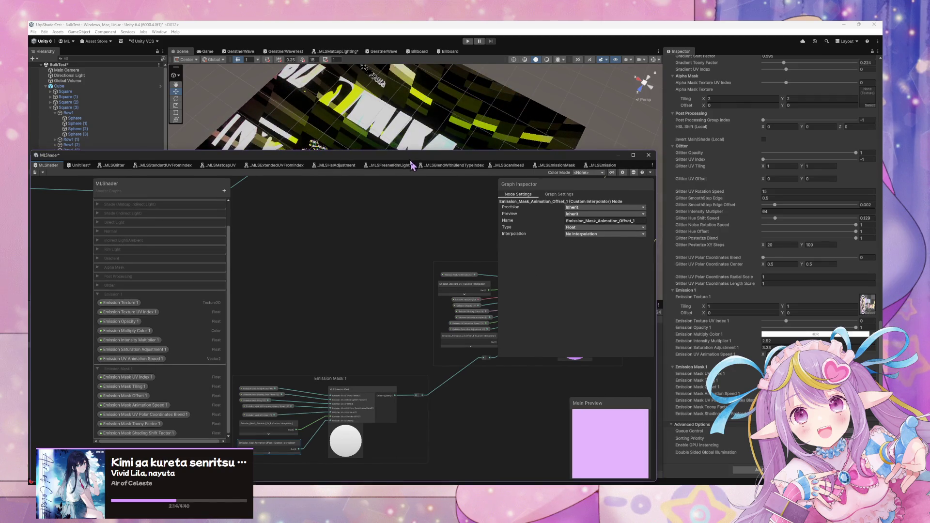
{"action": "left_click_drag", "start_coordinate": [411, 166], "coordinate": [296, 298]}
{"action": "left_click_drag", "start_coordinate": [436, 184], "coordinate": [445, 209]}
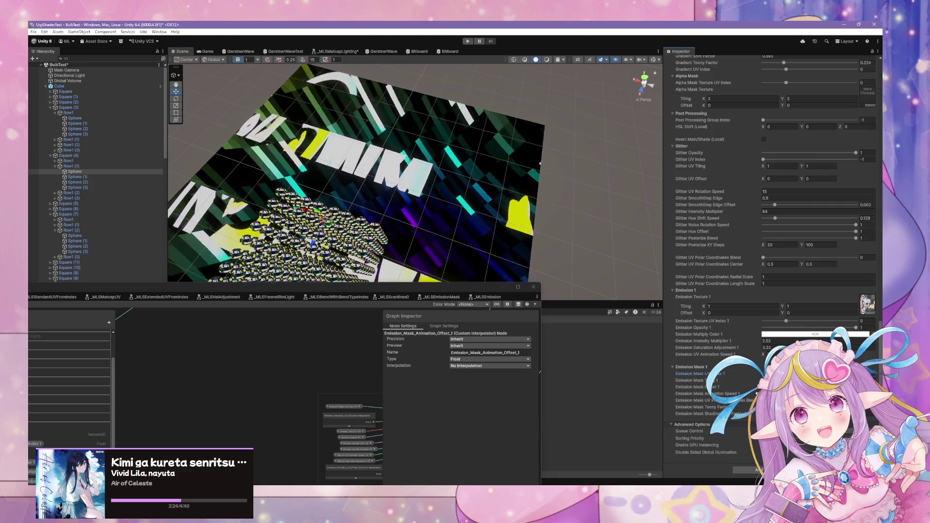
Step: Orbit the Scene view around the plane, then open the MLS Emission Mask subgraph from Emission Mask 1
{"action": "left_click", "coordinate": [707, 394]}
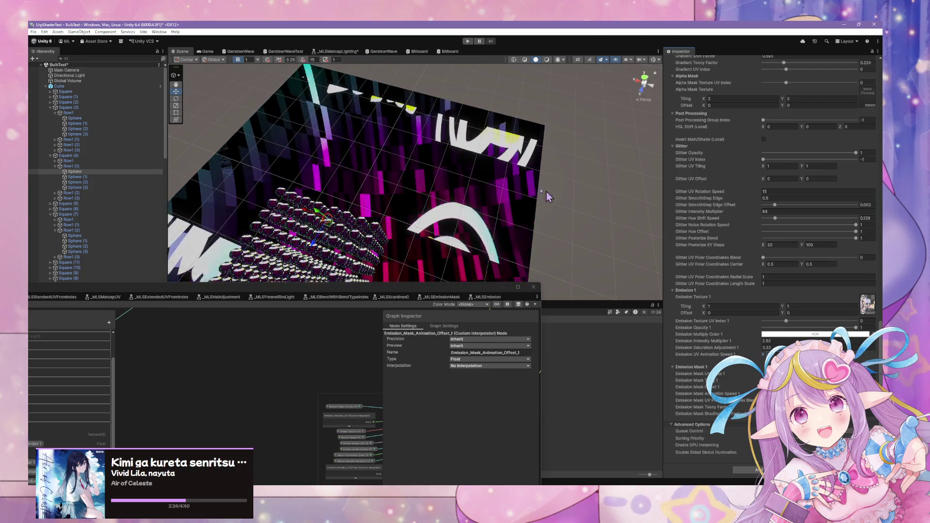
{"action": "mouse_move", "coordinate": [548, 196]}
{"action": "left_mouse_down"}
{"action": "mouse_move", "coordinate": [502, 129]}
{"action": "mouse_move", "coordinate": [539, 184]}
{"action": "mouse_move", "coordinate": [605, 130]}
{"action": "left_mouse_up"}
{"action": "mouse_move", "coordinate": [357, 293]}
{"action": "left_mouse_down"}
{"action": "mouse_move", "coordinate": [567, 100]}
{"action": "mouse_move", "coordinate": [586, 95]}
{"action": "left_mouse_up"}
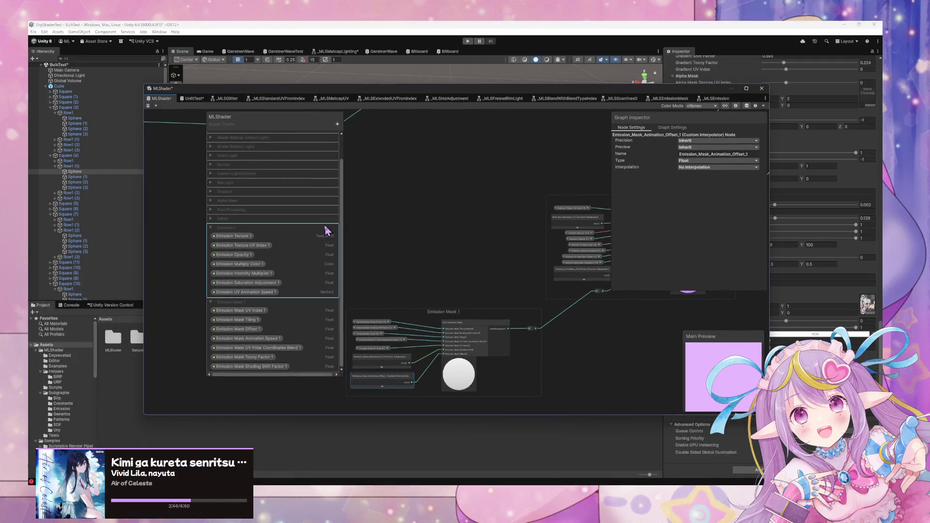
{"action": "scroll", "coordinate": [491, 327], "scroll_direction": "up", "scroll_amount": 3}
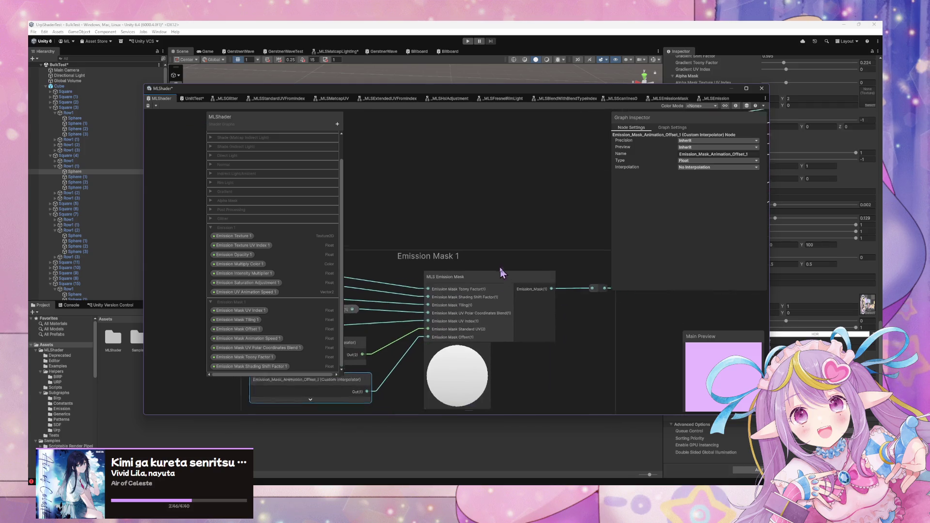
{"action": "double_click", "coordinate": [471, 279]}
{"action": "mouse_move", "coordinate": [470, 279]}
{"action": "left_mouse_down"}
{"action": "mouse_move", "coordinate": [650, 270]}
{"action": "mouse_move", "coordinate": [436, 266]}
{"action": "mouse_move", "coordinate": [650, 270]}
{"action": "mouse_move", "coordinate": [563, 251]}
{"action": "mouse_move", "coordinate": [416, 286]}
{"action": "mouse_move", "coordinate": [551, 292]}
{"action": "mouse_move", "coordinate": [474, 298]}
{"action": "left_mouse_up"}
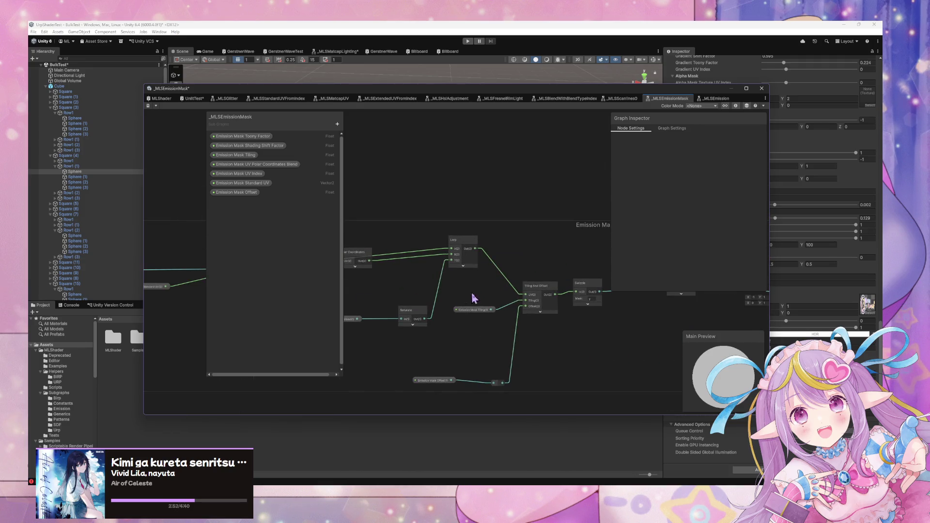
Step: Nudge the Lerp and Emission Mask Tiling nodes aside and add a Rotate node
{"action": "mouse_move", "coordinate": [470, 247]}
{"action": "left_mouse_down"}
{"action": "mouse_move", "coordinate": [474, 254]}
{"action": "mouse_move", "coordinate": [473, 243]}
{"action": "left_mouse_up"}
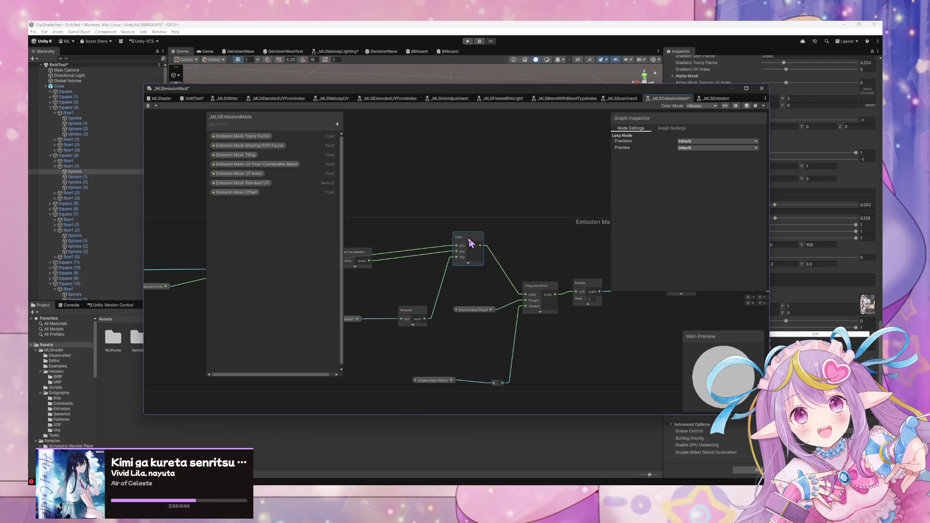
{"action": "left_click_drag", "start_coordinate": [486, 309], "coordinate": [473, 323]}
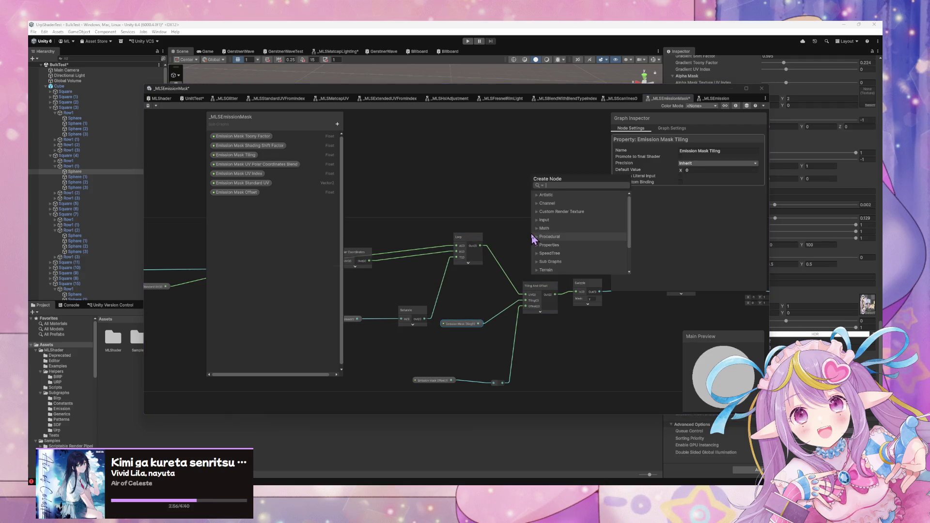
{"action": "key", "text": "space"}
{"action": "type", "text": "otat"}
{"action": "key", "text": "Return"}
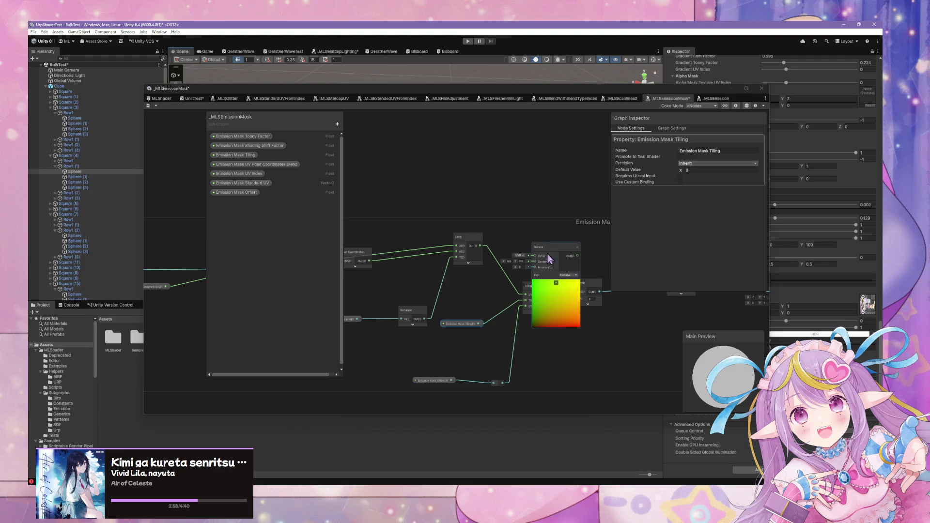
Step: Collapse the Rotate preview, wire Lerp Out into Rotate UV, and tidy the node positions
{"action": "left_click", "coordinate": [557, 284]}
{"action": "mouse_move", "coordinate": [485, 246]}
{"action": "left_mouse_down"}
{"action": "mouse_move", "coordinate": [534, 255]}
{"action": "mouse_move", "coordinate": [538, 246]}
{"action": "left_mouse_up"}
{"action": "mouse_move", "coordinate": [537, 286]}
{"action": "left_mouse_down"}
{"action": "mouse_move", "coordinate": [581, 287]}
{"action": "mouse_move", "coordinate": [553, 288]}
{"action": "left_mouse_up"}
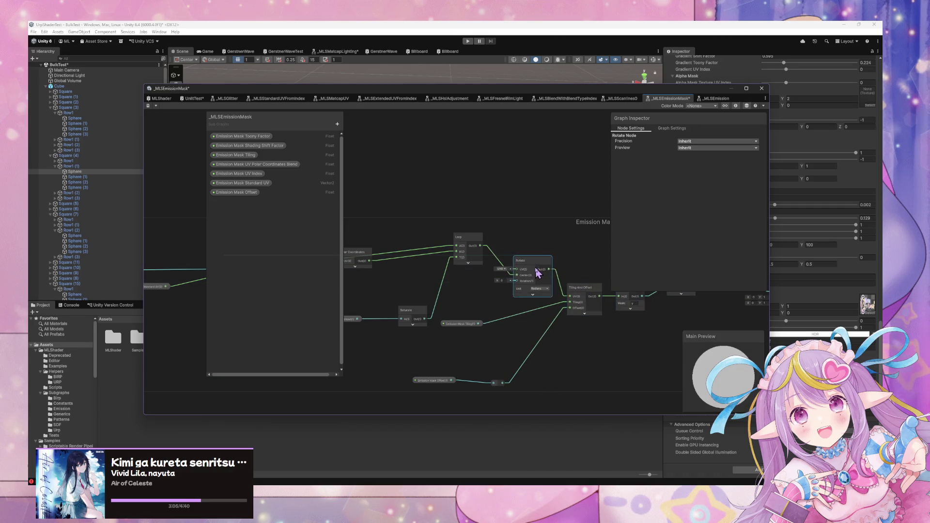
{"action": "left_click", "coordinate": [478, 248]}
{"action": "left_click_drag", "start_coordinate": [488, 251], "coordinate": [481, 257]}
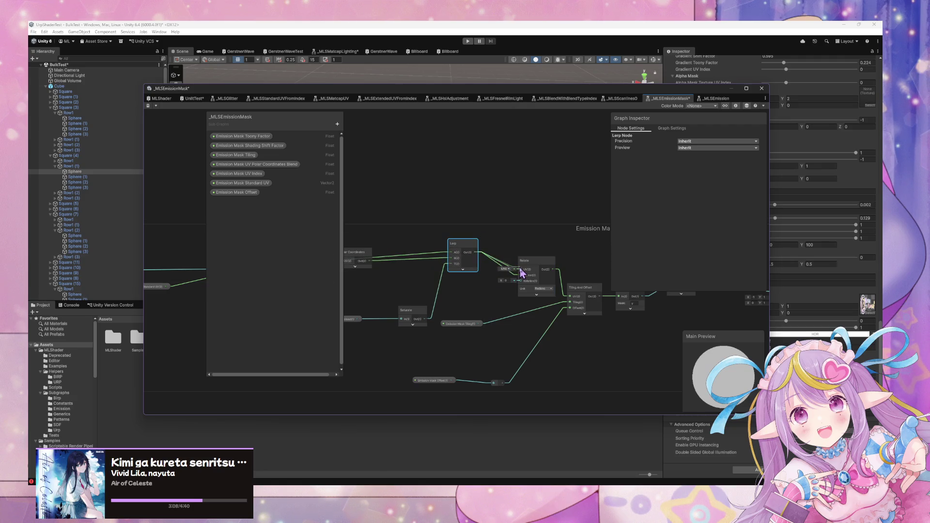
{"action": "left_click", "coordinate": [501, 270]}
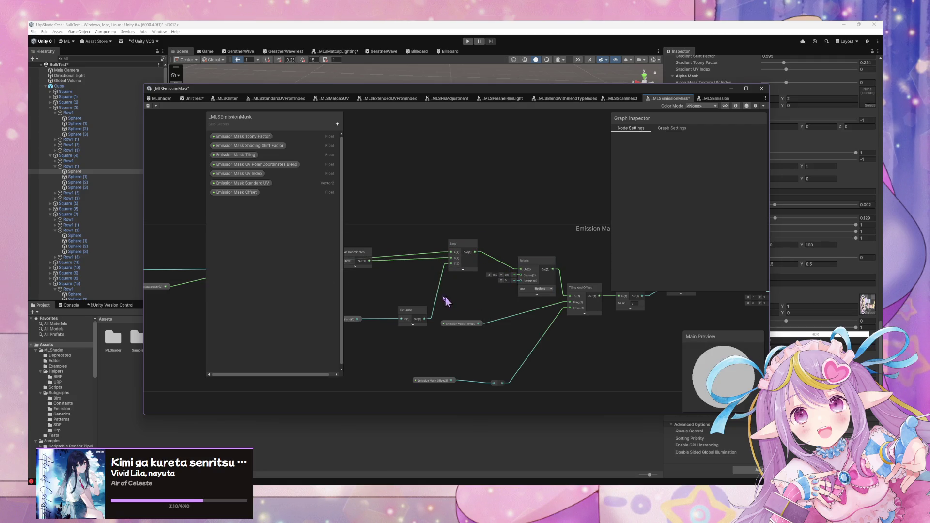
Step: Add Float property 'Emission Mask Rotation', move it fourth, and set Rotate's unit to Degrees
{"action": "left_click", "coordinate": [338, 125]}
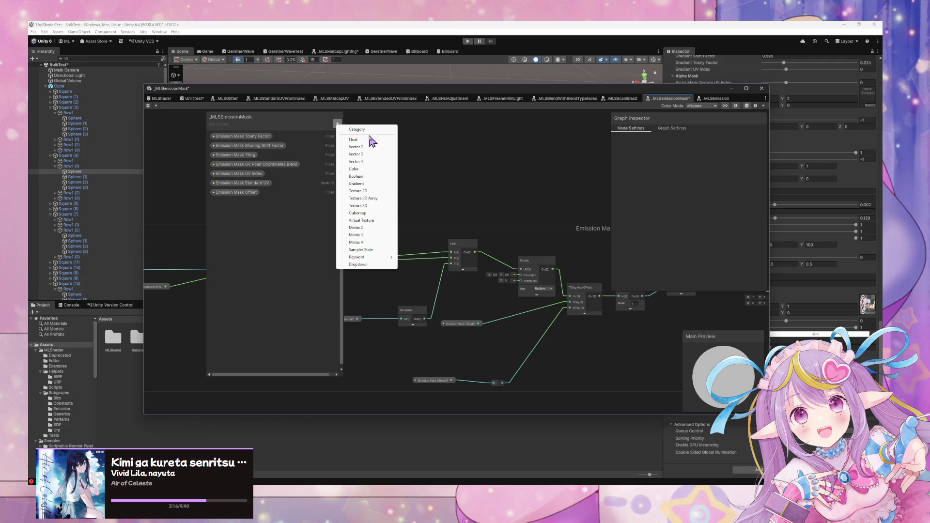
{"action": "left_click", "coordinate": [364, 140]}
{"action": "type", "text": "Emission Mask Rotation"}
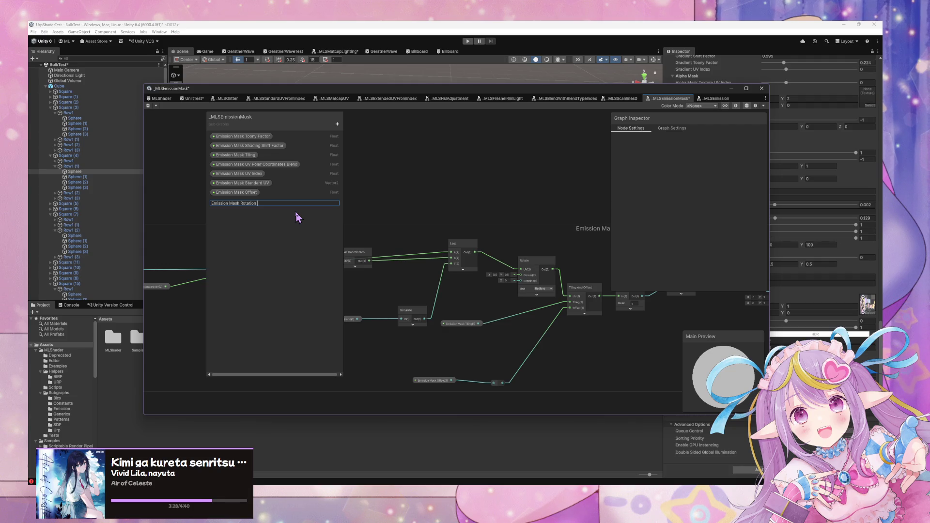
{"action": "key", "text": "Return"}
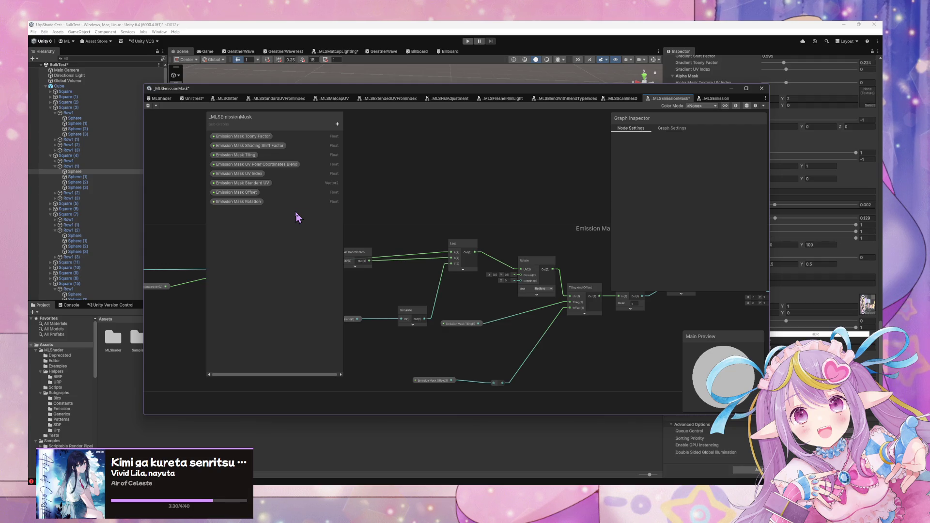
{"action": "mouse_move", "coordinate": [252, 202]}
{"action": "left_mouse_down"}
{"action": "mouse_move", "coordinate": [257, 161]}
{"action": "mouse_move", "coordinate": [452, 294]}
{"action": "mouse_move", "coordinate": [524, 288]}
{"action": "mouse_move", "coordinate": [470, 287]}
{"action": "left_mouse_up"}
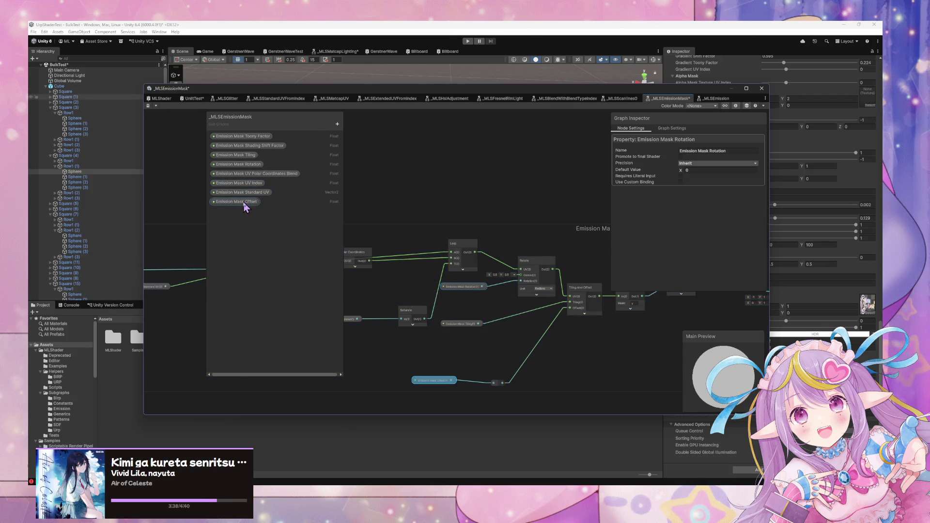
{"action": "left_click", "coordinate": [257, 165]}
{"action": "left_click", "coordinate": [543, 289]}
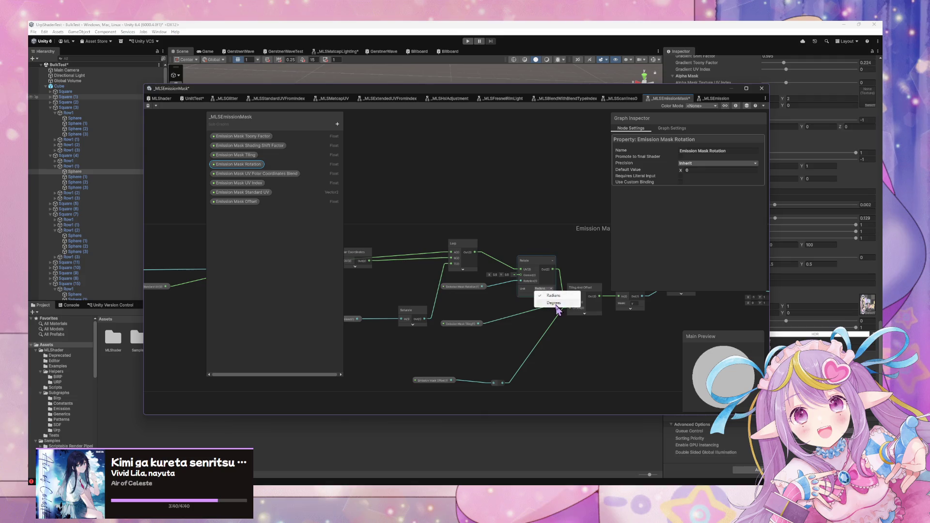
{"action": "left_click", "coordinate": [545, 301]}
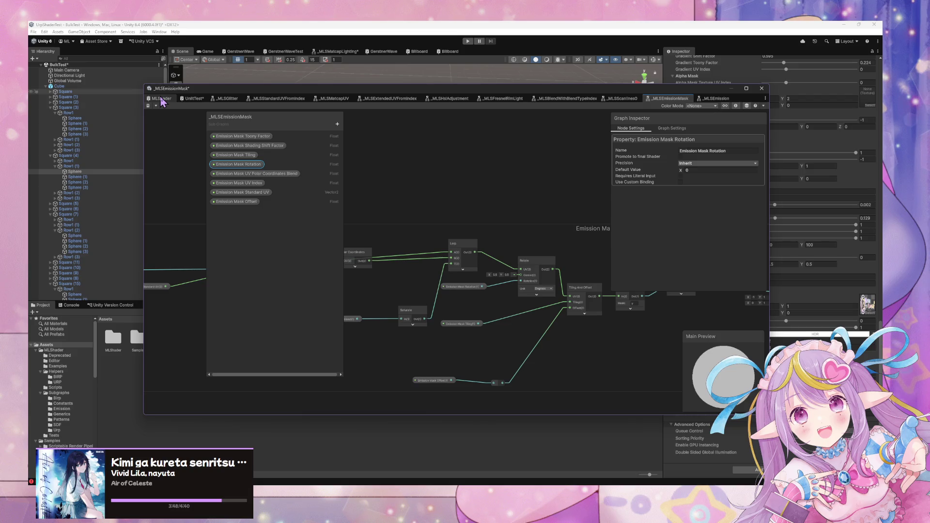
Step: In the MLShader graph, duplicate Emission Mask Offset 1 as a new Emission Mask Rotation 1 property
{"action": "left_click", "coordinate": [162, 98]}
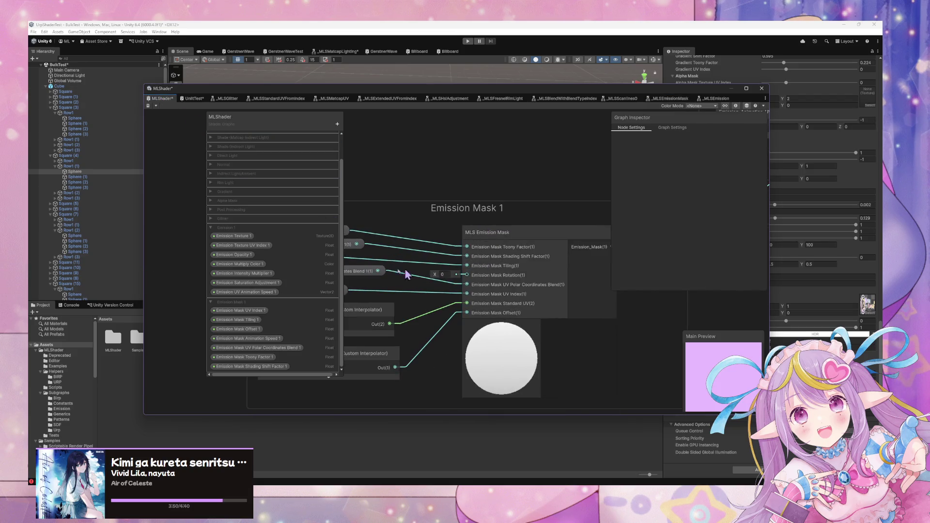
{"action": "left_click", "coordinate": [386, 278]}
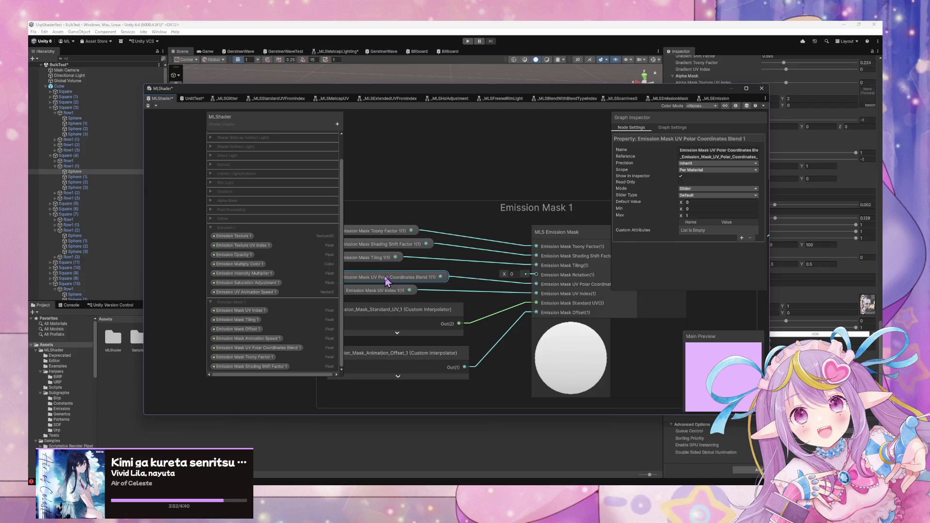
{"action": "left_click_drag", "start_coordinate": [387, 290], "coordinate": [391, 289]}
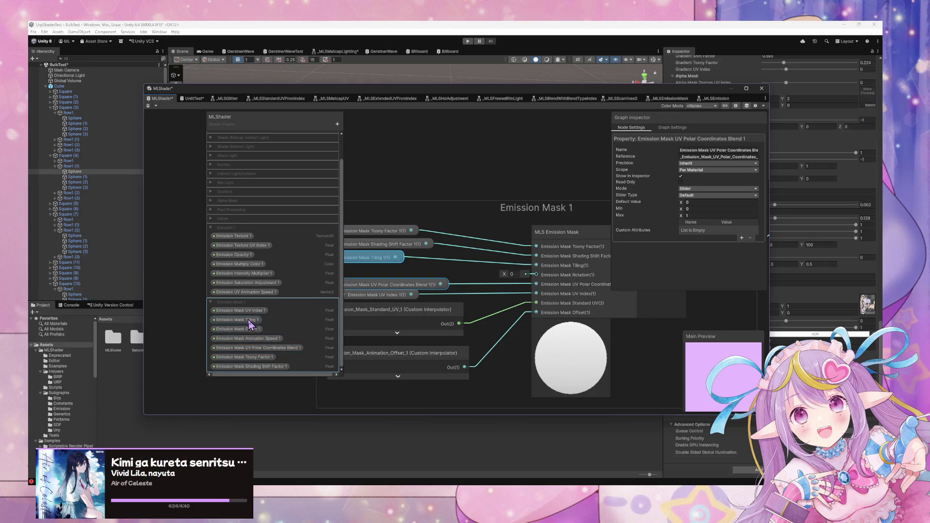
{"action": "right_click", "coordinate": [250, 323]}
{"action": "left_click", "coordinate": [257, 339]}
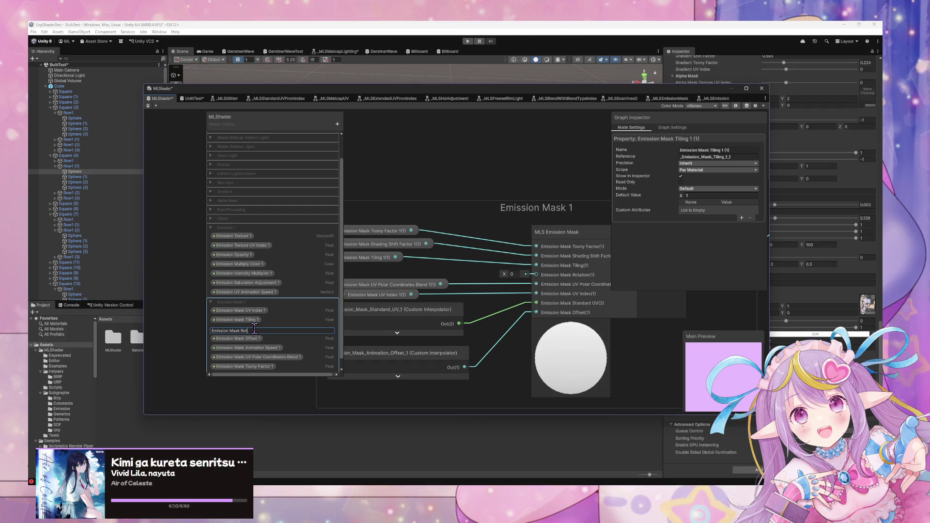
{"action": "right_click", "coordinate": [256, 334]}
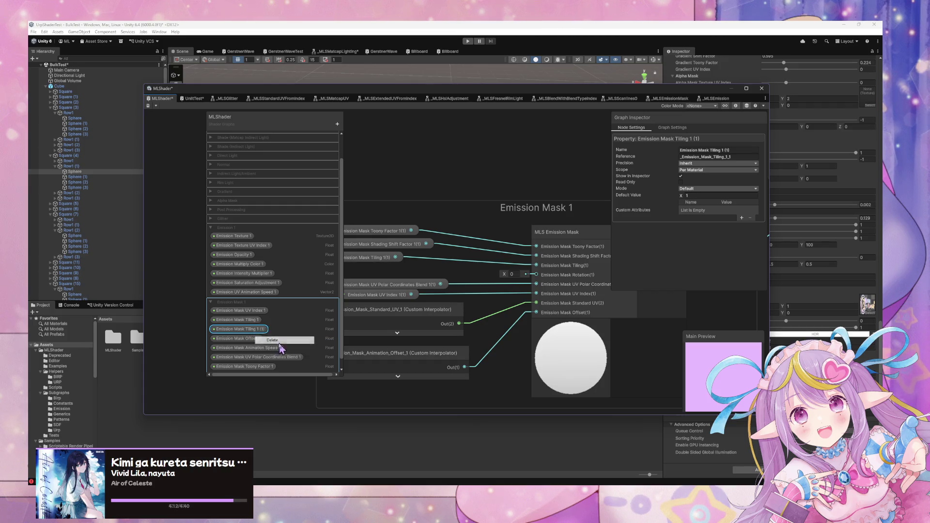
{"action": "left_click", "coordinate": [280, 343]}
{"action": "right_click", "coordinate": [250, 329]}
{"action": "left_click", "coordinate": [269, 348]}
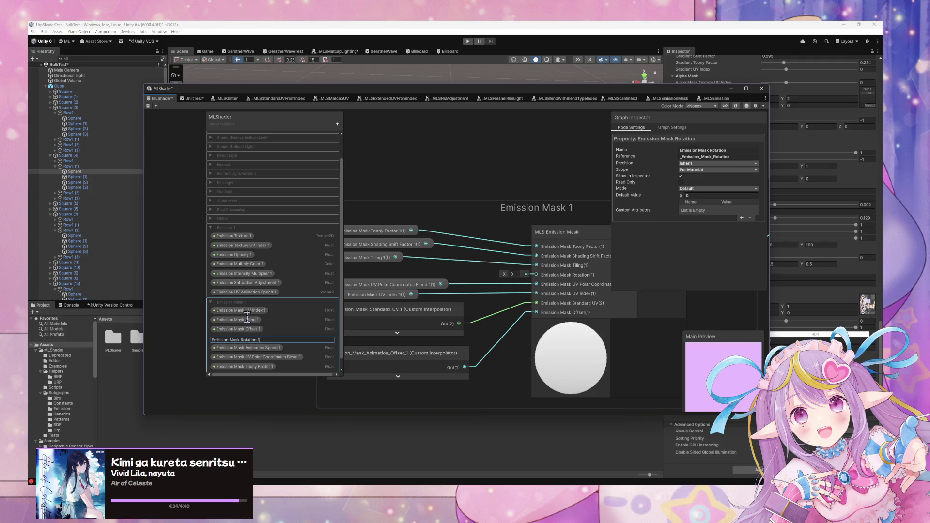
Step: Wire Emission Mask Rotation 1 into MLS Emission Mask's Rotation input and shift the lower nodes down
{"action": "mouse_move", "coordinate": [256, 345]}
{"action": "left_mouse_down"}
{"action": "mouse_move", "coordinate": [257, 337]}
{"action": "mouse_move", "coordinate": [247, 349]}
{"action": "mouse_move", "coordinate": [382, 287]}
{"action": "mouse_move", "coordinate": [380, 275]}
{"action": "mouse_move", "coordinate": [415, 284]}
{"action": "mouse_move", "coordinate": [401, 276]}
{"action": "left_mouse_up"}
{"action": "left_click", "coordinate": [426, 364]}
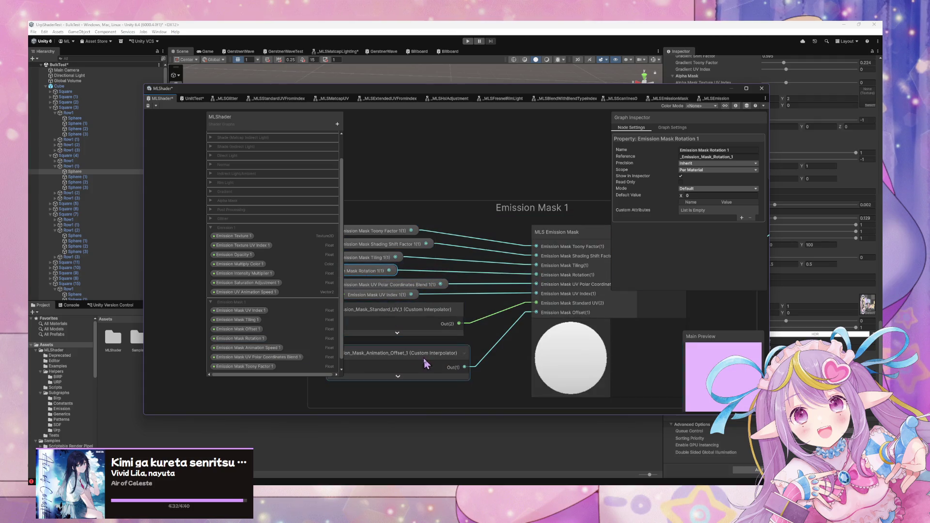
{"action": "scroll", "coordinate": [448, 356], "scroll_direction": "down", "scroll_amount": 2}
{"action": "left_click_drag", "start_coordinate": [424, 326], "coordinate": [414, 371]}
{"action": "left_click_drag", "start_coordinate": [409, 336], "coordinate": [410, 347]}
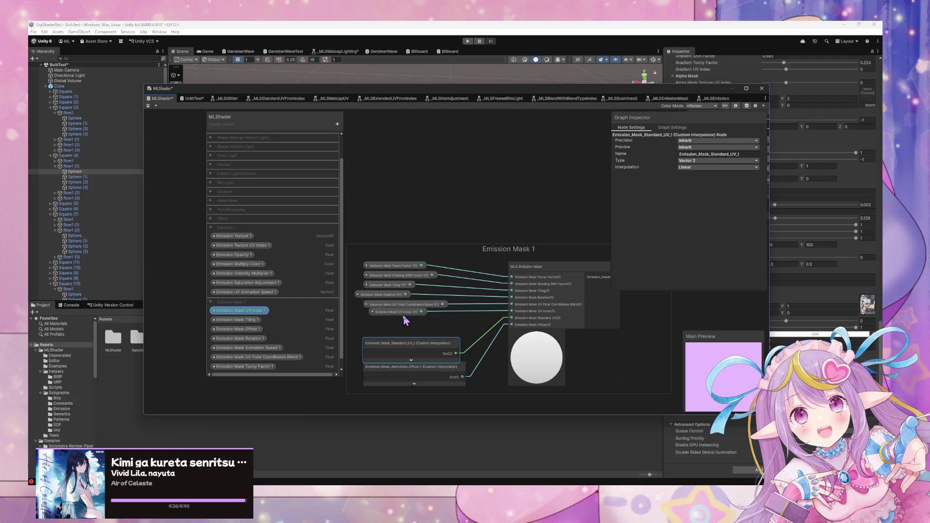
{"action": "mouse_move", "coordinate": [405, 313]}
{"action": "left_mouse_down"}
{"action": "mouse_move", "coordinate": [401, 325]}
{"action": "mouse_move", "coordinate": [390, 314]}
{"action": "left_mouse_up"}
{"action": "left_click", "coordinate": [386, 297]}
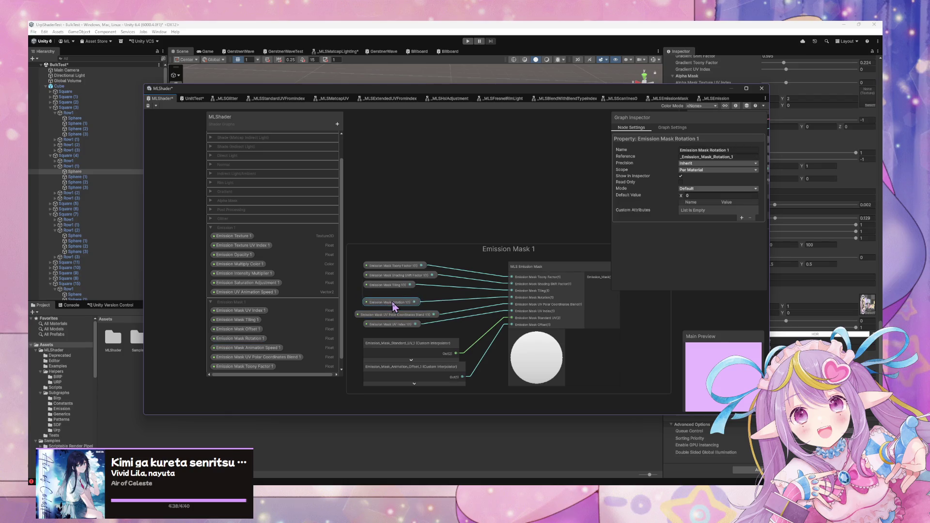
{"action": "scroll", "coordinate": [485, 271], "scroll_direction": "down", "scroll_amount": 3}
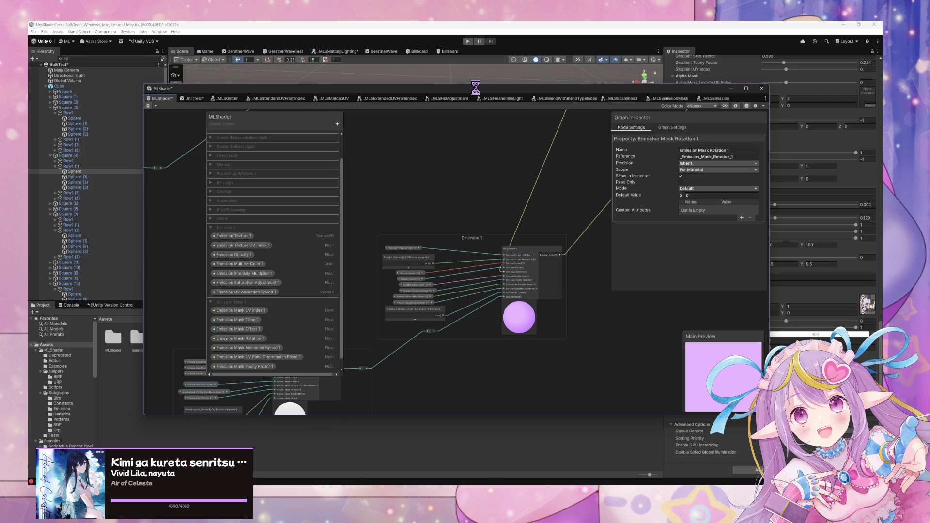
Step: Move the graph window down and orbit the Scene view to look down at the plane
{"action": "mouse_move", "coordinate": [476, 94]}
{"action": "left_mouse_down"}
{"action": "mouse_move", "coordinate": [374, 159]}
{"action": "mouse_move", "coordinate": [284, 302]}
{"action": "left_mouse_up"}
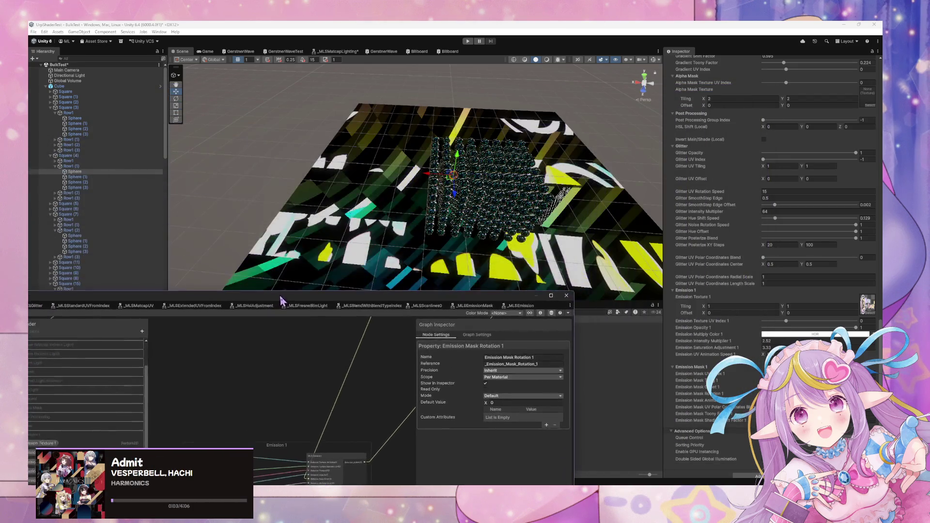
{"action": "mouse_move", "coordinate": [495, 99]}
{"action": "left_mouse_down"}
{"action": "mouse_move", "coordinate": [481, 108]}
{"action": "mouse_move", "coordinate": [487, 213]}
{"action": "mouse_move", "coordinate": [499, 217]}
{"action": "left_mouse_up"}
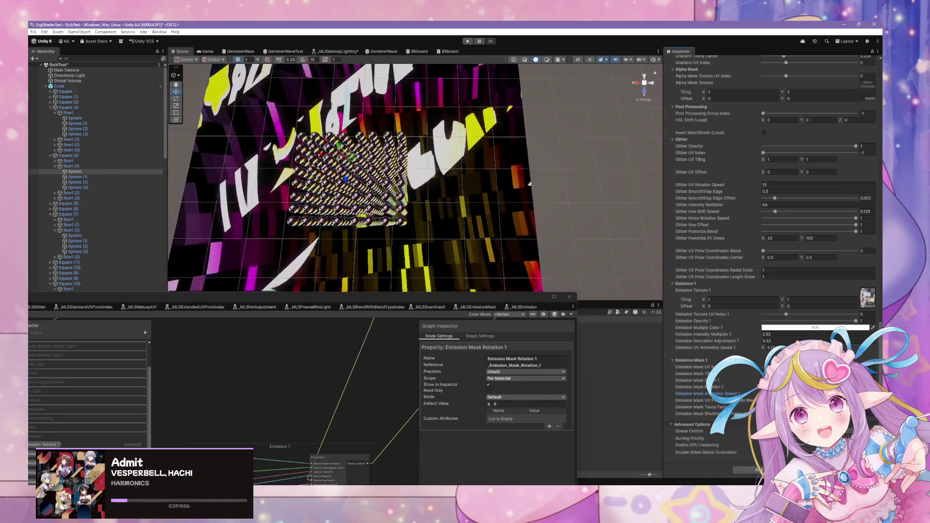
Step: Enlarge the window, open the Emission Mask subgraph, and place Rotate just above Tiling And Offset
{"action": "double_click", "coordinate": [374, 305]}
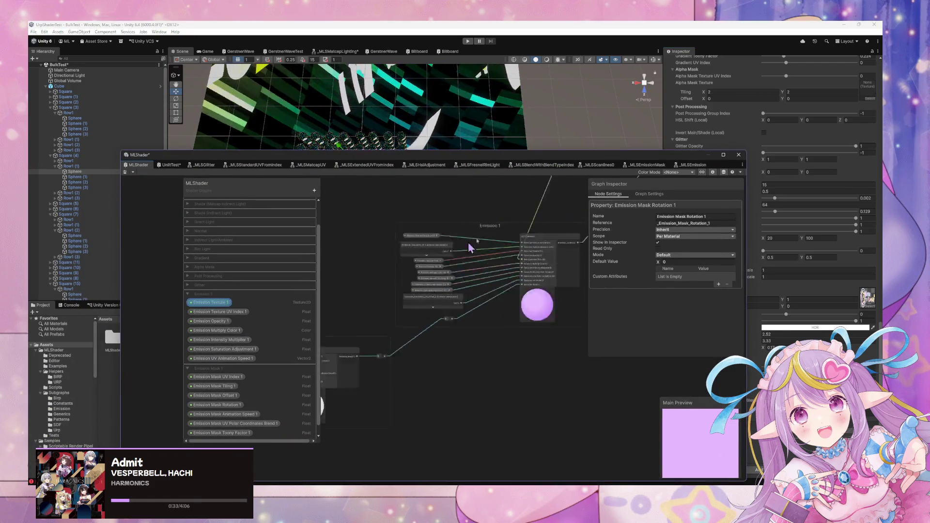
{"action": "double_click", "coordinate": [438, 298]}
{"action": "mouse_move", "coordinate": [372, 287]}
{"action": "left_mouse_down"}
{"action": "mouse_move", "coordinate": [465, 252]}
{"action": "mouse_move", "coordinate": [391, 257]}
{"action": "mouse_move", "coordinate": [650, 287]}
{"action": "mouse_move", "coordinate": [504, 286]}
{"action": "mouse_move", "coordinate": [695, 291]}
{"action": "mouse_move", "coordinate": [415, 276]}
{"action": "mouse_move", "coordinate": [540, 297]}
{"action": "mouse_move", "coordinate": [498, 307]}
{"action": "mouse_move", "coordinate": [533, 310]}
{"action": "mouse_move", "coordinate": [570, 338]}
{"action": "left_mouse_up"}
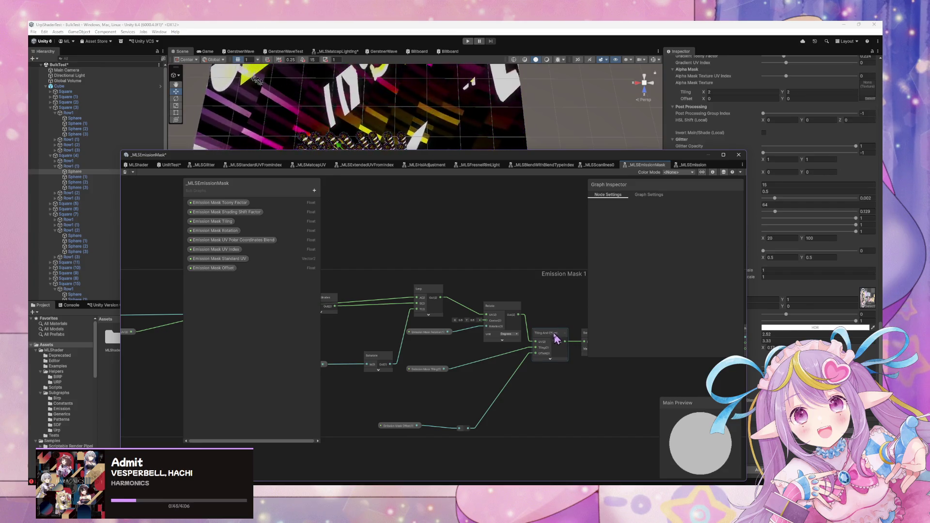
{"action": "left_click", "coordinate": [548, 332]}
{"action": "mouse_move", "coordinate": [509, 315]}
{"action": "left_mouse_down"}
{"action": "mouse_move", "coordinate": [525, 307]}
{"action": "mouse_move", "coordinate": [501, 317]}
{"action": "left_mouse_up"}
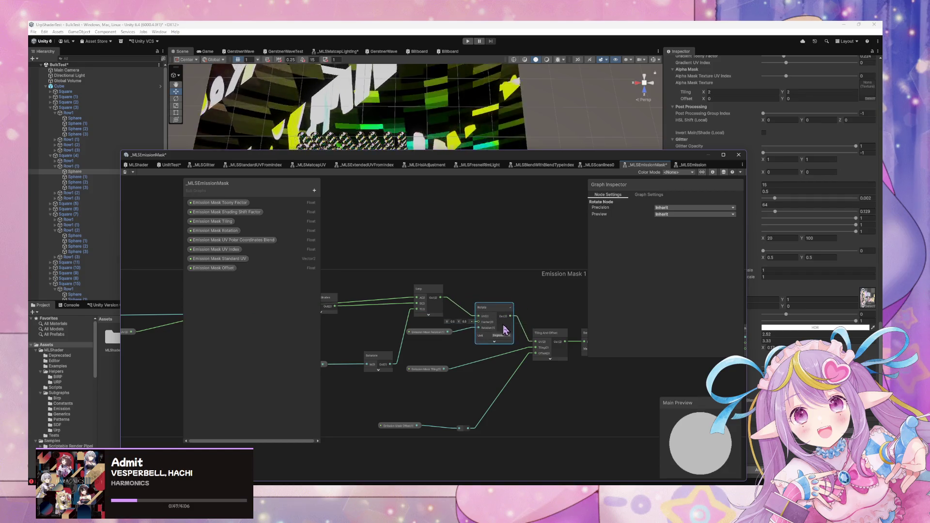
{"action": "left_click_drag", "start_coordinate": [545, 338], "coordinate": [539, 341]}
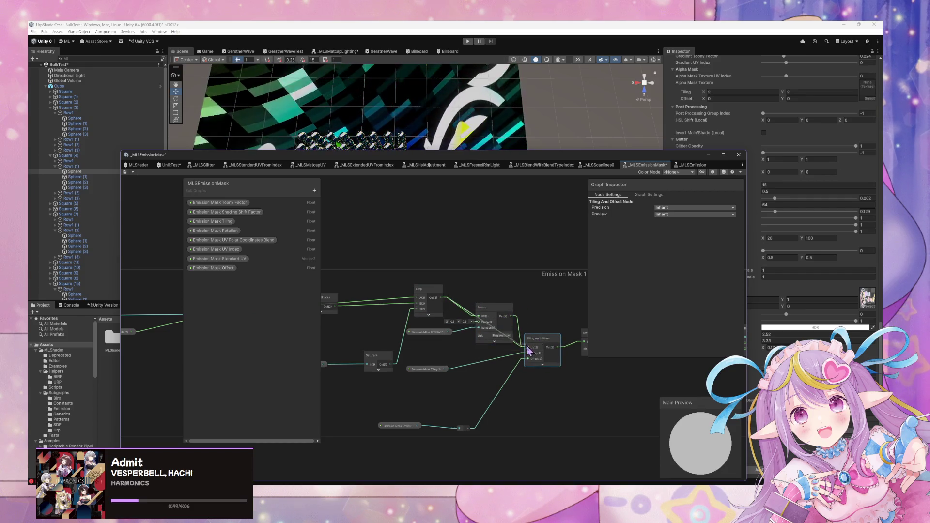
{"action": "left_click_drag", "start_coordinate": [489, 307], "coordinate": [535, 298]}
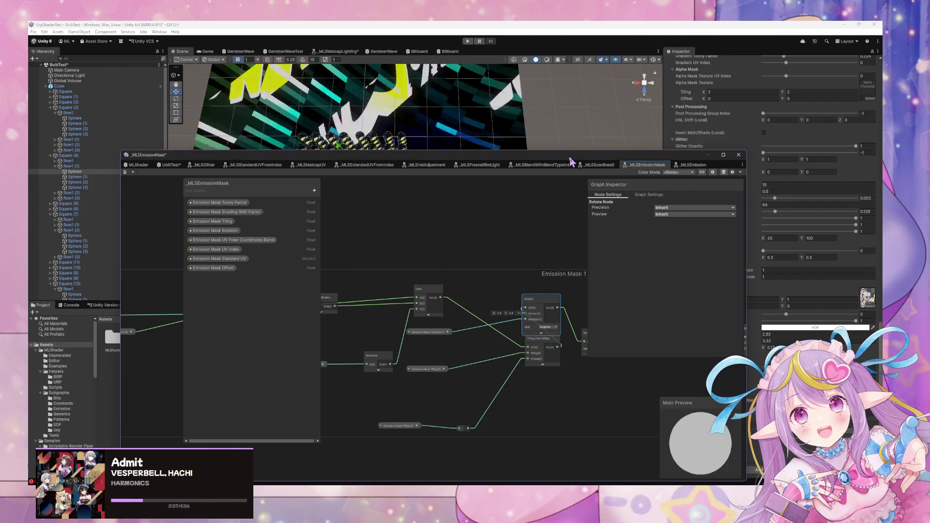
{"action": "left_click_drag", "start_coordinate": [571, 161], "coordinate": [422, 248]}
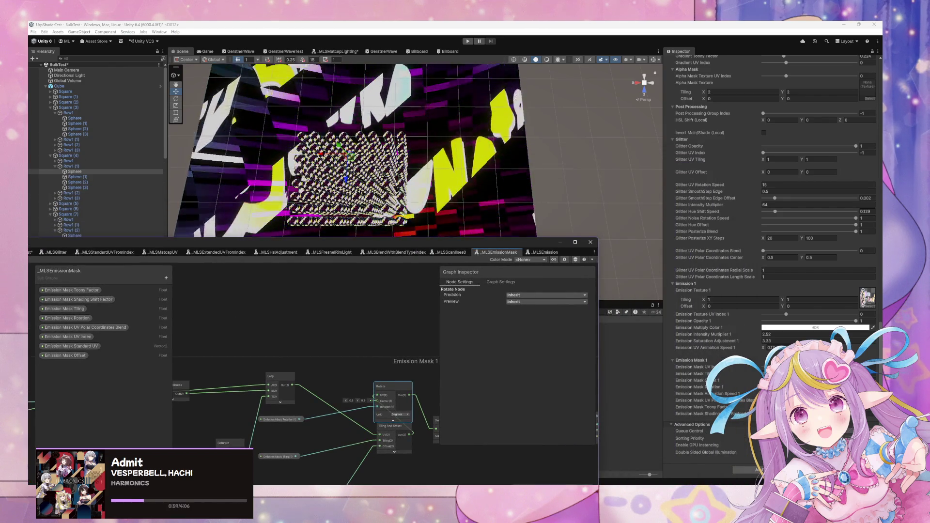
{"action": "left_click", "coordinate": [721, 386]}
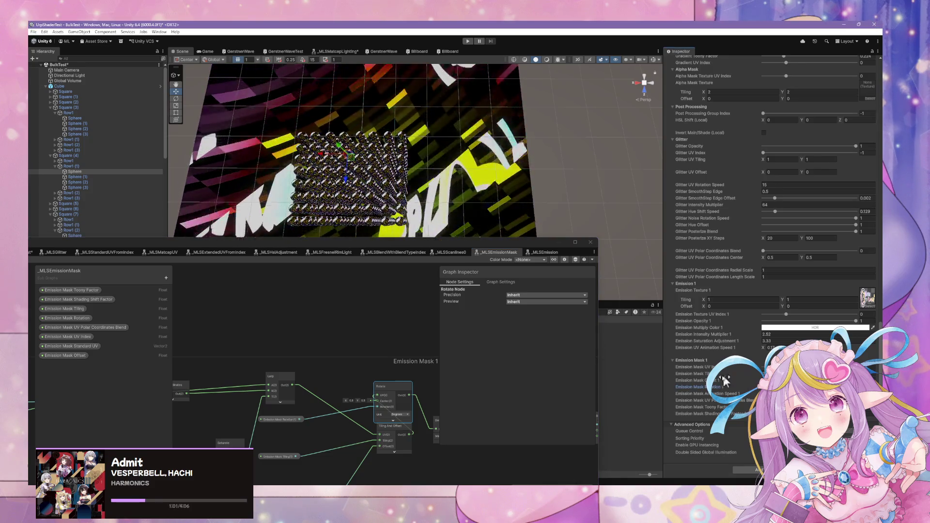
{"action": "left_click", "coordinate": [753, 394]}
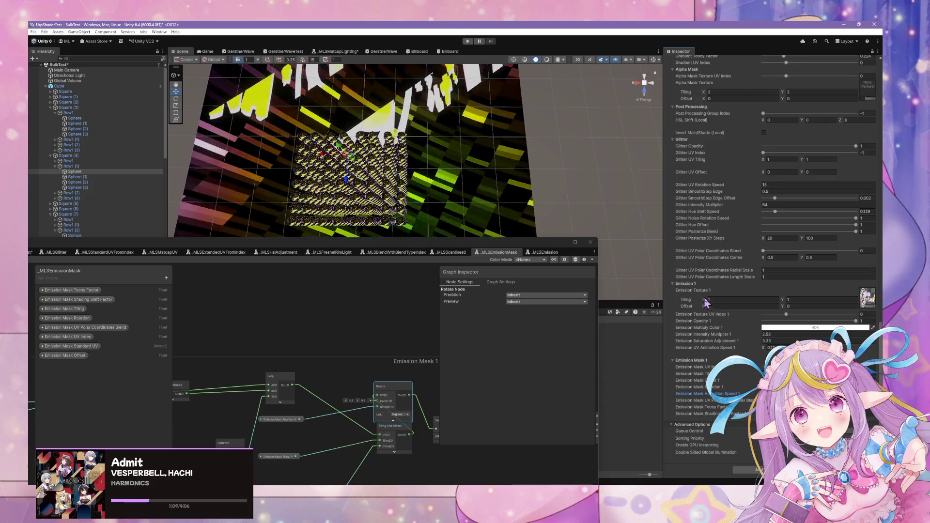
{"action": "left_click", "coordinate": [771, 347]}
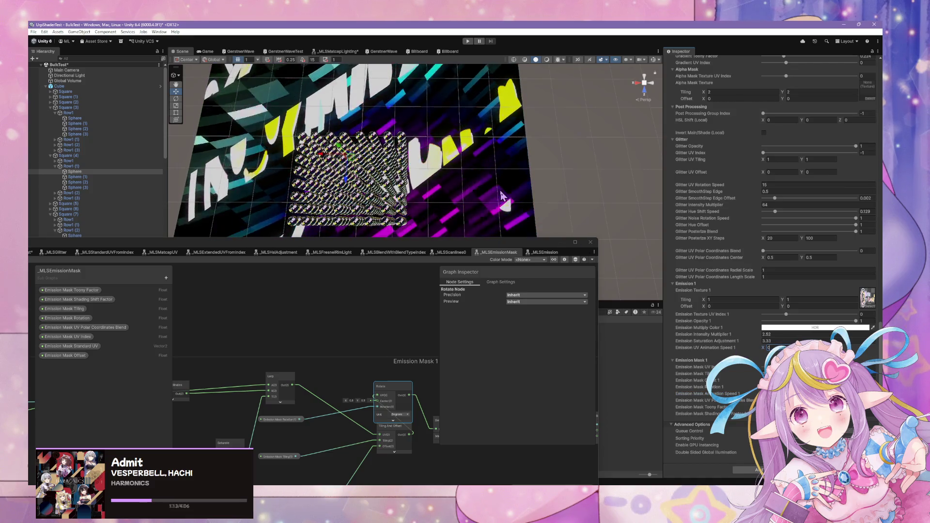
{"action": "left_click_drag", "start_coordinate": [498, 185], "coordinate": [441, 194]}
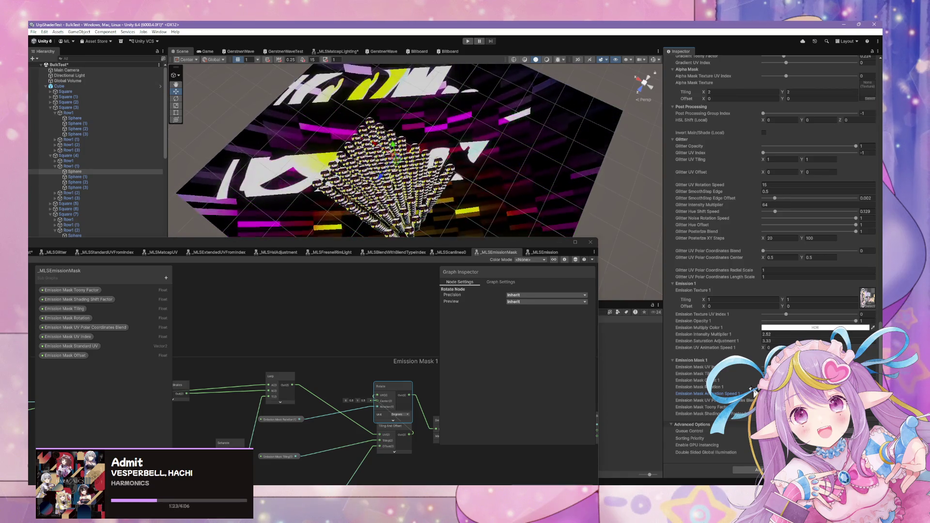
Step: Move the graph window up, shift Tiling And Offset left and the Emission Mask Tiling property upward
{"action": "left_click_drag", "start_coordinate": [484, 184], "coordinate": [523, 192]}
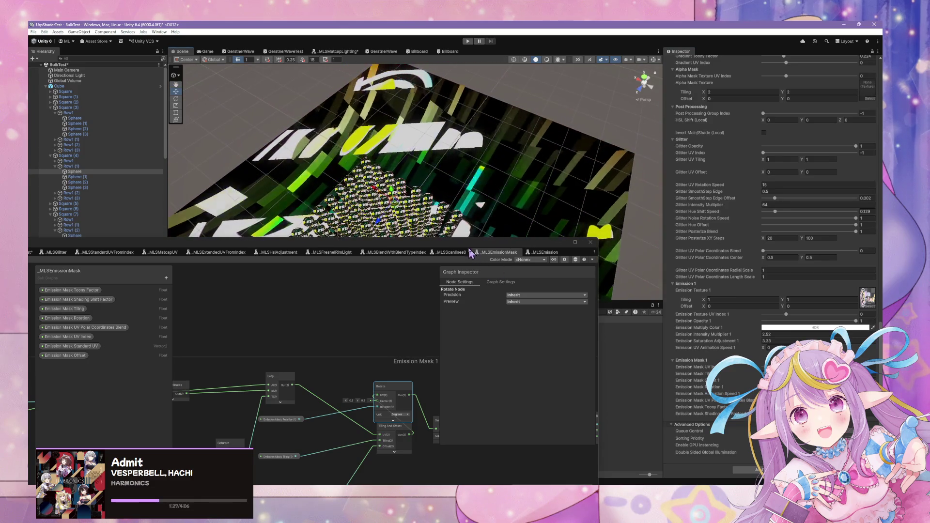
{"action": "left_click_drag", "start_coordinate": [469, 248], "coordinate": [627, 104]}
{"action": "mouse_move", "coordinate": [504, 239]}
{"action": "left_mouse_down"}
{"action": "mouse_move", "coordinate": [523, 257]}
{"action": "mouse_move", "coordinate": [385, 249]}
{"action": "left_mouse_up"}
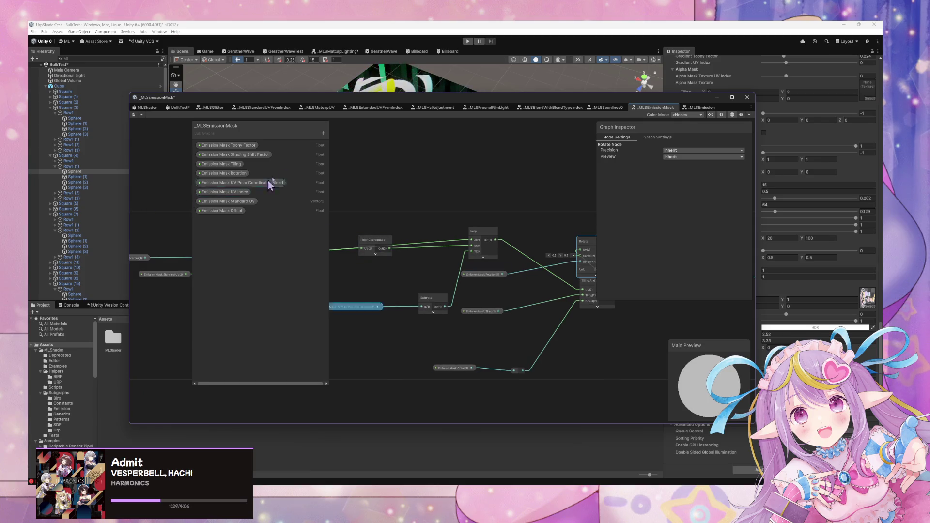
{"action": "scroll", "coordinate": [522, 232], "scroll_direction": "up", "scroll_amount": 3}
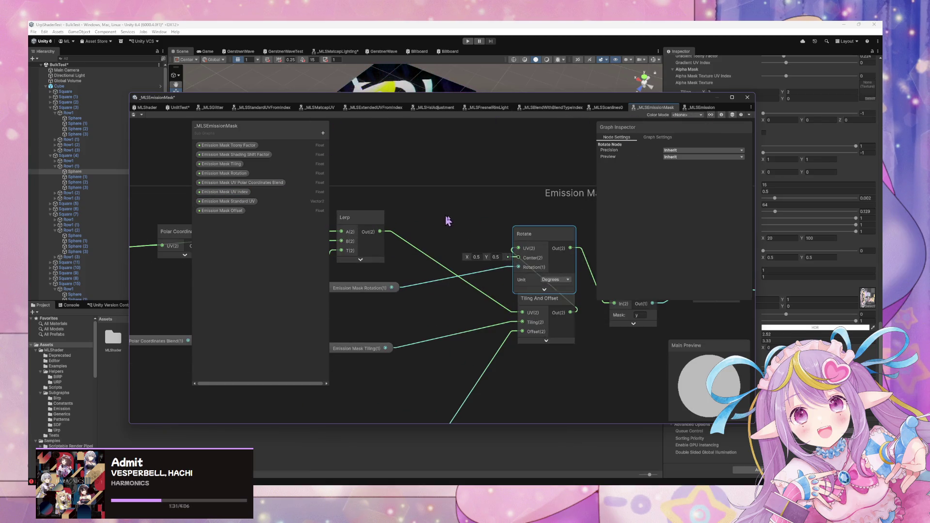
{"action": "left_click_drag", "start_coordinate": [542, 230], "coordinate": [552, 214]}
{"action": "left_click_drag", "start_coordinate": [557, 305], "coordinate": [472, 289]}
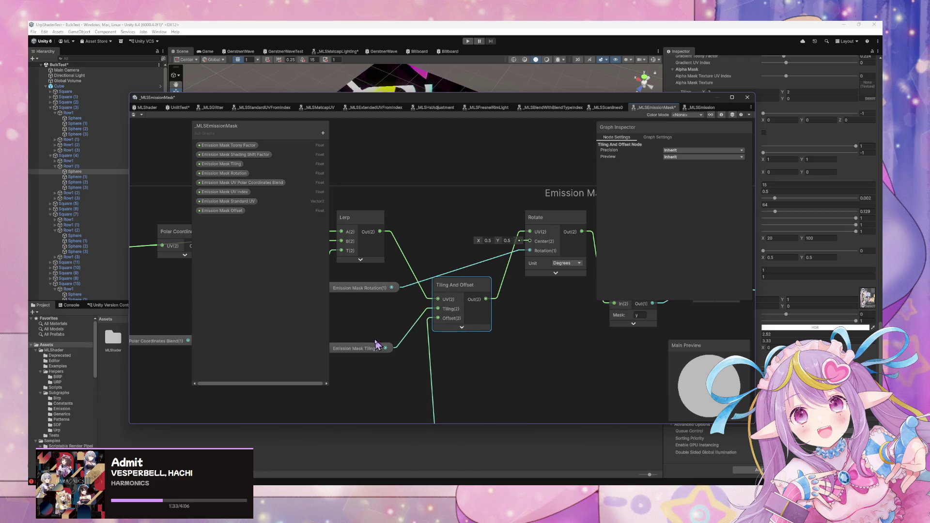
{"action": "mouse_move", "coordinate": [361, 349]}
{"action": "left_mouse_down"}
{"action": "mouse_move", "coordinate": [364, 326]}
{"action": "mouse_move", "coordinate": [464, 218]}
{"action": "mouse_move", "coordinate": [463, 228]}
{"action": "mouse_move", "coordinate": [516, 236]}
{"action": "left_mouse_up"}
{"action": "scroll", "coordinate": [442, 297], "scroll_direction": "up", "scroll_amount": 2}
Step: Wire Tiling And Offset Out(2) straight into Swizzle, bypassing the Rotate node
{"action": "left_click", "coordinate": [504, 214]}
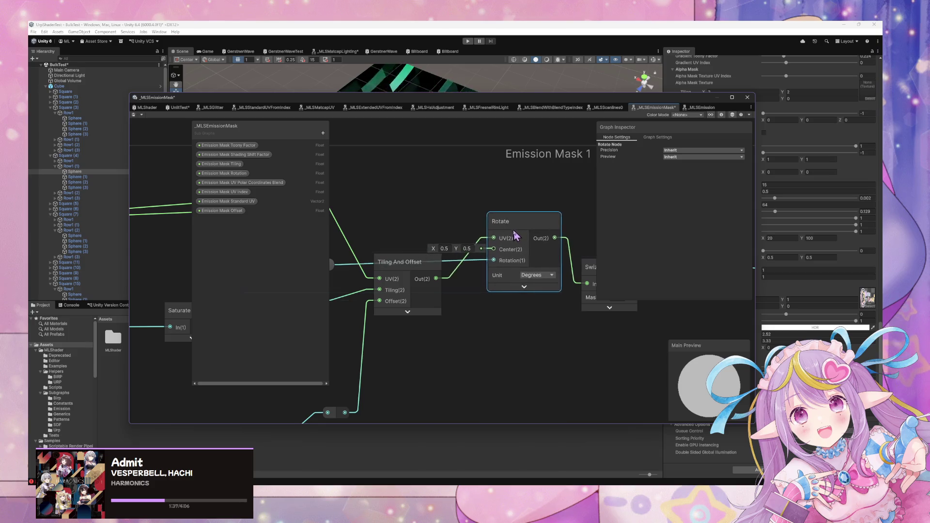
{"action": "left_click_drag", "start_coordinate": [443, 280], "coordinate": [457, 289]}
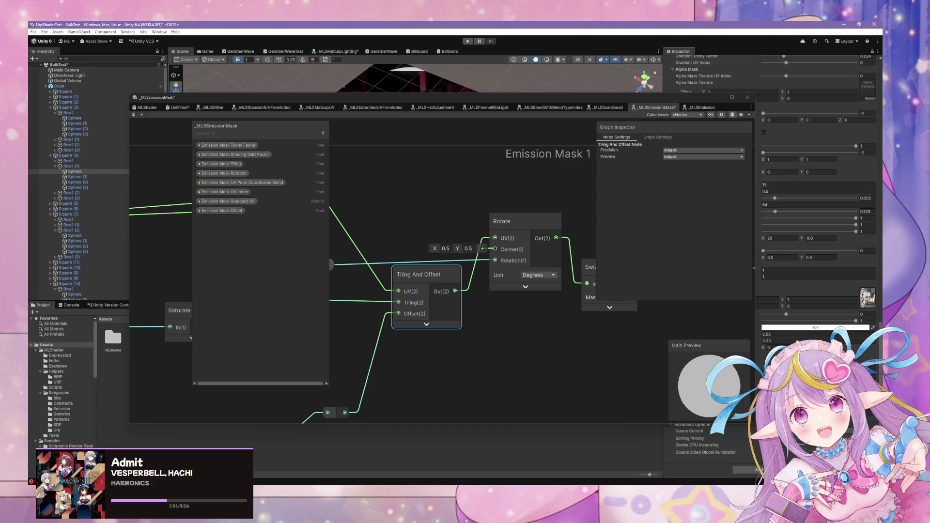
{"action": "left_click_drag", "start_coordinate": [616, 98], "coordinate": [468, 104]}
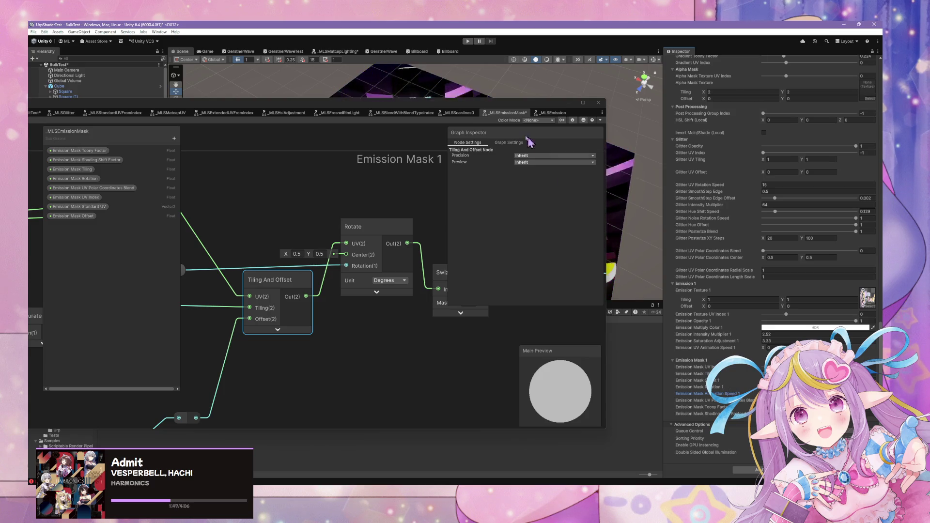
{"action": "left_click_drag", "start_coordinate": [420, 104], "coordinate": [556, 179]}
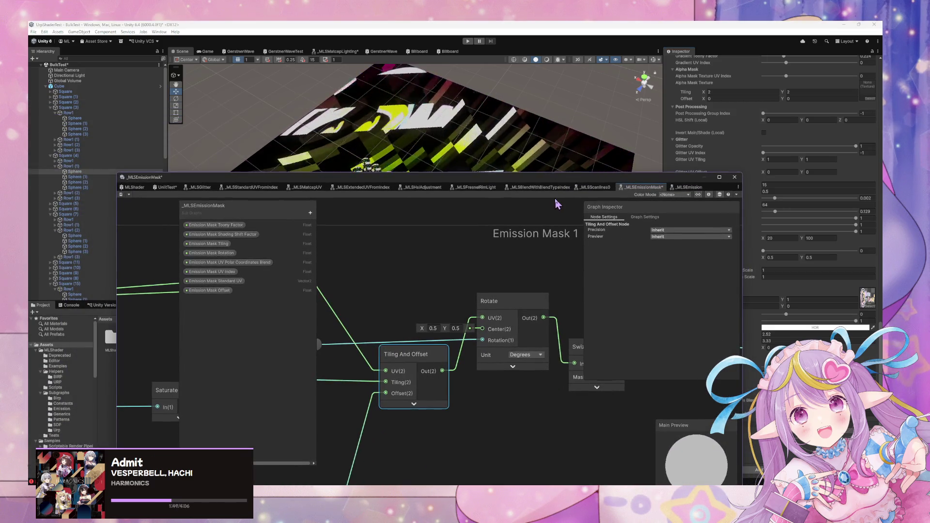
{"action": "left_click_drag", "start_coordinate": [441, 370], "coordinate": [574, 363]}
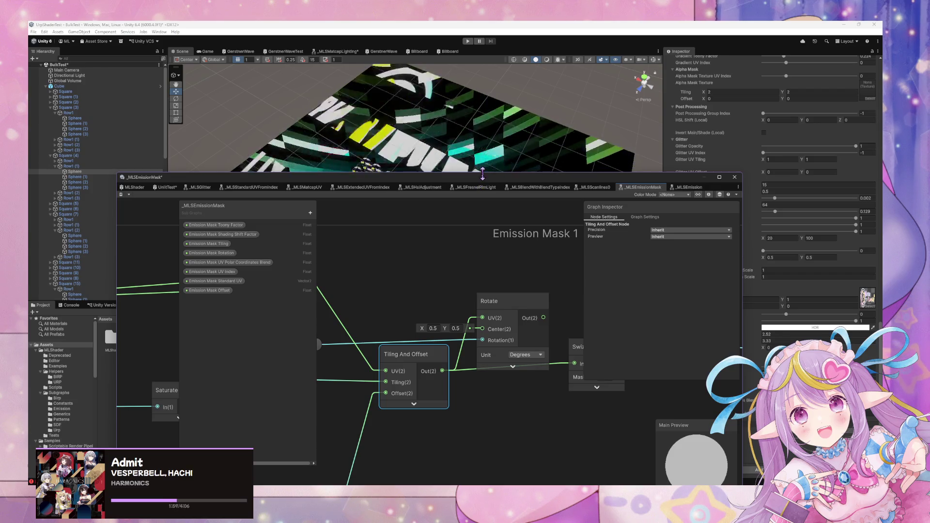
{"action": "mouse_move", "coordinate": [483, 174]}
{"action": "left_mouse_down"}
{"action": "mouse_move", "coordinate": [469, 269]}
{"action": "mouse_move", "coordinate": [384, 276]}
{"action": "left_mouse_up"}
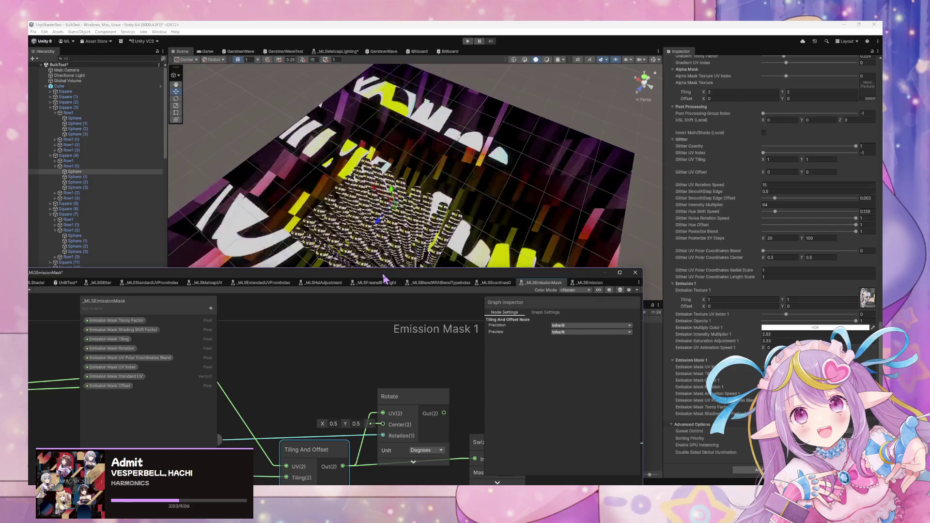
{"action": "left_click_drag", "start_coordinate": [383, 275], "coordinate": [393, 177]}
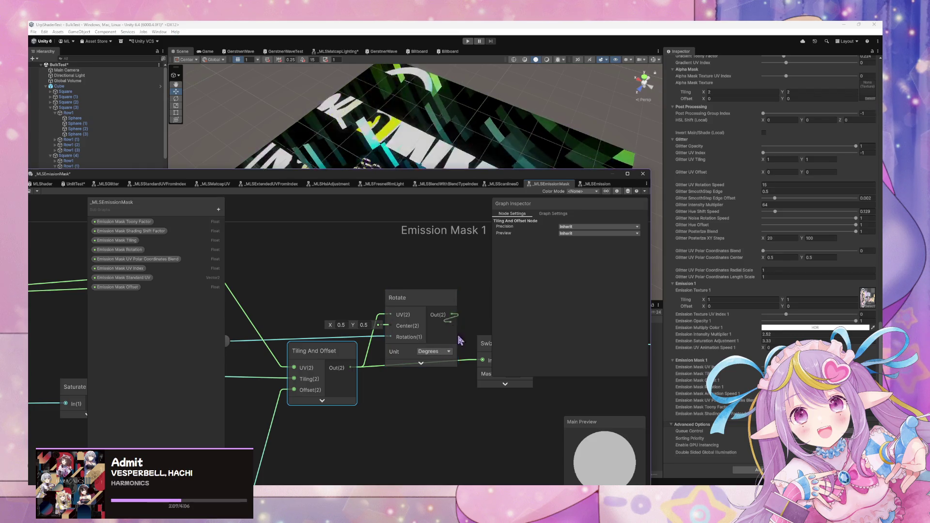
{"action": "left_click_drag", "start_coordinate": [400, 379], "coordinate": [533, 345]}
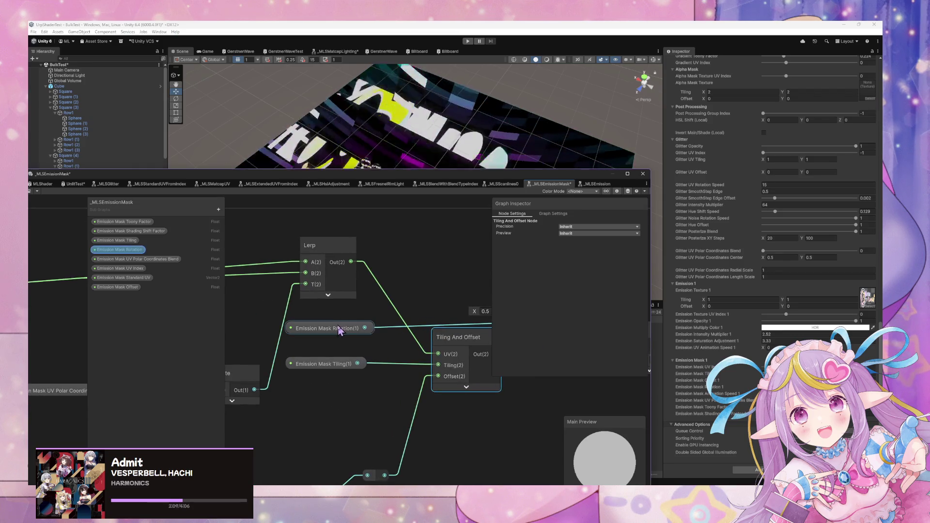
Step: Place Emission Mask Rotation beside Rotate and switch the Rotate node's unit to Radians
{"action": "mouse_move", "coordinate": [340, 331]}
{"action": "left_mouse_down"}
{"action": "mouse_move", "coordinate": [442, 275]}
{"action": "mouse_move", "coordinate": [293, 256]}
{"action": "left_mouse_up"}
{"action": "left_click", "coordinate": [421, 349]}
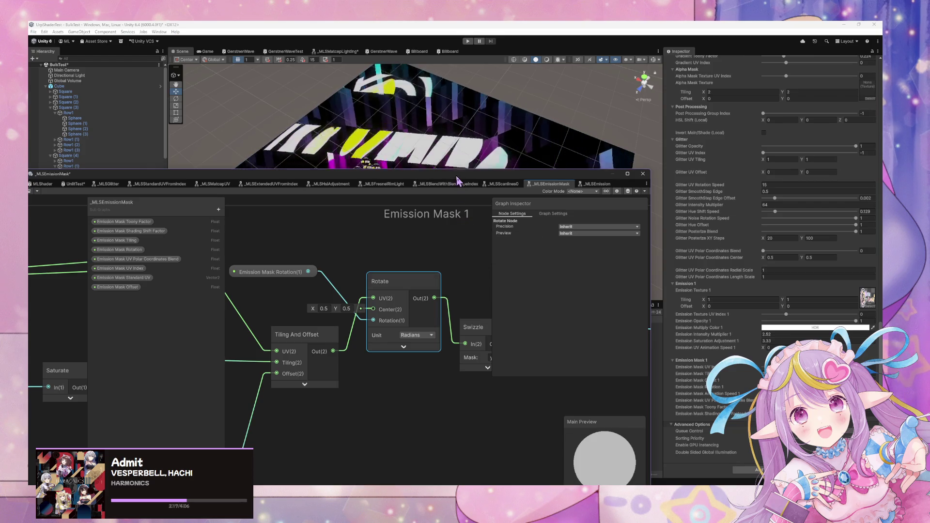
{"action": "left_click_drag", "start_coordinate": [457, 180], "coordinate": [437, 316]}
{"action": "left_click_drag", "start_coordinate": [477, 252], "coordinate": [535, 245]}
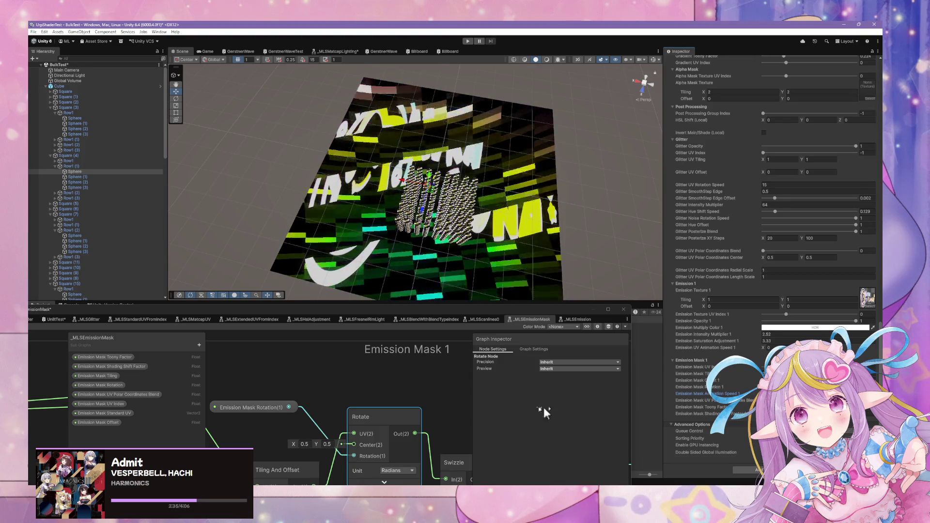
Step: Reconnect Rotate Out(2) into Swizzle In(2), dismissing the Create Node search
{"action": "left_click_drag", "start_coordinate": [428, 382], "coordinate": [419, 333]}
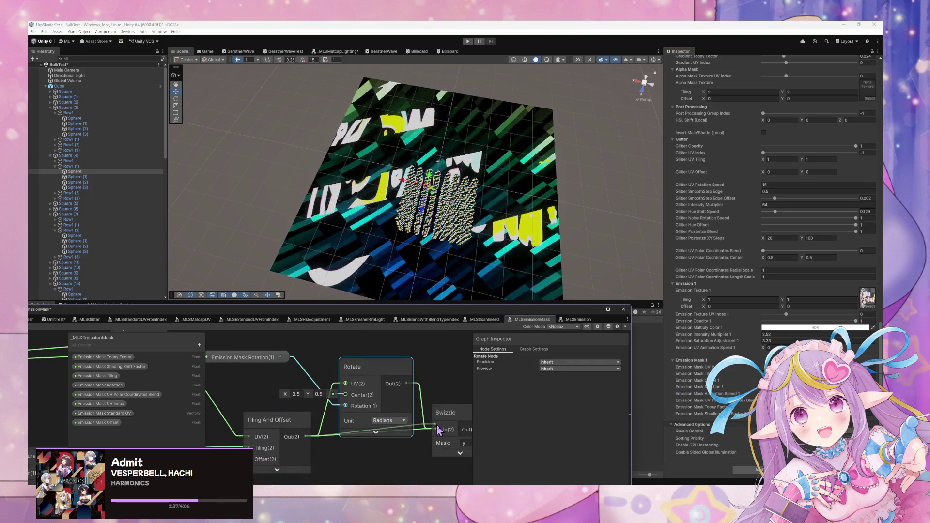
{"action": "left_click_drag", "start_coordinate": [248, 309], "coordinate": [366, 273]}
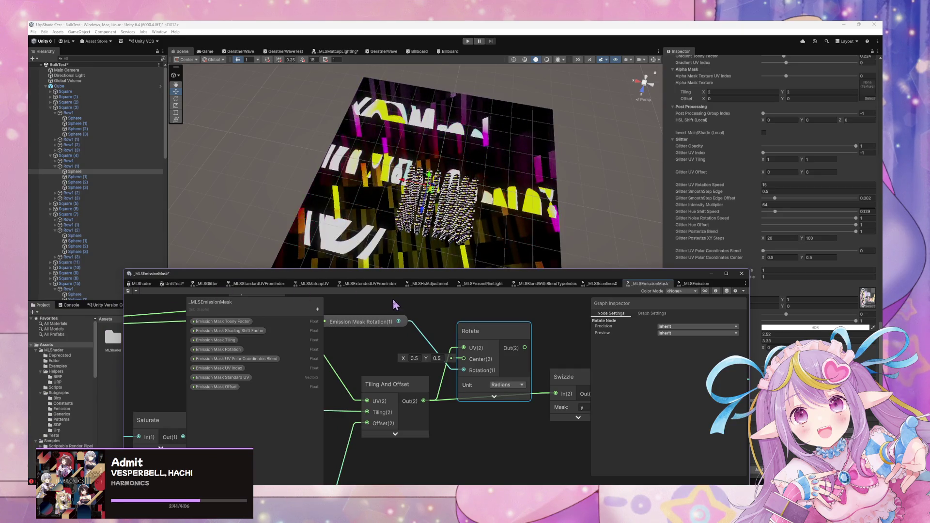
{"action": "left_click_drag", "start_coordinate": [382, 274], "coordinate": [178, 294]}
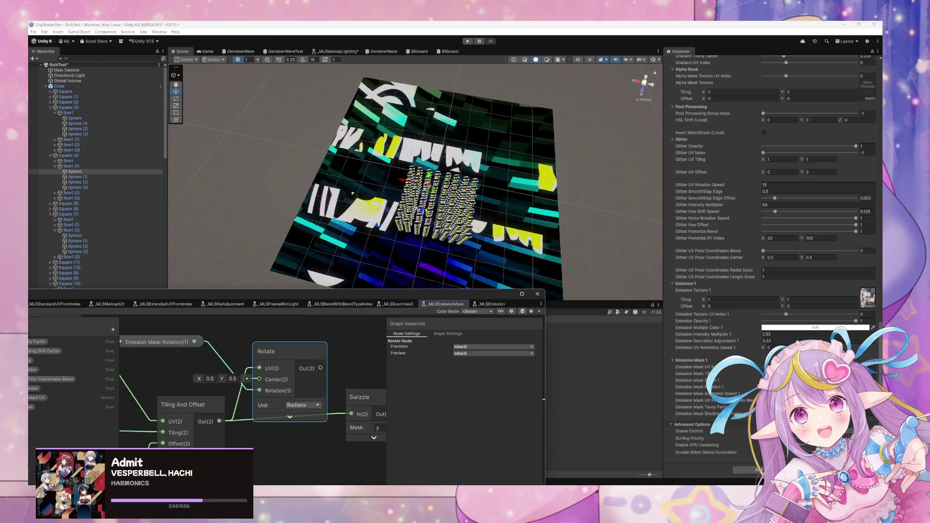
{"action": "left_click", "coordinate": [690, 374]}
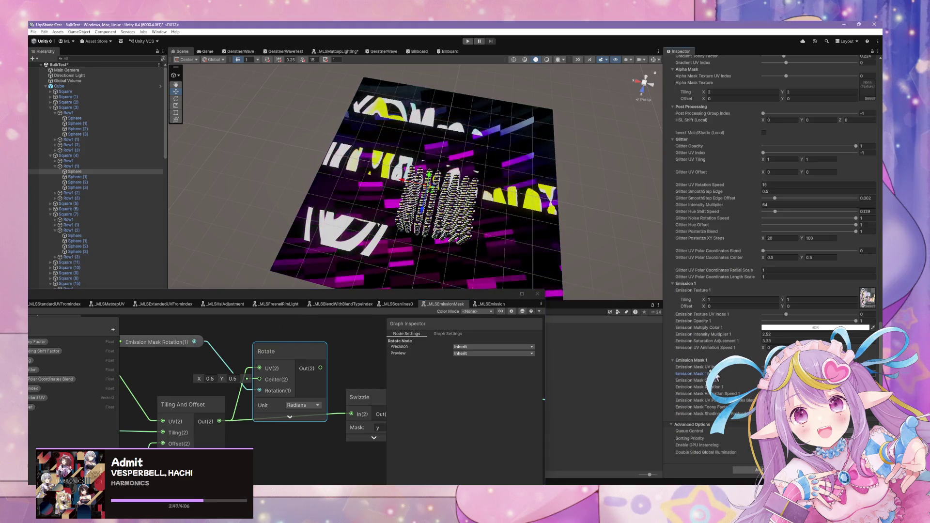
{"action": "left_click_drag", "start_coordinate": [321, 368], "coordinate": [351, 414]}
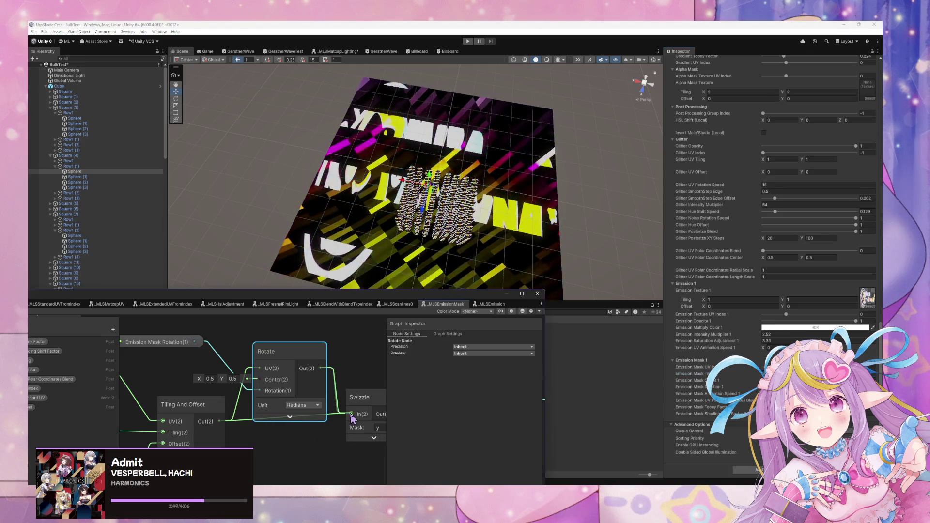
{"action": "left_click_drag", "start_coordinate": [320, 368], "coordinate": [354, 363]}
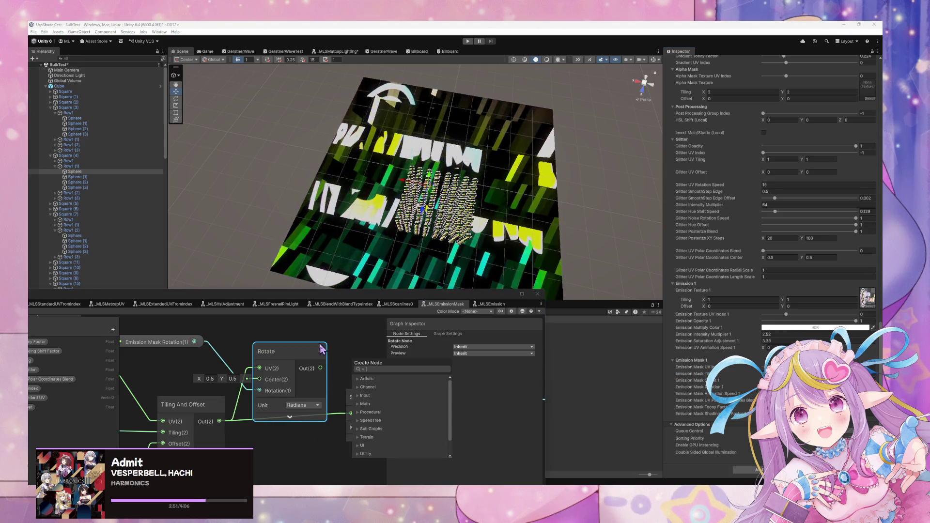
{"action": "key", "text": "Escape"}
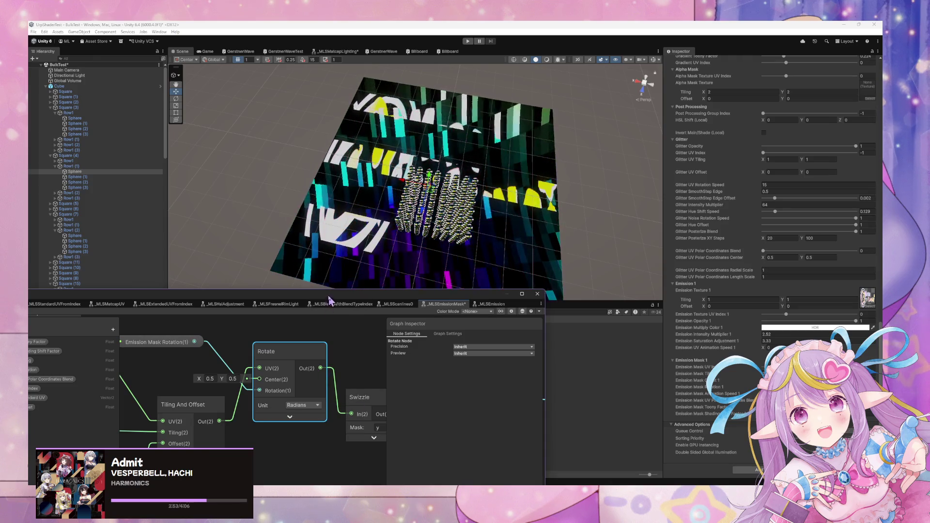
Step: Reposition the graph window and pan the canvas to reveal the Emission Mask Tiling property node
{"action": "mouse_move", "coordinate": [333, 294]}
{"action": "left_mouse_down"}
{"action": "mouse_move", "coordinate": [421, 287]}
{"action": "mouse_move", "coordinate": [471, 230]}
{"action": "left_mouse_up"}
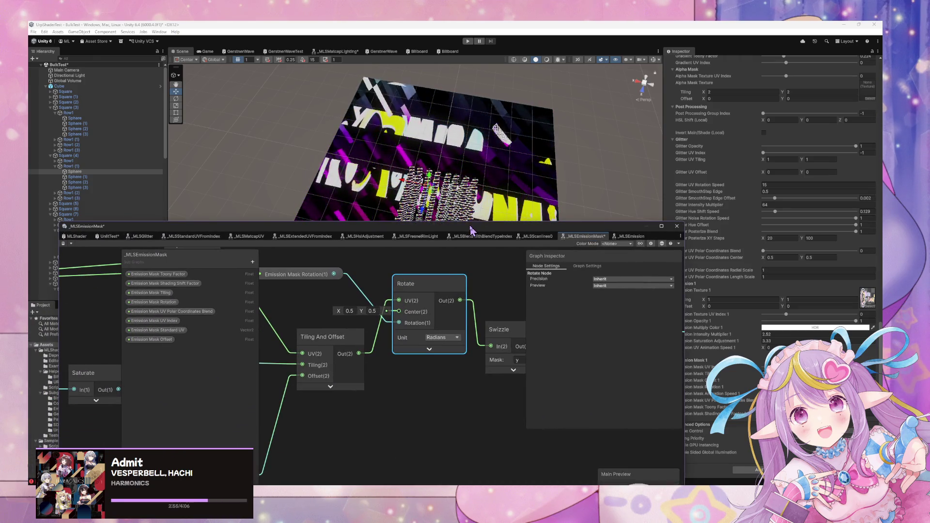
{"action": "mouse_move", "coordinate": [414, 357]}
{"action": "left_mouse_down"}
{"action": "mouse_move", "coordinate": [478, 357]}
{"action": "mouse_move", "coordinate": [272, 356]}
{"action": "mouse_move", "coordinate": [467, 324]}
{"action": "mouse_move", "coordinate": [406, 387]}
{"action": "mouse_move", "coordinate": [352, 380]}
{"action": "mouse_move", "coordinate": [474, 370]}
{"action": "mouse_move", "coordinate": [486, 381]}
{"action": "mouse_move", "coordinate": [408, 377]}
{"action": "left_mouse_up"}
{"action": "scroll", "coordinate": [406, 386], "scroll_direction": "down", "scroll_amount": 3}
{"action": "scroll", "coordinate": [359, 376], "scroll_direction": "up", "scroll_amount": 2}
{"action": "scroll", "coordinate": [407, 377], "scroll_direction": "up", "scroll_amount": 3}
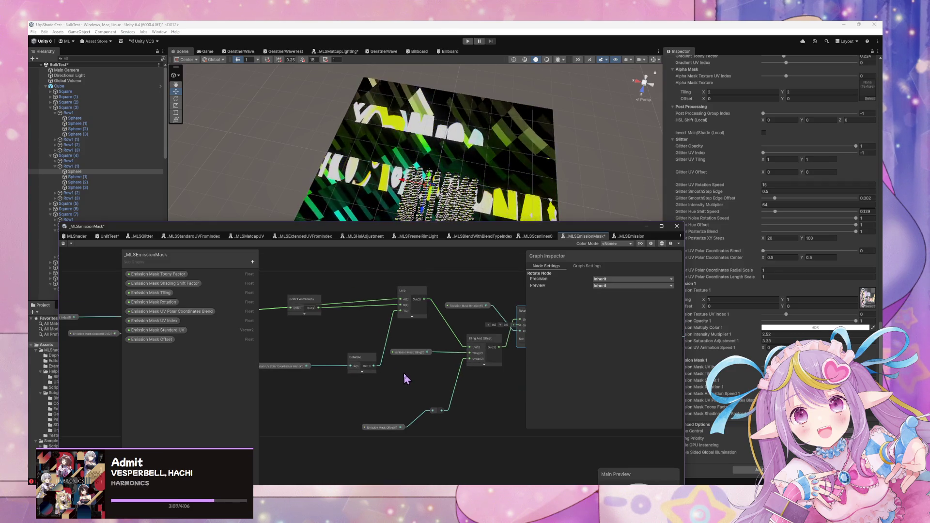
Step: Nudge the Emission Mask Tiling node slightly lower, then pan and zoom out over the graph
{"action": "left_click_drag", "start_coordinate": [412, 348], "coordinate": [415, 375]}
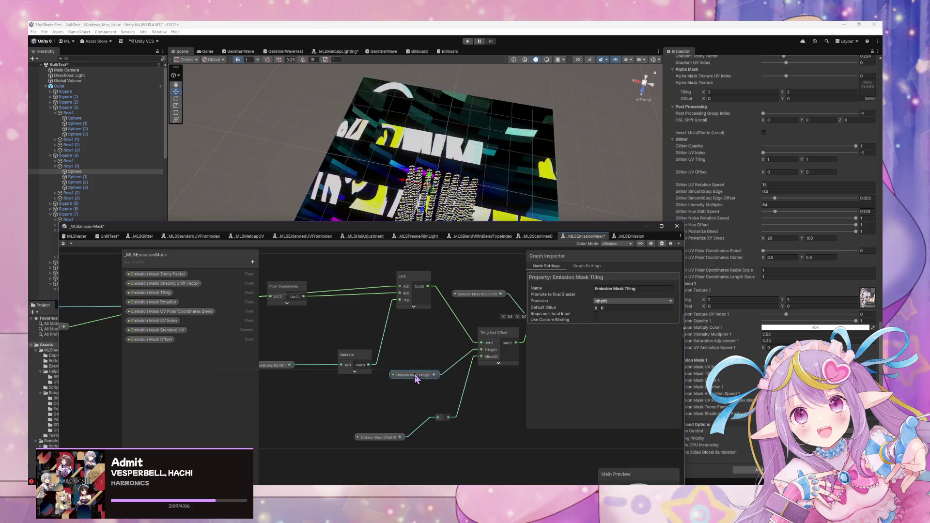
{"action": "mouse_move", "coordinate": [355, 404]}
{"action": "left_mouse_down"}
{"action": "mouse_move", "coordinate": [450, 423]}
{"action": "mouse_move", "coordinate": [315, 389]}
{"action": "left_mouse_up"}
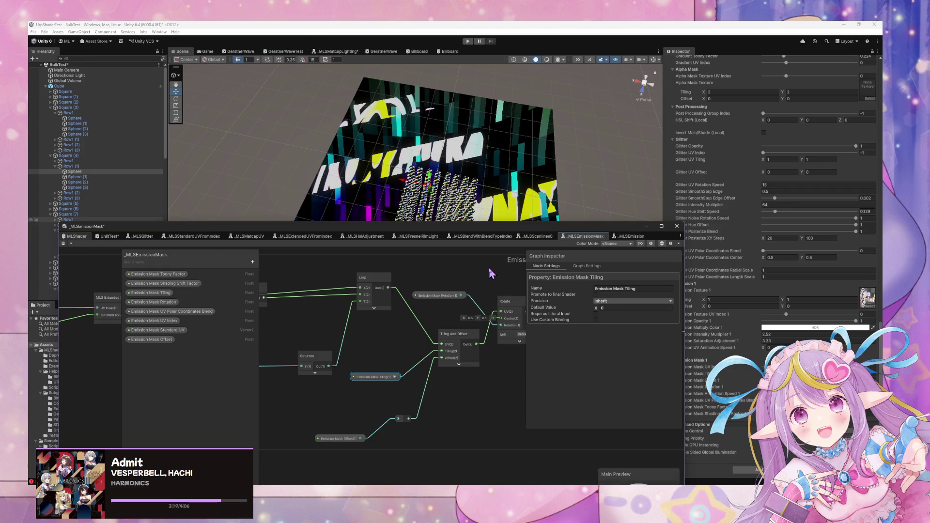
{"action": "scroll", "coordinate": [455, 297], "scroll_direction": "down", "scroll_amount": 5}
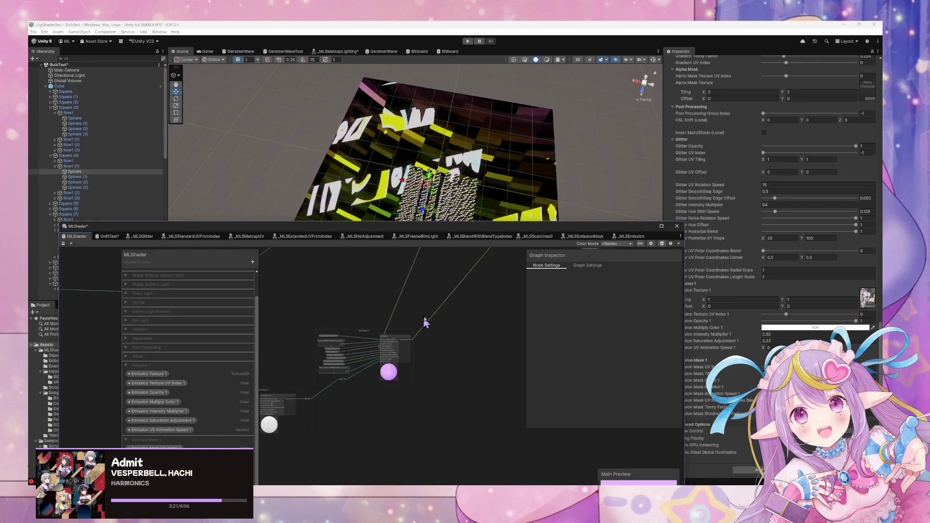
Step: Bring the Emission Animation group into view, nudge its upper Multiply node, and open node search
{"action": "scroll", "coordinate": [468, 303], "scroll_direction": "up", "scroll_amount": 5}
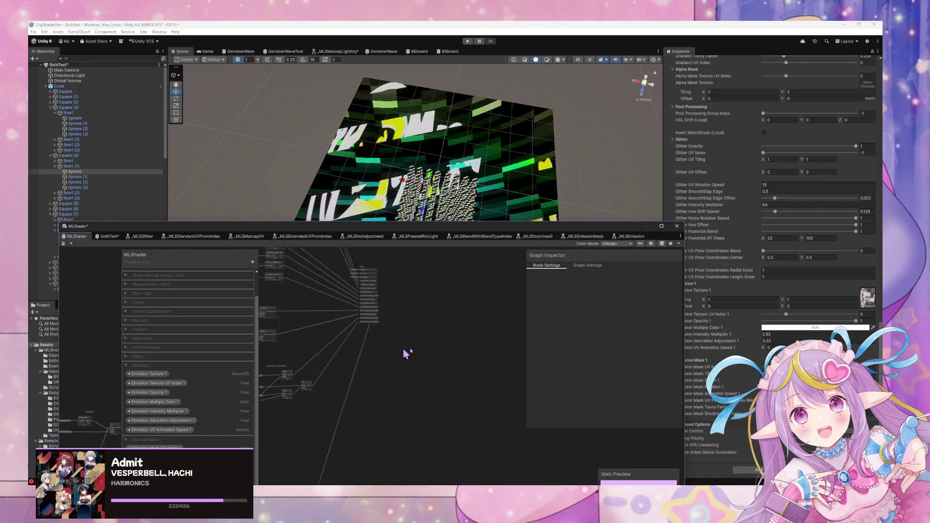
{"action": "scroll", "coordinate": [402, 342], "scroll_direction": "up", "scroll_amount": 3}
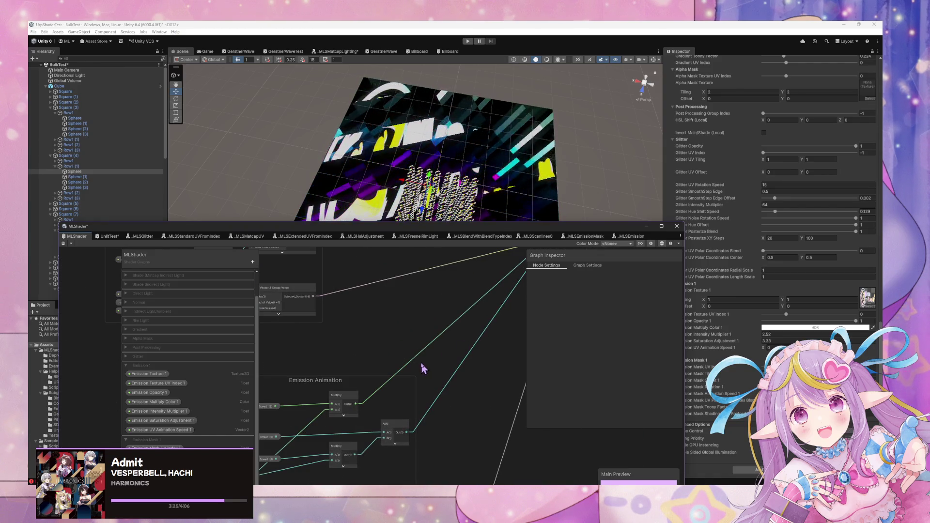
{"action": "left_click_drag", "start_coordinate": [438, 363], "coordinate": [525, 326]}
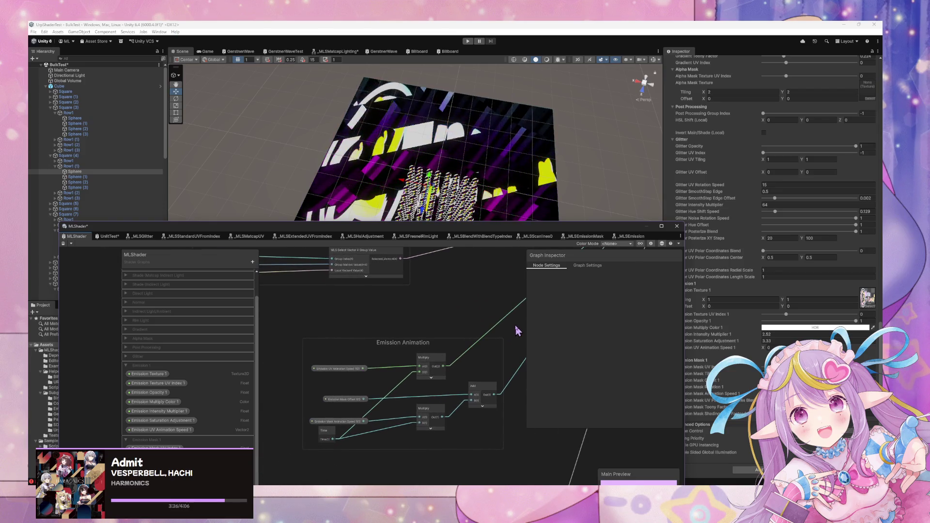
{"action": "left_click", "coordinate": [340, 423]}
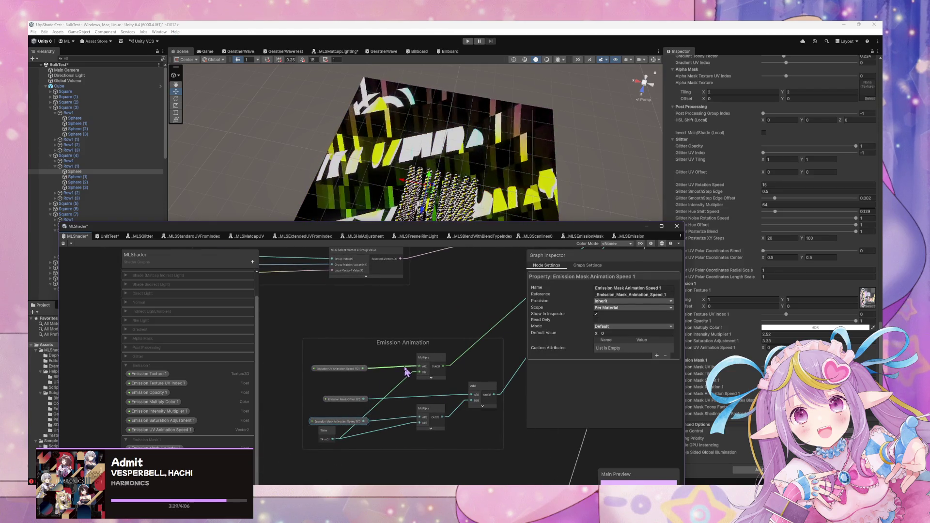
{"action": "left_click_drag", "start_coordinate": [425, 368], "coordinate": [424, 365]}
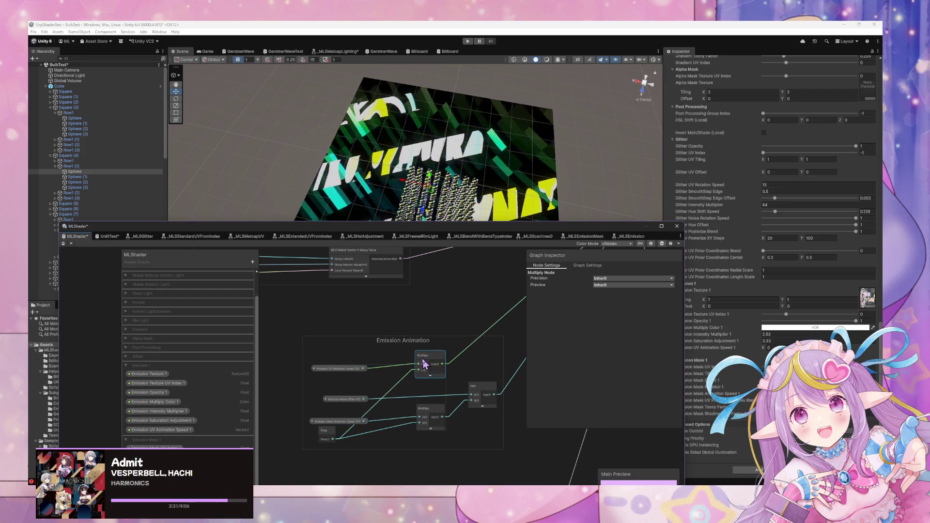
{"action": "left_click", "coordinate": [473, 368]}
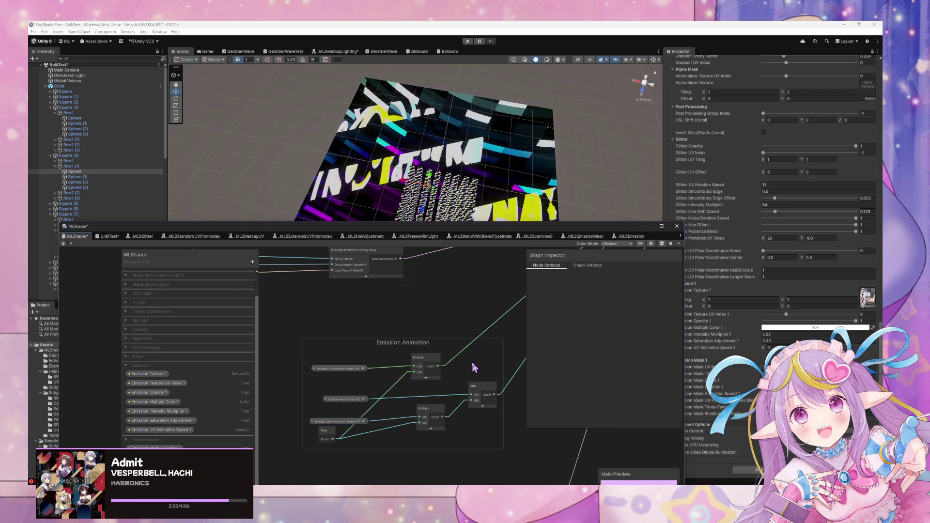
{"action": "key", "text": "space"}
Step: Add a Multiply node into Emission Animation and route the blue wire through a reroute point
{"action": "type", "text": "mul"}
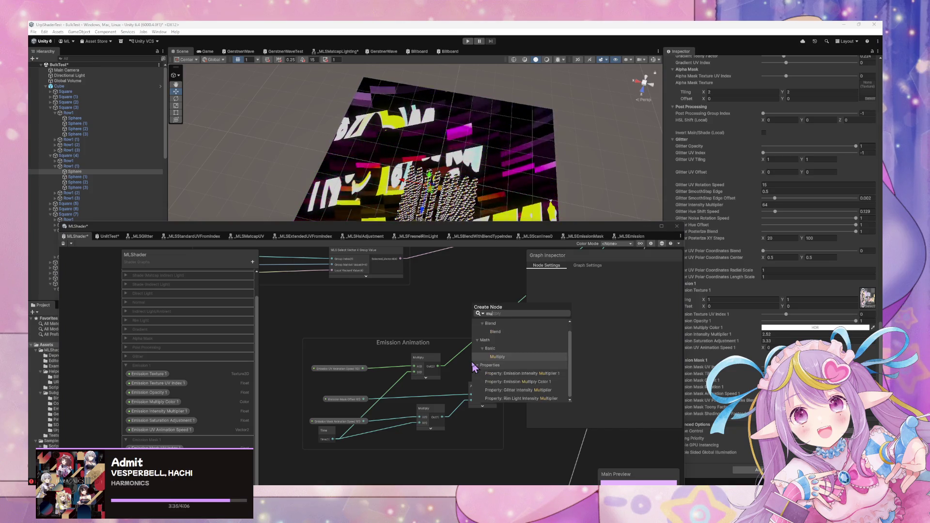
{"action": "key", "text": "Return"}
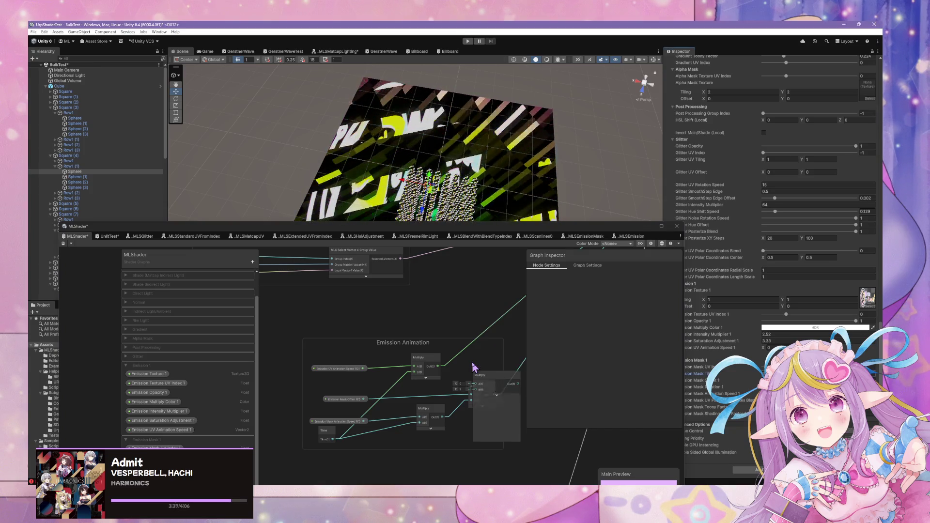
{"action": "left_click", "coordinate": [496, 397]}
{"action": "left_click_drag", "start_coordinate": [490, 387], "coordinate": [486, 359]}
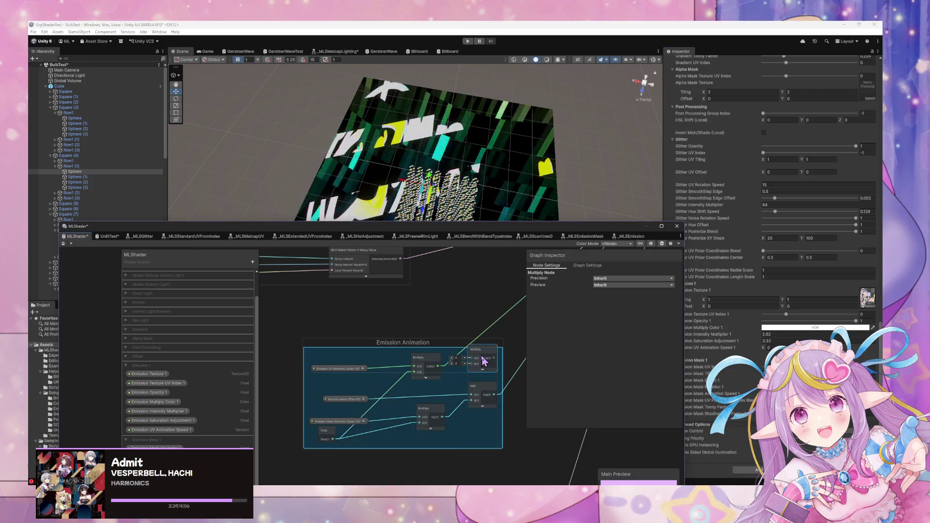
{"action": "double_click", "coordinate": [497, 327]}
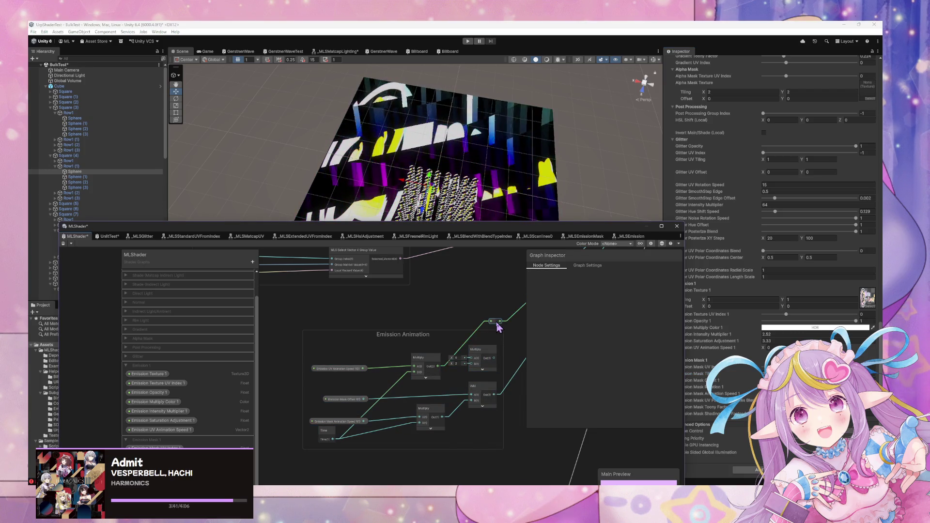
{"action": "mouse_move", "coordinate": [497, 325]}
{"action": "left_mouse_down"}
{"action": "mouse_move", "coordinate": [499, 349]}
{"action": "mouse_move", "coordinate": [514, 360]}
{"action": "left_mouse_up"}
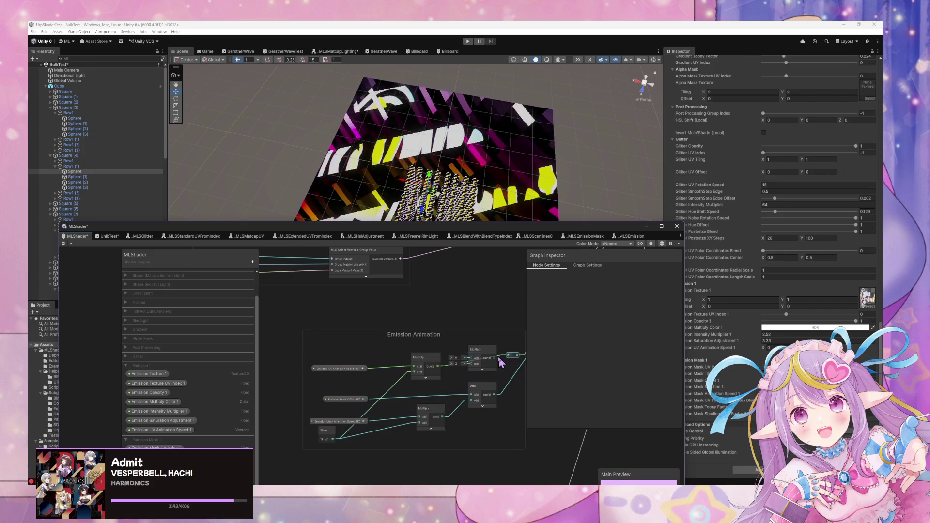
{"action": "left_click_drag", "start_coordinate": [426, 373], "coordinate": [396, 364]}
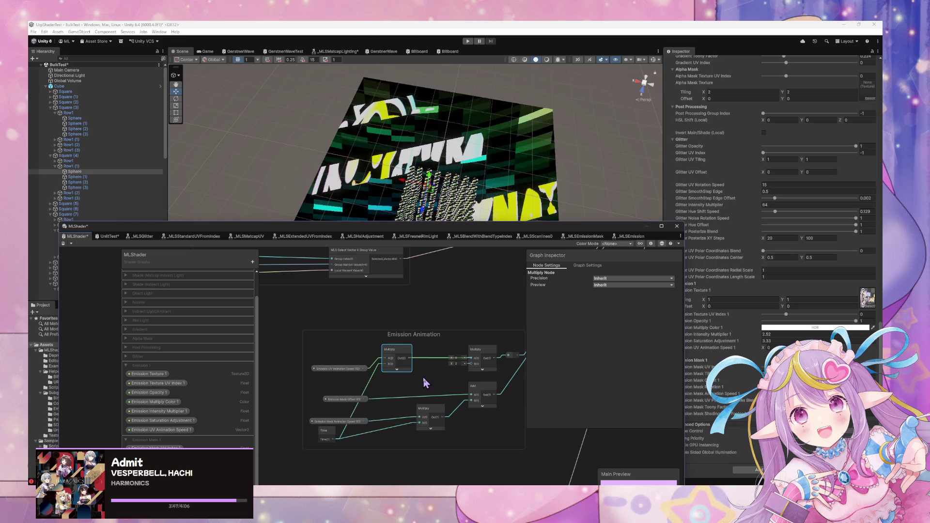
Step: Drag the Emission Mask Tiling 1 property from the Blackboard into the group
{"action": "key", "text": "space"}
{"action": "type", "text": "till"}
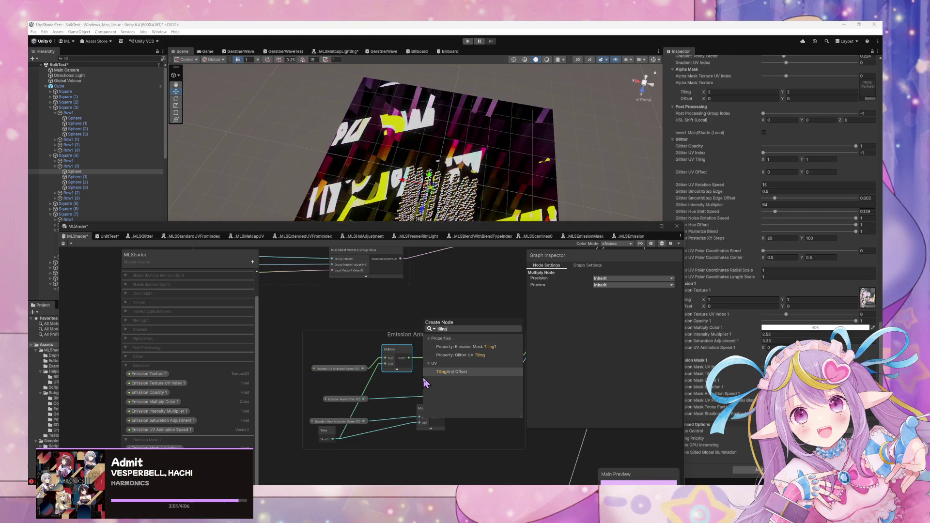
{"action": "key", "text": "BackSpace"}
{"action": "key", "text": "BackSpace"}
{"action": "key", "text": "BackSpace"}
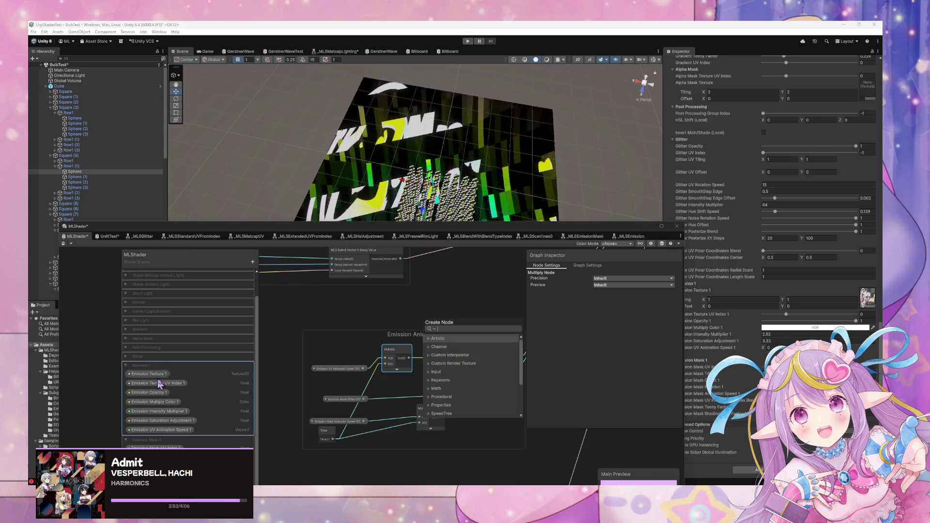
{"action": "left_click", "coordinate": [293, 364]}
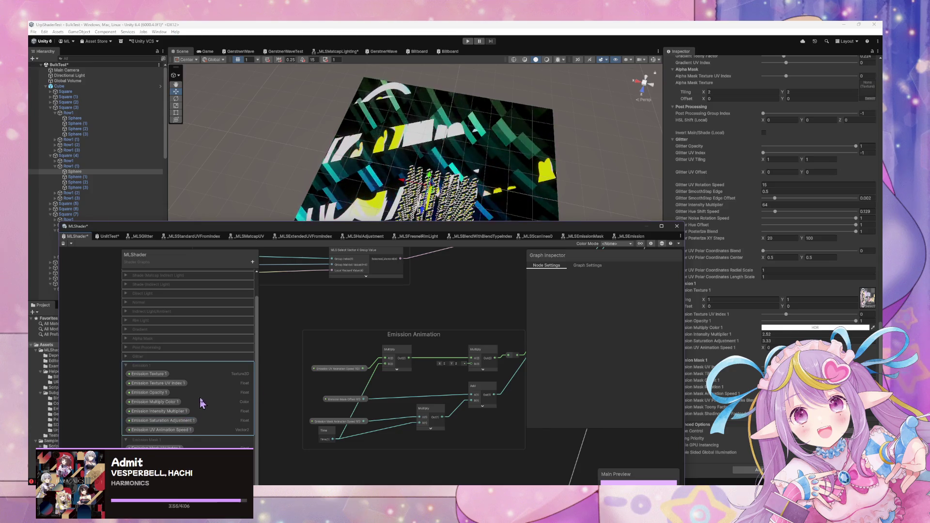
{"action": "scroll", "coordinate": [208, 390], "scroll_direction": "down", "scroll_amount": 1}
{"action": "mouse_move", "coordinate": [151, 447]}
{"action": "left_mouse_down"}
{"action": "mouse_move", "coordinate": [411, 383]}
{"action": "mouse_move", "coordinate": [396, 386]}
{"action": "left_mouse_up"}
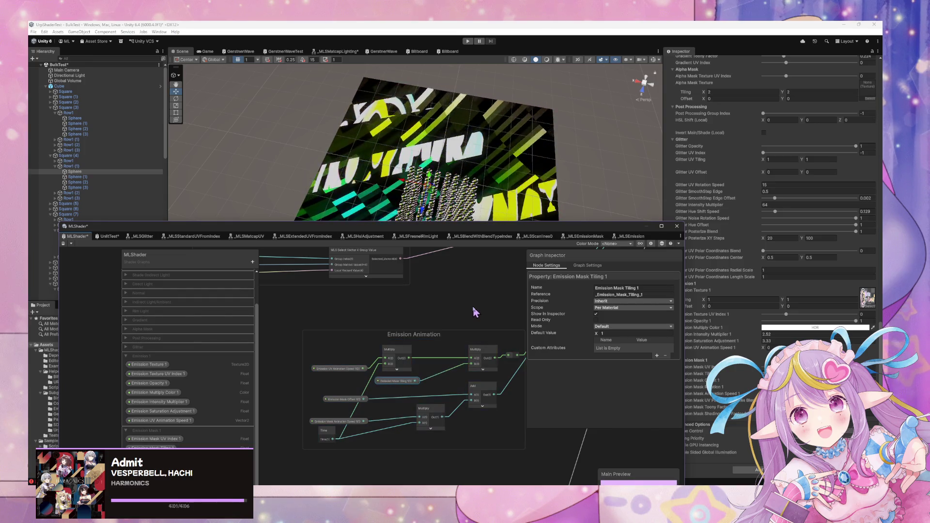
Step: Insert an Absolute node between Emission Mask Tiling 1 and the Multiply node
{"action": "key", "text": "space"}
{"action": "type", "text": "abs"}
{"action": "key", "text": "Return"}
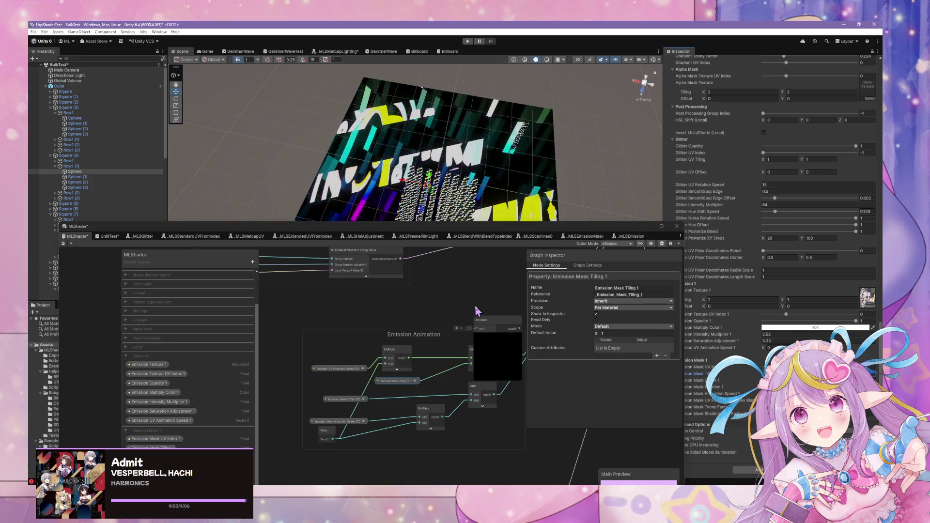
{"action": "mouse_move", "coordinate": [485, 325]}
{"action": "left_mouse_down"}
{"action": "mouse_move", "coordinate": [458, 375]}
{"action": "mouse_move", "coordinate": [441, 379]}
{"action": "left_mouse_up"}
{"action": "left_click", "coordinate": [339, 381]}
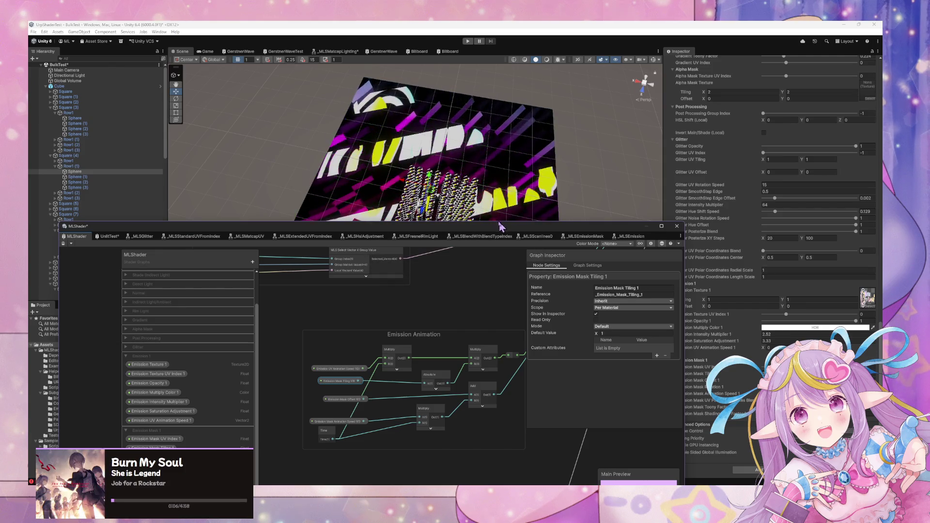
Step: Reposition the graph window and rearrange the Multiply and Add nodes around the Time node
{"action": "left_click_drag", "start_coordinate": [494, 232], "coordinate": [397, 261]}
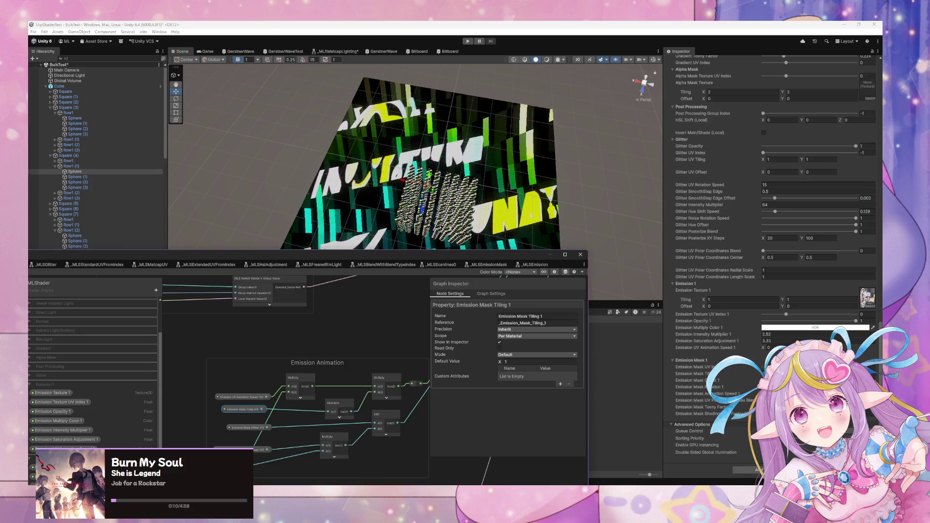
{"action": "left_click", "coordinate": [708, 394]}
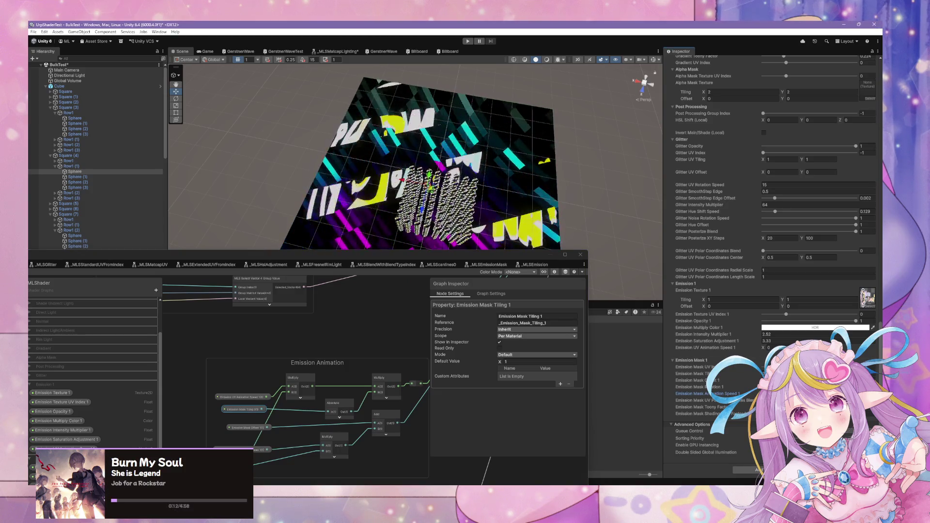
{"action": "left_click_drag", "start_coordinate": [252, 410], "coordinate": [245, 416]}
{"action": "left_click_drag", "start_coordinate": [398, 407], "coordinate": [399, 341]}
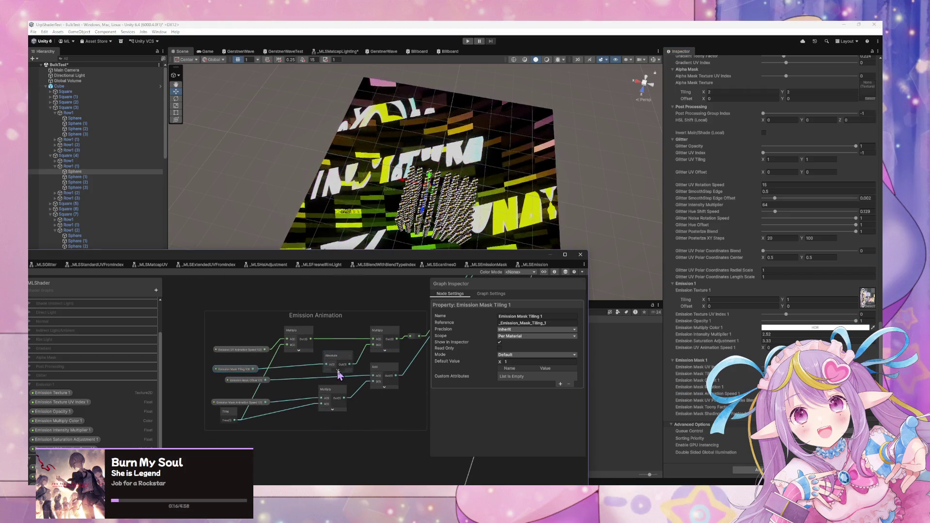
{"action": "mouse_move", "coordinate": [331, 354]}
{"action": "left_mouse_down"}
{"action": "mouse_move", "coordinate": [306, 363]}
{"action": "mouse_move", "coordinate": [384, 347]}
{"action": "mouse_move", "coordinate": [325, 406]}
{"action": "left_mouse_up"}
{"action": "mouse_move", "coordinate": [373, 348]}
{"action": "left_mouse_down"}
{"action": "mouse_move", "coordinate": [387, 368]}
{"action": "mouse_move", "coordinate": [348, 416]}
{"action": "left_mouse_up"}
{"action": "left_click", "coordinate": [374, 381]}
{"action": "left_click_drag", "start_coordinate": [375, 382], "coordinate": [417, 381]}
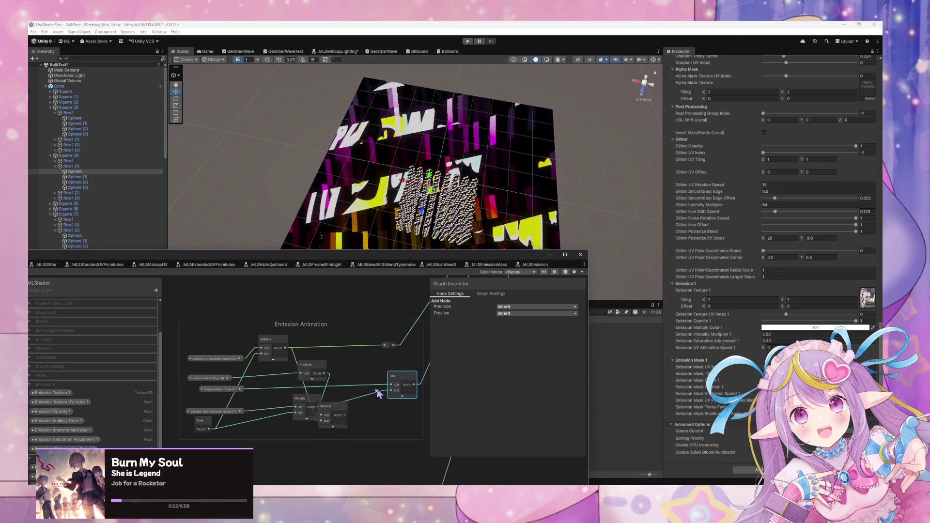
{"action": "mouse_move", "coordinate": [342, 417]}
{"action": "left_mouse_down"}
{"action": "mouse_move", "coordinate": [370, 403]}
{"action": "mouse_move", "coordinate": [371, 412]}
{"action": "left_mouse_up"}
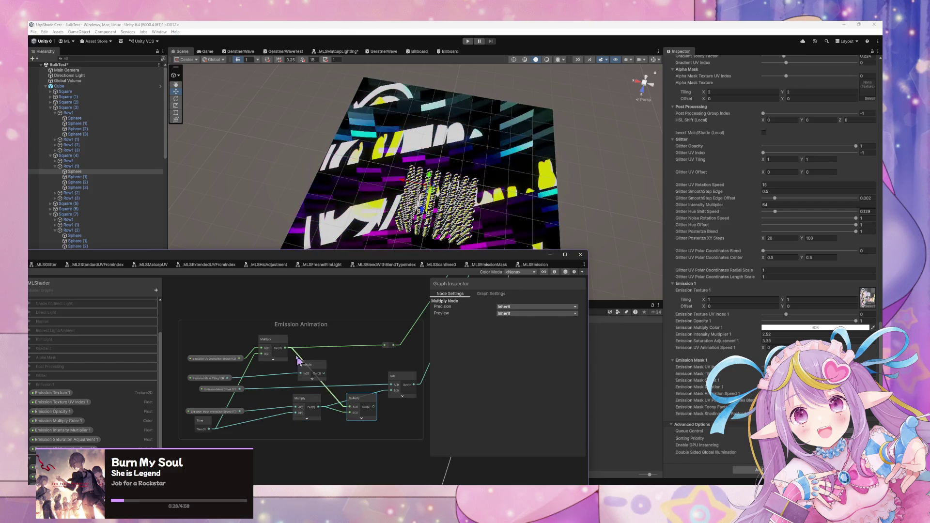
{"action": "left_click", "coordinate": [272, 341]}
{"action": "mouse_move", "coordinate": [280, 345]}
{"action": "left_mouse_down"}
{"action": "mouse_move", "coordinate": [276, 334]}
{"action": "mouse_move", "coordinate": [277, 347]}
{"action": "left_mouse_up"}
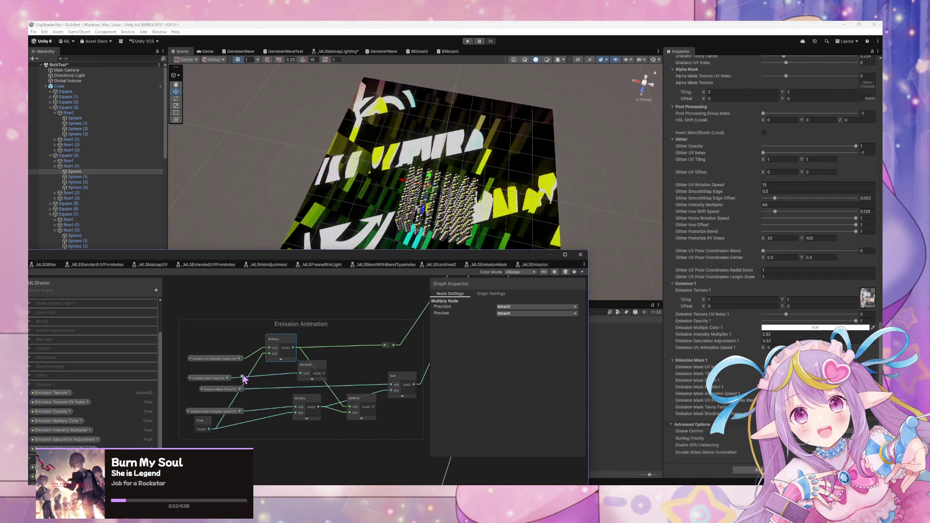
Step: Line up the Emission Mask Tiling, Absolute and Multiply nodes into a tidy chain
{"action": "left_click", "coordinate": [219, 383]}
{"action": "left_click_drag", "start_coordinate": [219, 382], "coordinate": [231, 412]}
{"action": "mouse_move", "coordinate": [312, 373]}
{"action": "left_mouse_down"}
{"action": "mouse_move", "coordinate": [297, 396]}
{"action": "mouse_move", "coordinate": [311, 409]}
{"action": "mouse_move", "coordinate": [308, 433]}
{"action": "left_mouse_up"}
{"action": "left_click", "coordinate": [225, 409]}
{"action": "left_click_drag", "start_coordinate": [224, 410], "coordinate": [243, 401]}
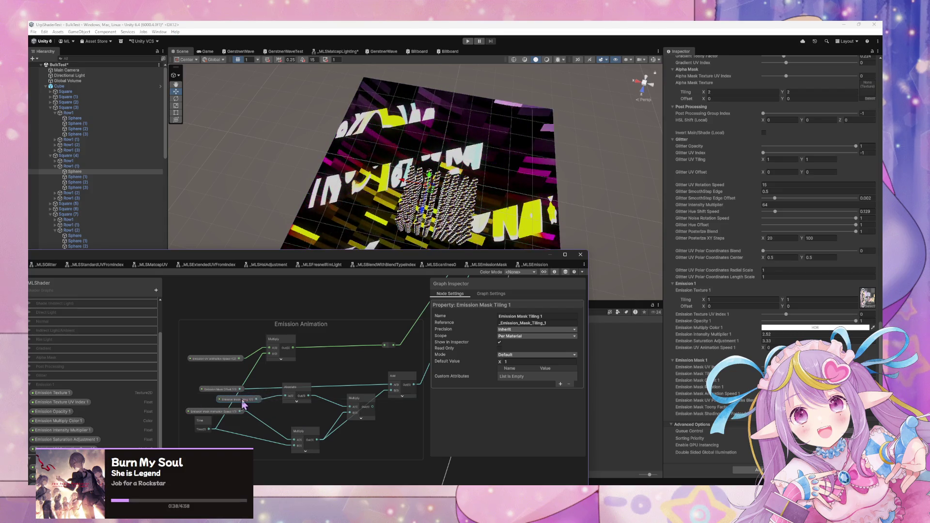
{"action": "left_click_drag", "start_coordinate": [303, 403], "coordinate": [318, 419]}
{"action": "left_click_drag", "start_coordinate": [375, 414], "coordinate": [369, 409]}
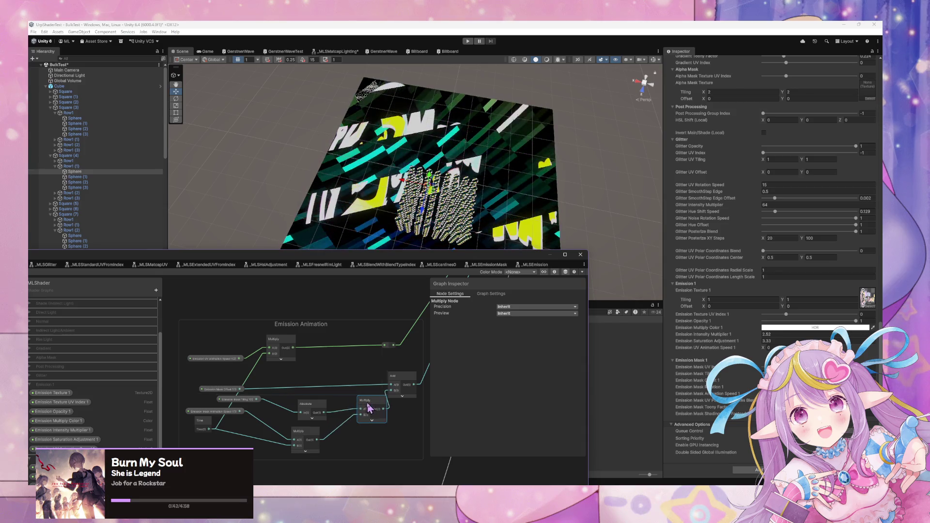
{"action": "mouse_move", "coordinate": [310, 409]}
{"action": "left_mouse_down"}
{"action": "mouse_move", "coordinate": [316, 439]}
{"action": "mouse_move", "coordinate": [304, 450]}
{"action": "left_mouse_up"}
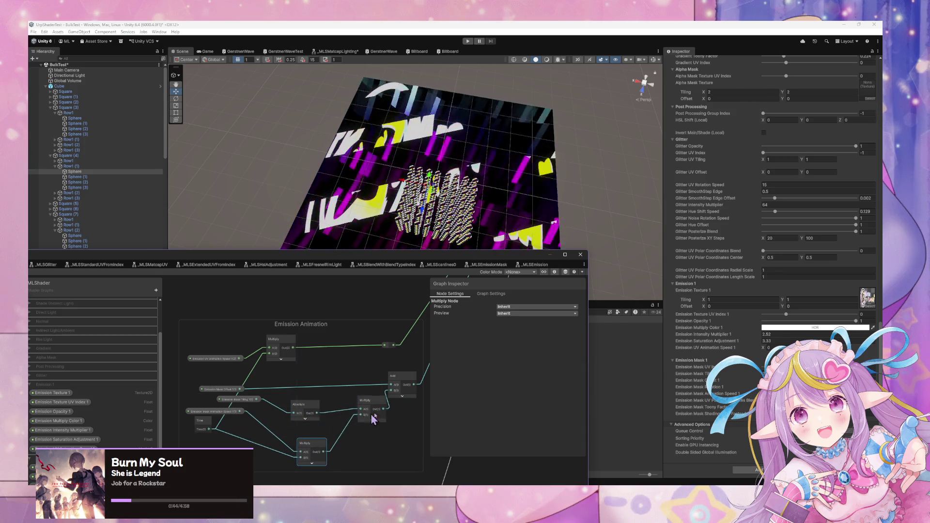
{"action": "mouse_move", "coordinate": [365, 401]}
{"action": "left_mouse_down"}
{"action": "mouse_move", "coordinate": [353, 414]}
{"action": "mouse_move", "coordinate": [313, 422]}
{"action": "left_mouse_up"}
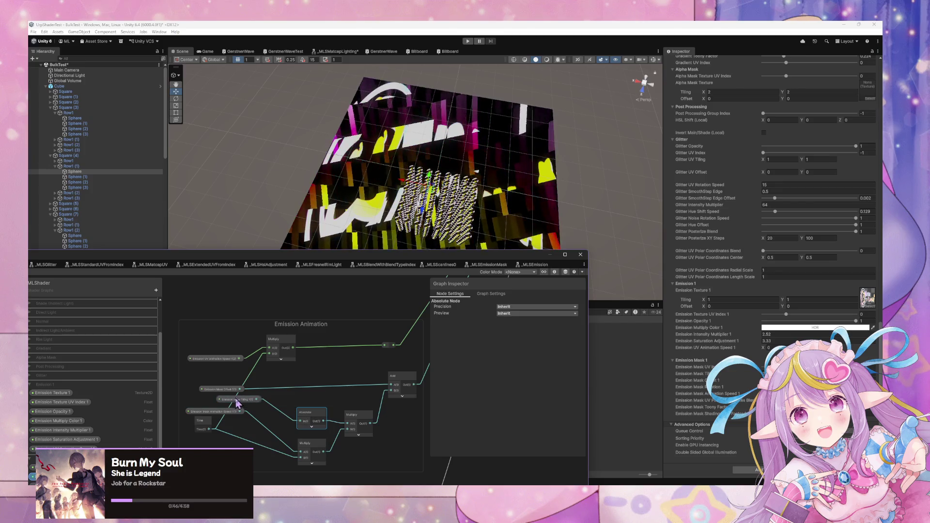
{"action": "mouse_move", "coordinate": [237, 403]}
{"action": "left_mouse_down"}
{"action": "mouse_move", "coordinate": [253, 430]}
{"action": "mouse_move", "coordinate": [209, 403]}
{"action": "mouse_move", "coordinate": [208, 390]}
{"action": "left_mouse_up"}
{"action": "right_click", "coordinate": [302, 298]}
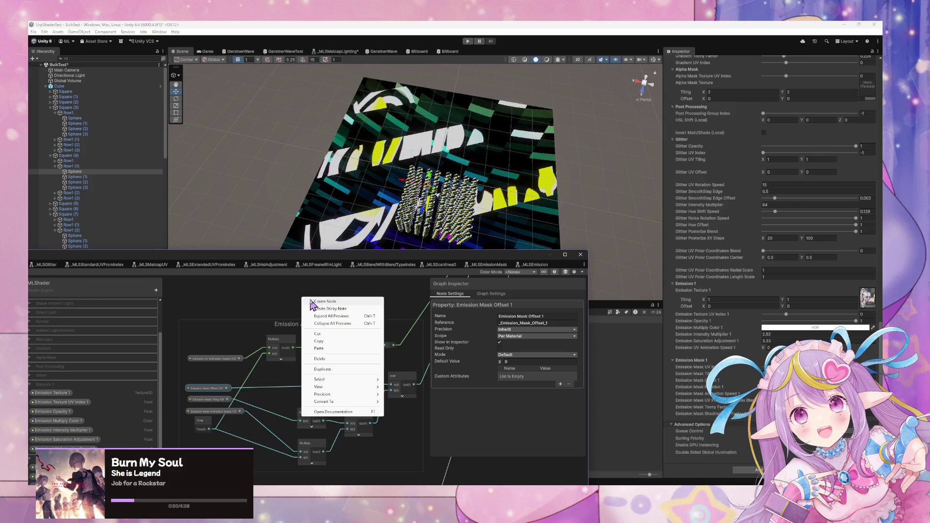
Step: Add a sticky note to the graph from the context menu and edit its title
{"action": "left_click", "coordinate": [315, 304]}
{"action": "left_click", "coordinate": [281, 300]}
{"action": "right_click", "coordinate": [281, 300]}
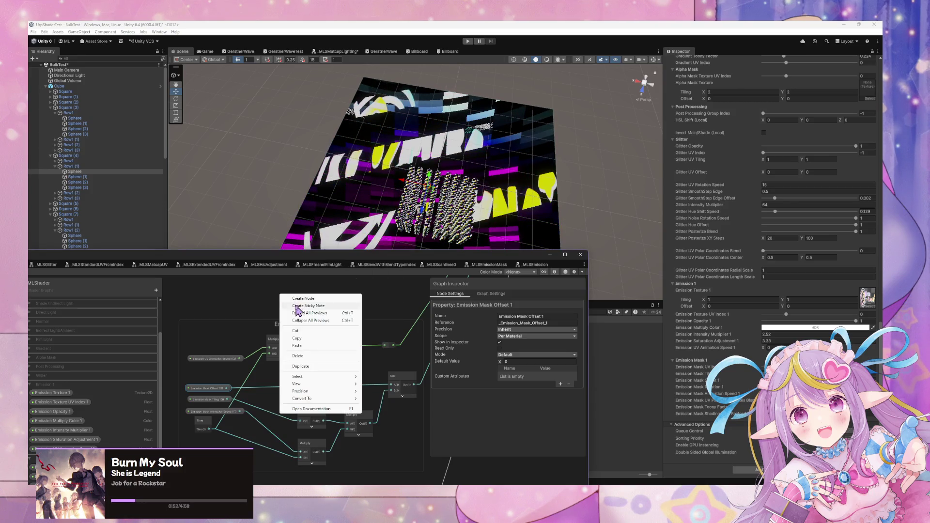
{"action": "left_click", "coordinate": [305, 313]}
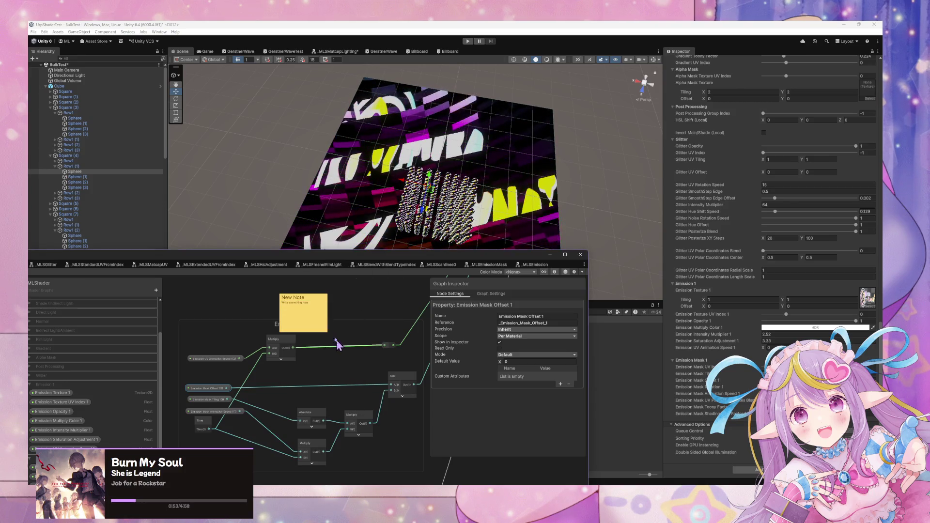
{"action": "double_click", "coordinate": [309, 298]}
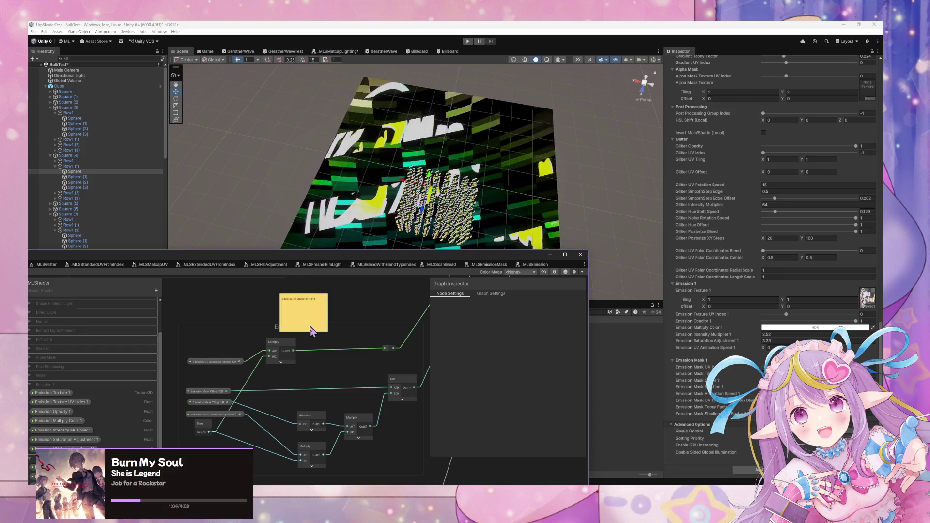
Step: Shorten the sticky note and place it below the Multiply node in Emission Animation
{"action": "mouse_move", "coordinate": [304, 330]}
{"action": "left_mouse_down"}
{"action": "mouse_move", "coordinate": [305, 316]}
{"action": "mouse_move", "coordinate": [325, 397]}
{"action": "left_mouse_up"}
{"action": "left_click_drag", "start_coordinate": [315, 429], "coordinate": [316, 434]}
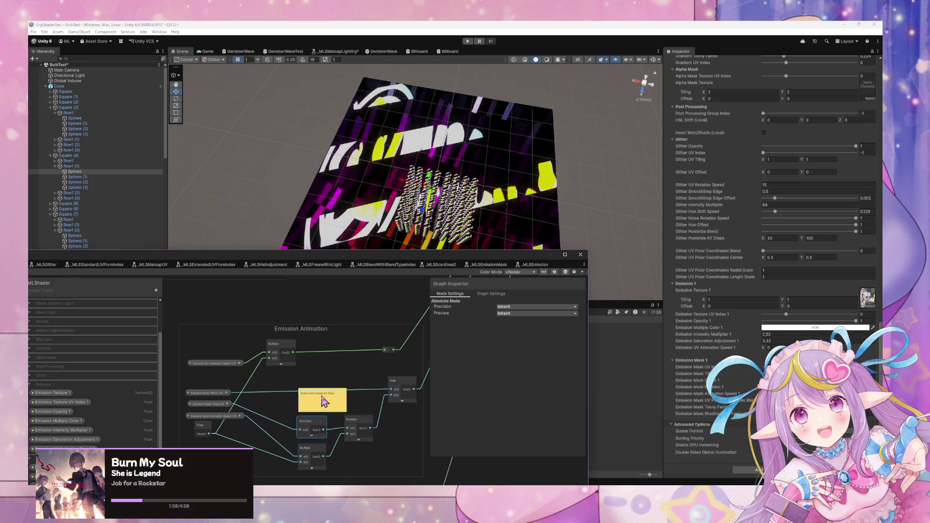
{"action": "mouse_move", "coordinate": [323, 398]}
{"action": "left_mouse_down"}
{"action": "mouse_move", "coordinate": [395, 443]}
{"action": "mouse_move", "coordinate": [395, 455]}
{"action": "left_mouse_up"}
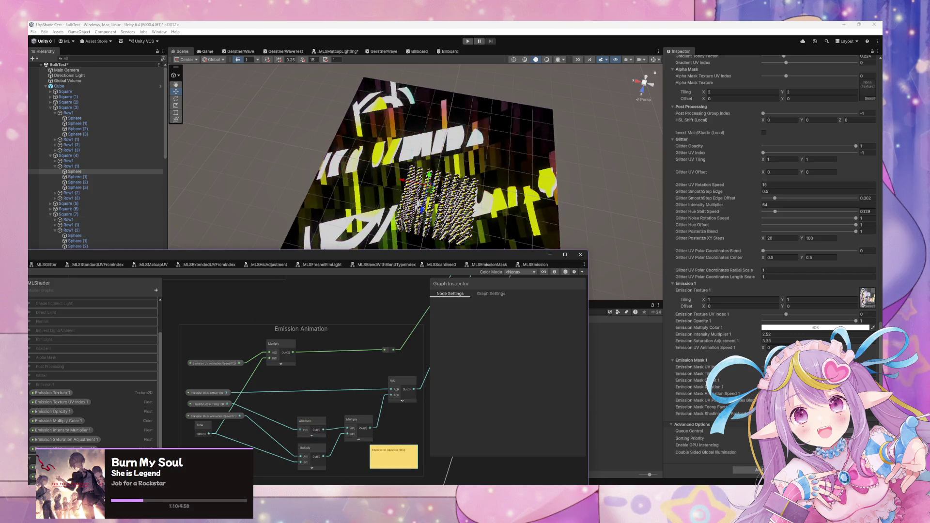
{"action": "left_click_drag", "start_coordinate": [108, 264], "coordinate": [137, 260]}
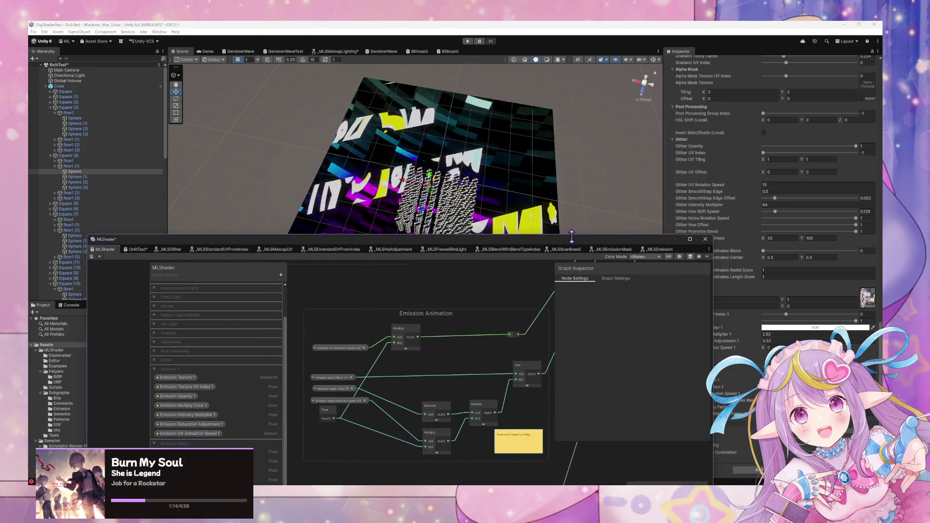
{"action": "mouse_move", "coordinate": [571, 237]}
{"action": "left_mouse_down"}
{"action": "mouse_move", "coordinate": [571, 253]}
{"action": "mouse_move", "coordinate": [441, 269]}
{"action": "left_mouse_up"}
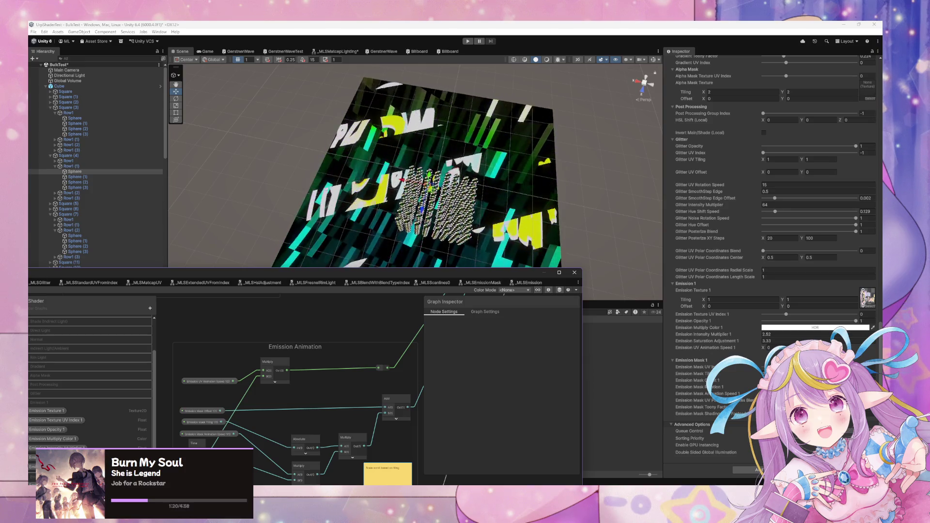
{"action": "left_click", "coordinate": [749, 388]}
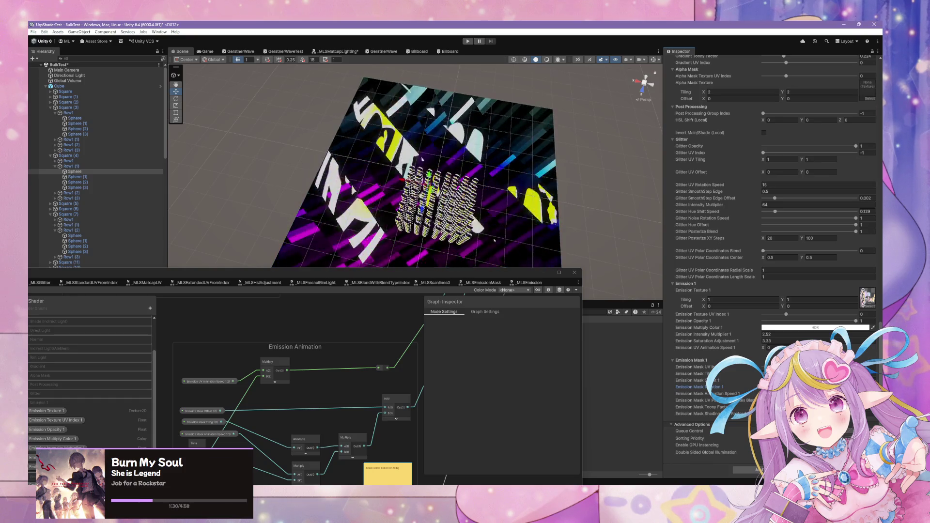
{"action": "scroll", "coordinate": [420, 180], "scroll_direction": "up", "scroll_amount": 8}
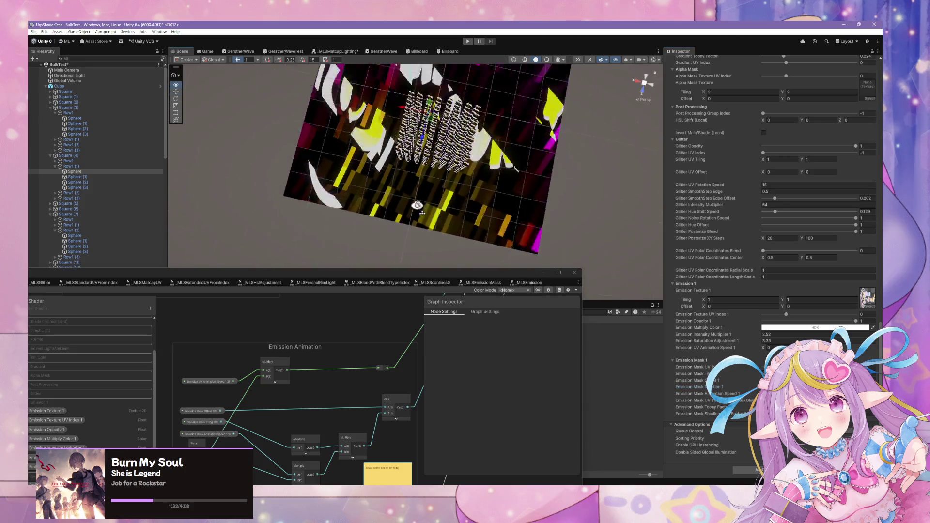
{"action": "scroll", "coordinate": [436, 193], "scroll_direction": "down", "scroll_amount": 10}
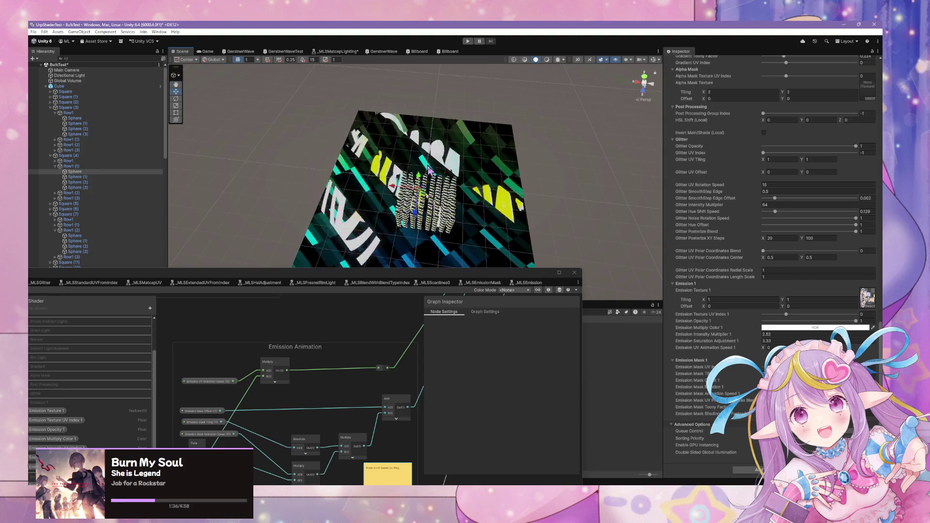
{"action": "left_click", "coordinate": [403, 280]}
{"action": "left_click_drag", "start_coordinate": [403, 277], "coordinate": [555, 95]}
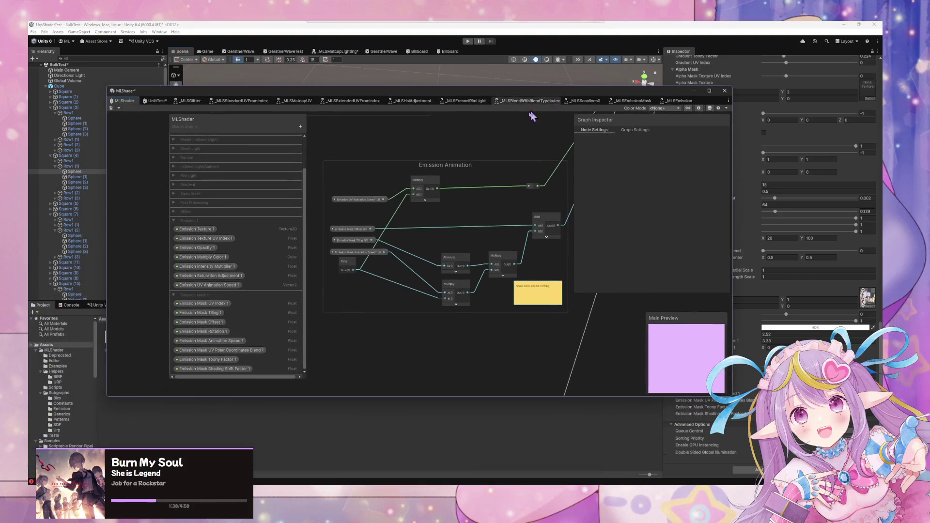
{"action": "scroll", "coordinate": [473, 201], "scroll_direction": "up", "scroll_amount": 2}
{"action": "scroll", "coordinate": [473, 202], "scroll_direction": "down", "scroll_amount": 2}
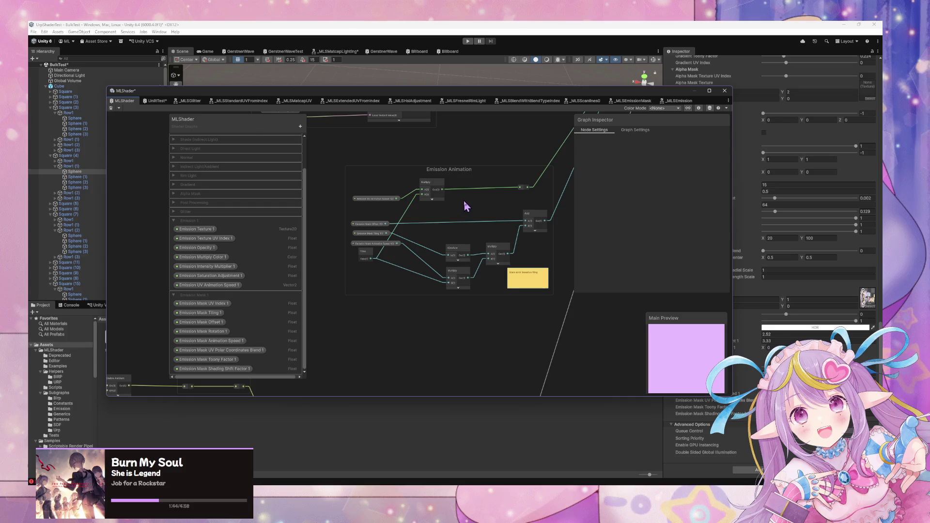
{"action": "scroll", "coordinate": [416, 218], "scroll_direction": "up", "scroll_amount": 2}
{"action": "left_click_drag", "start_coordinate": [416, 218], "coordinate": [315, 241]}
{"action": "scroll", "coordinate": [480, 229], "scroll_direction": "down", "scroll_amount": 3}
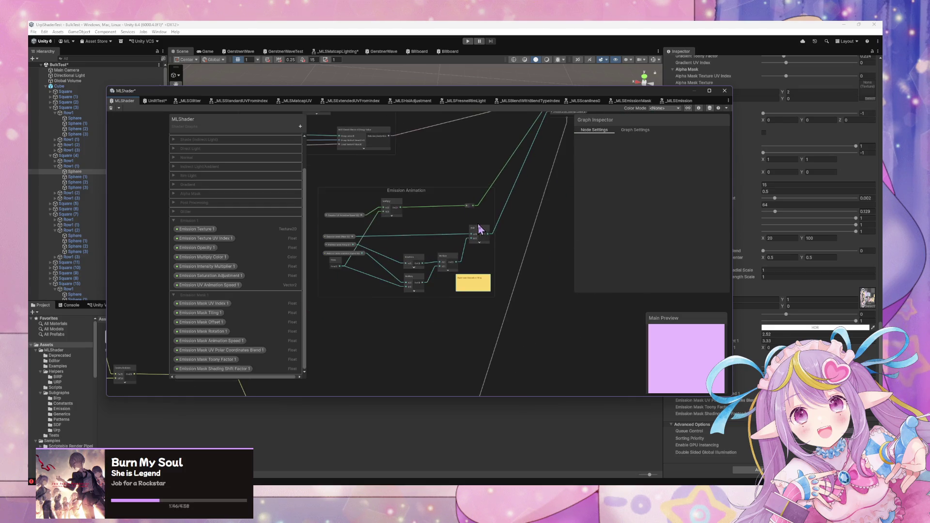
{"action": "mouse_move", "coordinate": [399, 240]}
{"action": "left_mouse_down"}
{"action": "mouse_move", "coordinate": [571, 187]}
{"action": "mouse_move", "coordinate": [426, 260]}
{"action": "mouse_move", "coordinate": [422, 275]}
{"action": "mouse_move", "coordinate": [589, 151]}
{"action": "left_mouse_up"}
{"action": "scroll", "coordinate": [394, 312], "scroll_direction": "up", "scroll_amount": 4}
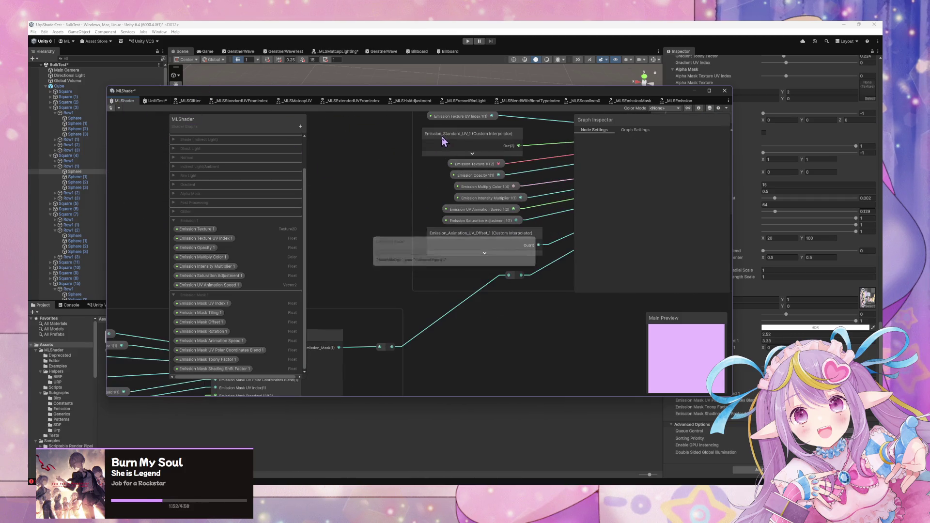
{"action": "left_click_drag", "start_coordinate": [411, 168], "coordinate": [326, 232]}
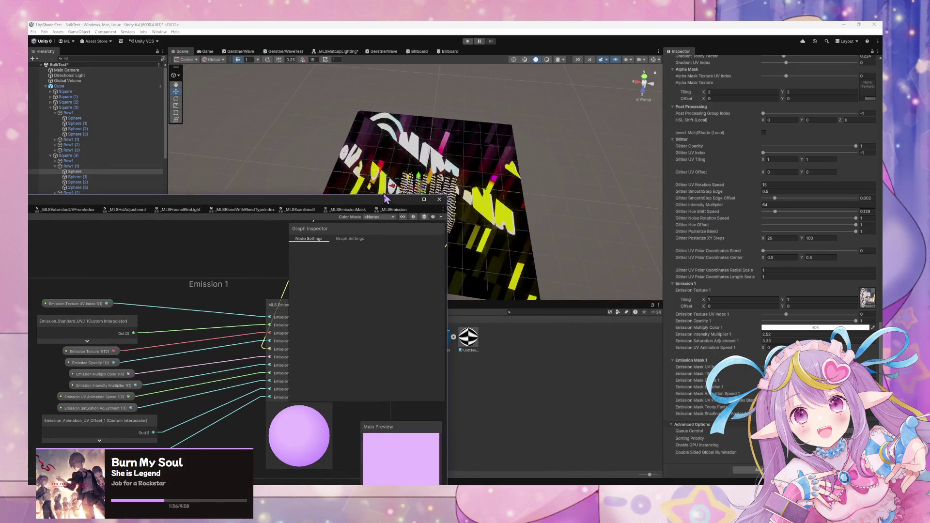
{"action": "left_click_drag", "start_coordinate": [377, 206], "coordinate": [287, 269]}
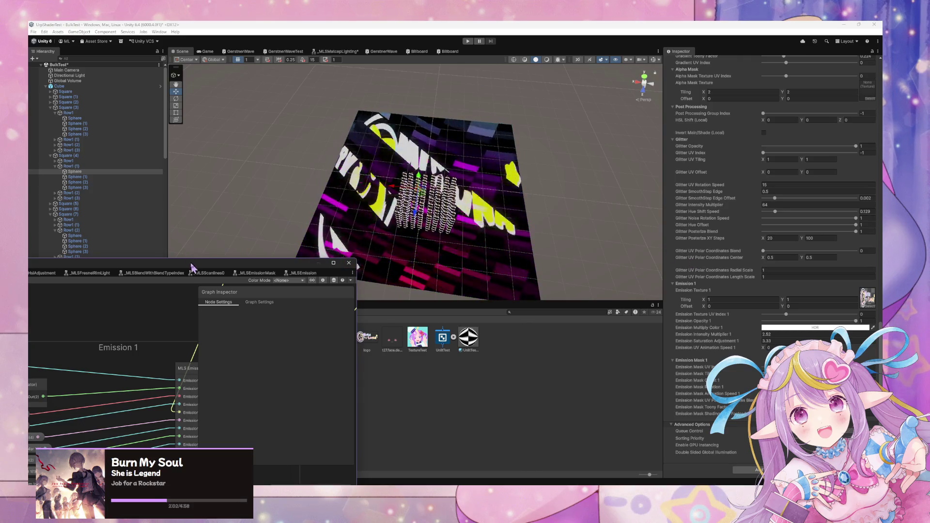
{"action": "left_click_drag", "start_coordinate": [193, 267], "coordinate": [537, 120]}
Step: Switch the _MLSEmissionMask Rotate node's Unit to Degrees and save the subgraph
{"action": "left_click", "coordinate": [598, 126]}
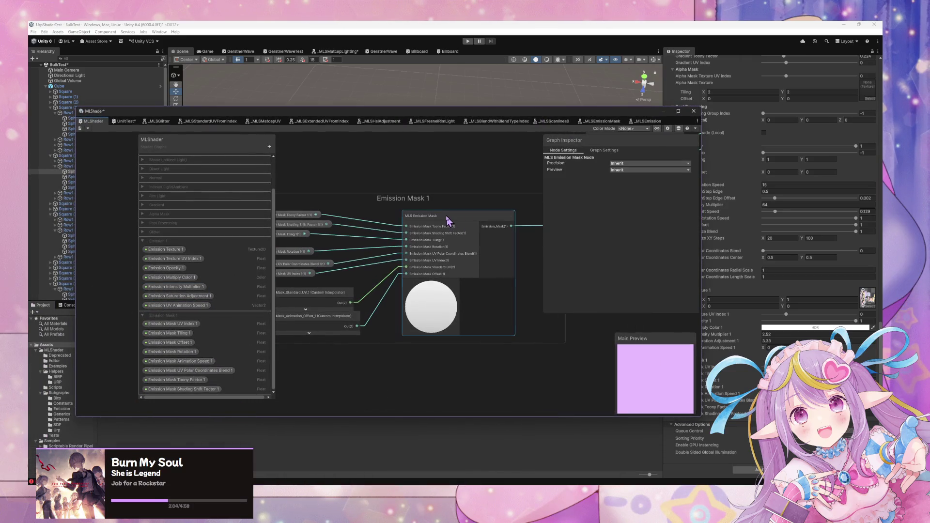
{"action": "left_click", "coordinate": [448, 221]}
{"action": "mouse_move", "coordinate": [447, 221]}
{"action": "left_mouse_down"}
{"action": "mouse_move", "coordinate": [430, 303]}
{"action": "mouse_move", "coordinate": [353, 276]}
{"action": "mouse_move", "coordinate": [551, 260]}
{"action": "left_mouse_up"}
{"action": "left_click", "coordinate": [343, 275]}
{"action": "left_click", "coordinate": [344, 290]}
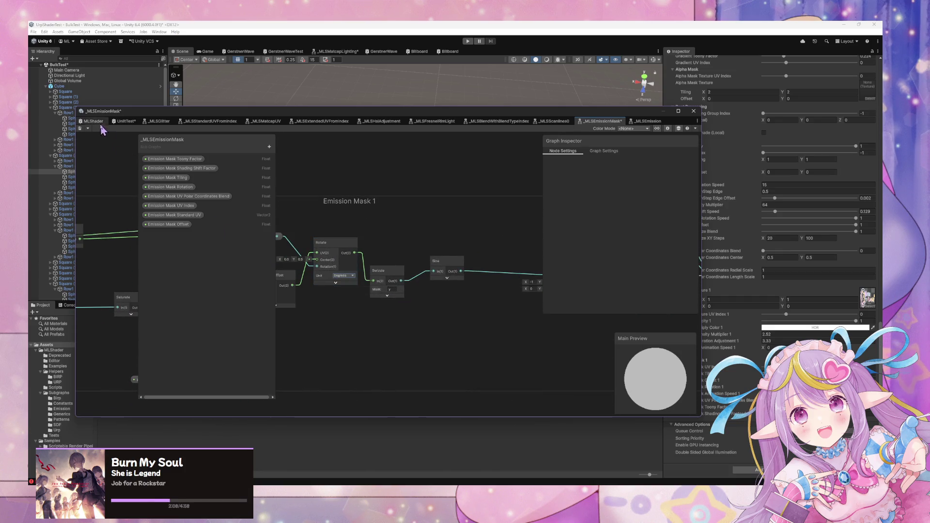
{"action": "left_click", "coordinate": [80, 129]}
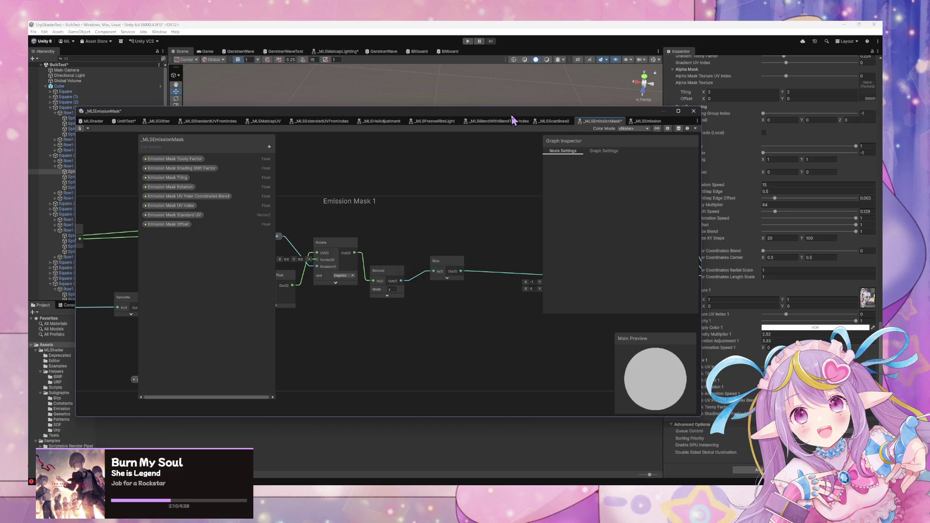
{"action": "mouse_move", "coordinate": [511, 114]}
{"action": "left_mouse_down"}
{"action": "mouse_move", "coordinate": [413, 186]}
{"action": "mouse_move", "coordinate": [282, 315]}
{"action": "left_mouse_up"}
{"action": "left_click", "coordinate": [800, 387]}
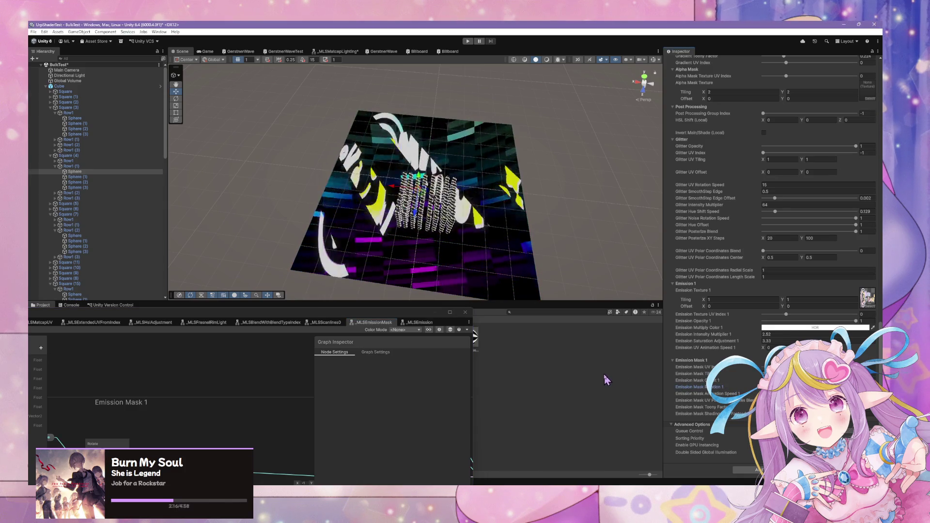
Step: Clear the material's Emission Texture 1 slot to None
{"action": "left_click", "coordinate": [799, 400]}
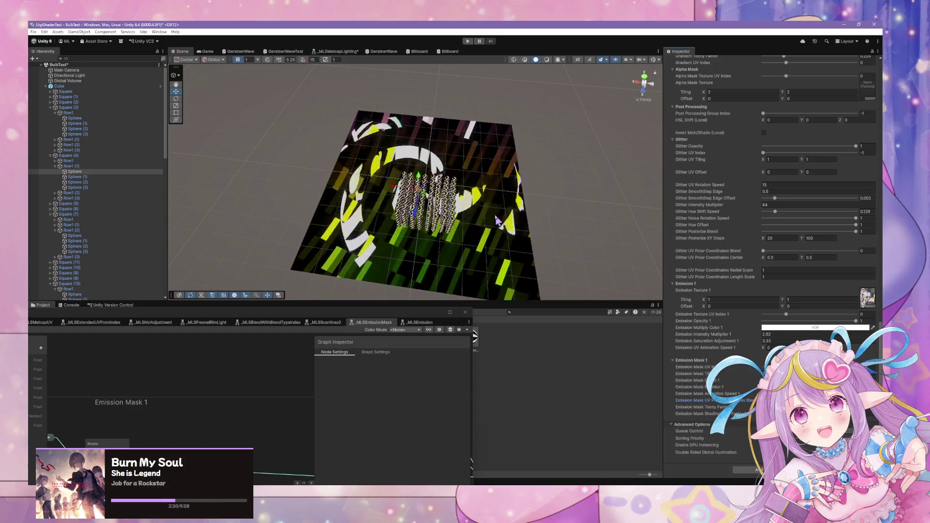
{"action": "mouse_move", "coordinate": [495, 215]}
{"action": "left_mouse_down"}
{"action": "mouse_move", "coordinate": [416, 243]}
{"action": "mouse_move", "coordinate": [388, 237]}
{"action": "mouse_move", "coordinate": [492, 235]}
{"action": "left_mouse_up"}
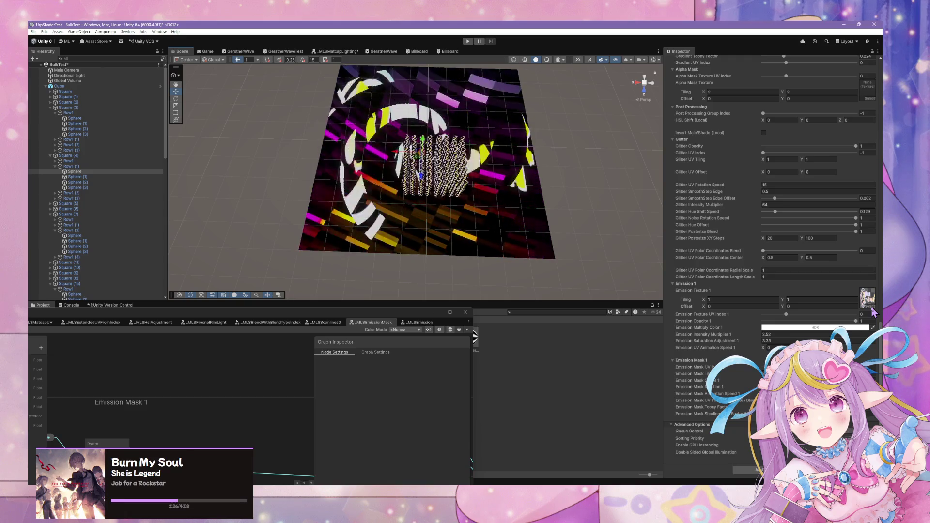
{"action": "left_click", "coordinate": [871, 309]}
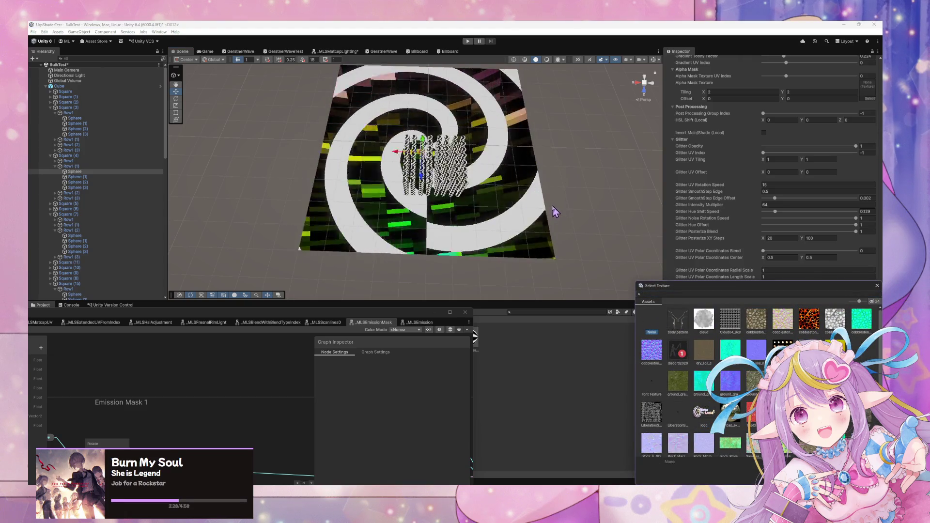
{"action": "key", "text": "Escape"}
Step: Frame and orbit the plane in the Scene view to inspect the spiral mask over the stripes
{"action": "key", "text": "f"}
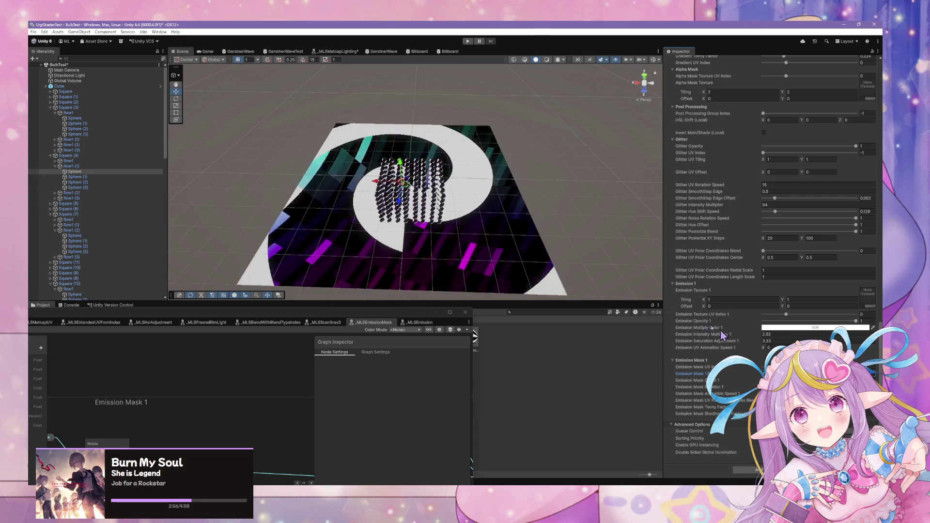
{"action": "mouse_move", "coordinate": [602, 178]}
{"action": "left_mouse_down"}
{"action": "mouse_move", "coordinate": [612, 268]}
{"action": "mouse_move", "coordinate": [584, 293]}
{"action": "mouse_move", "coordinate": [717, 298]}
{"action": "left_mouse_up"}
{"action": "scroll", "coordinate": [583, 294], "scroll_direction": "down", "scroll_amount": 5}
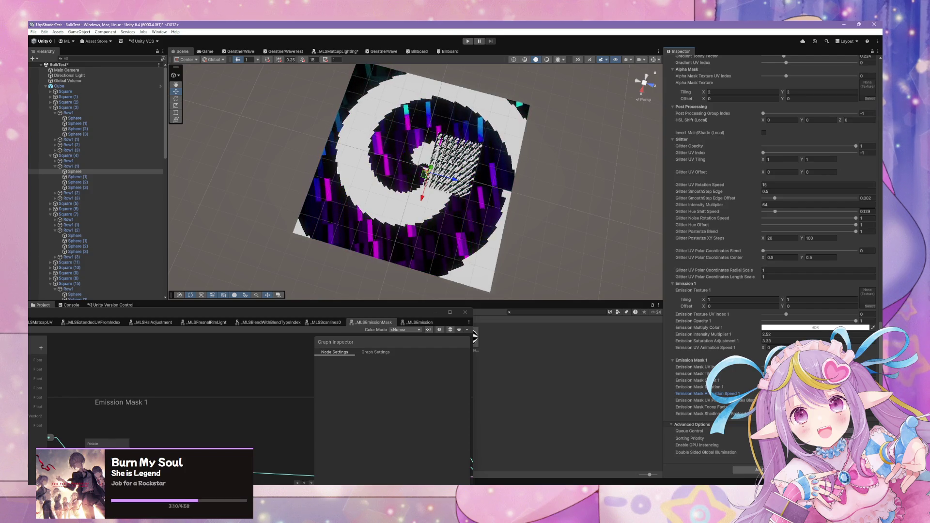
{"action": "left_click_drag", "start_coordinate": [592, 228], "coordinate": [578, 212]}
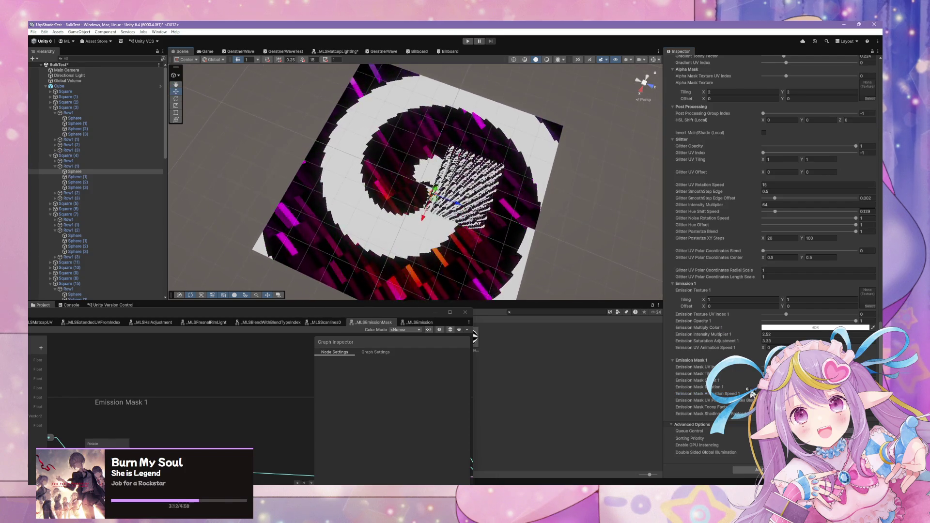
{"action": "left_click", "coordinate": [770, 394]}
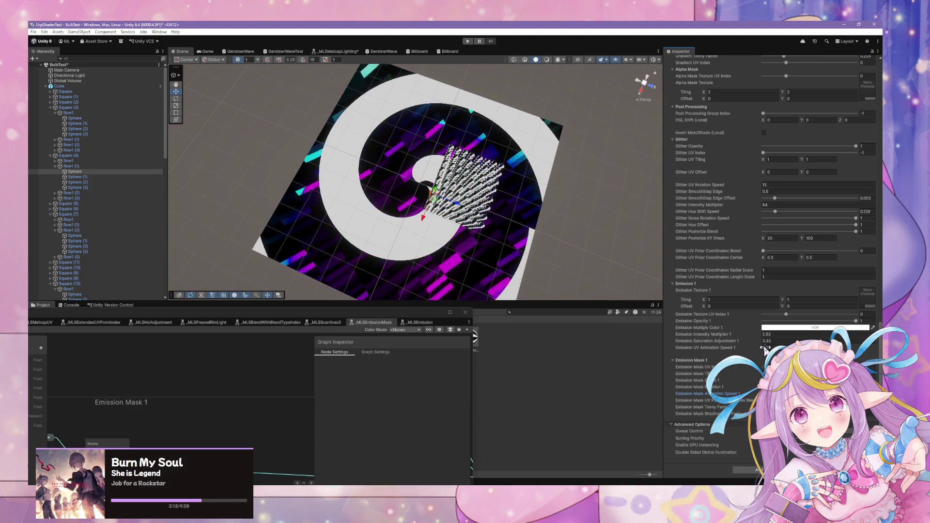
{"action": "left_click", "coordinate": [786, 345]}
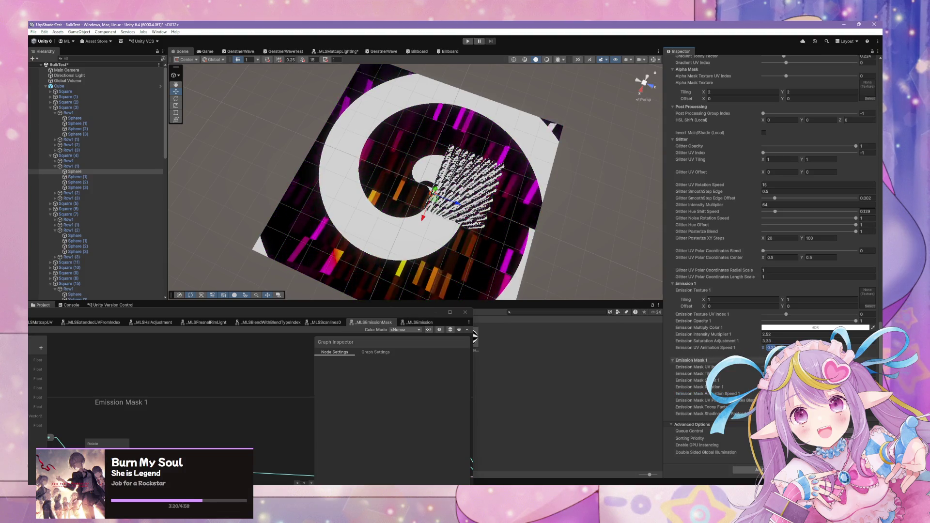
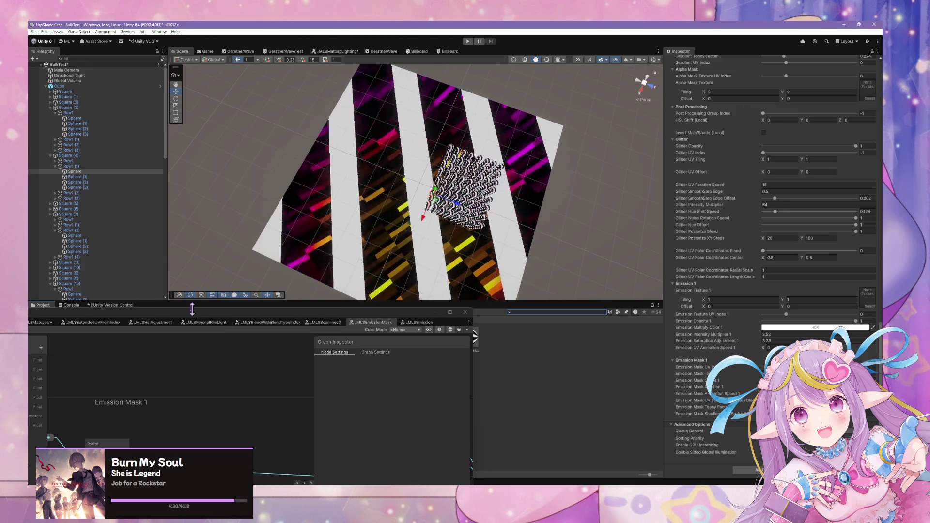
Step: In the Emission Mask 1 group, move the Swizzle node up slightly and nudge Tiling And Offset down
{"action": "left_click_drag", "start_coordinate": [436, 312], "coordinate": [758, 157]}
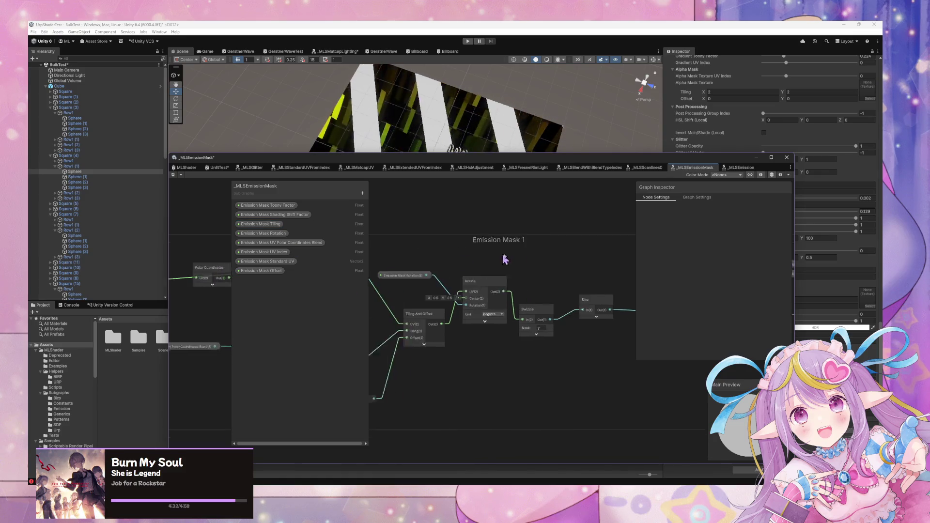
{"action": "left_click_drag", "start_coordinate": [566, 256], "coordinate": [519, 244]}
{"action": "left_click_drag", "start_coordinate": [604, 162], "coordinate": [481, 188]}
{"action": "left_click", "coordinate": [446, 335]}
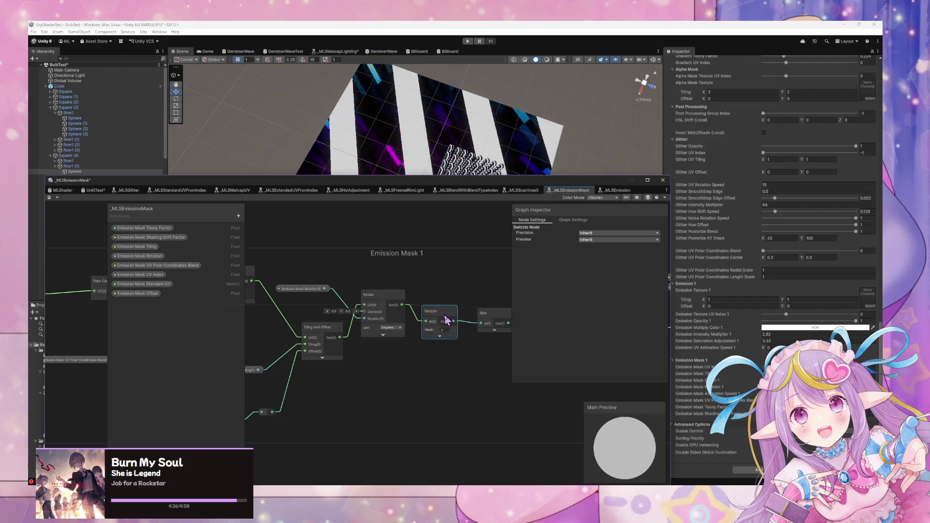
{"action": "left_click_drag", "start_coordinate": [446, 334], "coordinate": [453, 315]}
{"action": "mouse_move", "coordinate": [322, 337]}
{"action": "left_mouse_down"}
{"action": "mouse_move", "coordinate": [331, 340]}
{"action": "mouse_move", "coordinate": [322, 342]}
{"action": "left_mouse_up"}
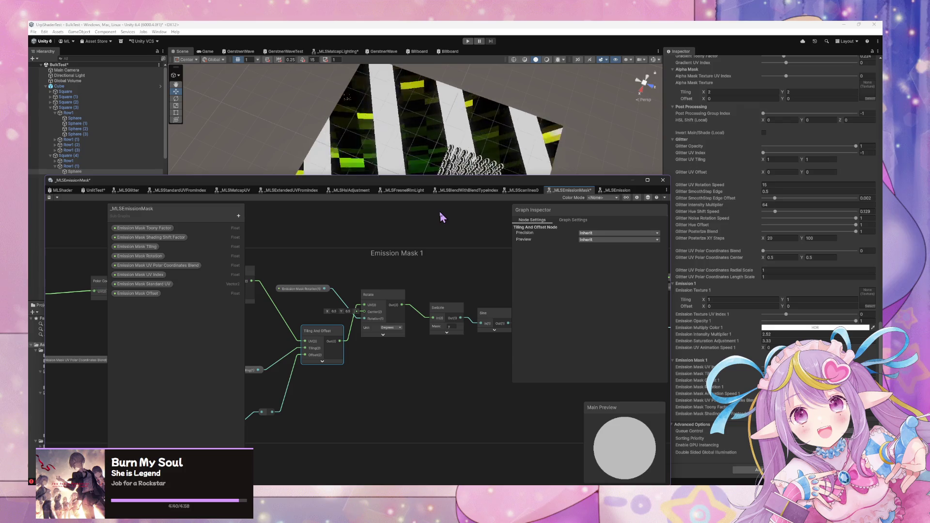
{"action": "left_click_drag", "start_coordinate": [482, 187], "coordinate": [331, 330]}
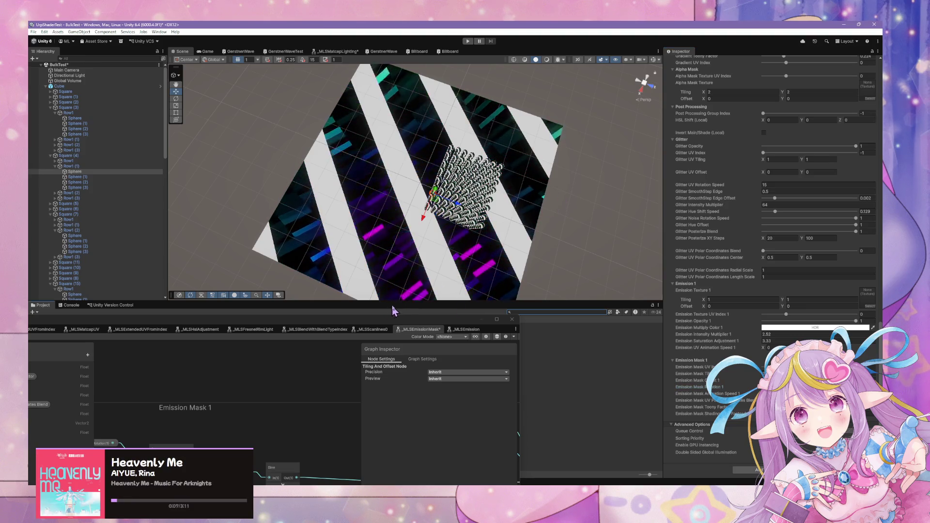
Step: Place the Rotate node beside Lerp and connect Lerp's output into Rotate
{"action": "left_click_drag", "start_coordinate": [401, 315], "coordinate": [400, 204]}
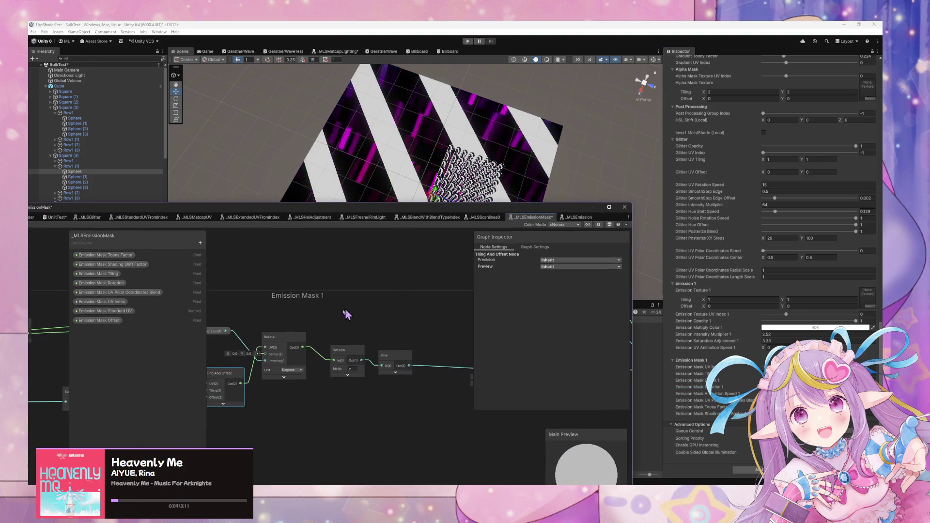
{"action": "key", "text": "f"}
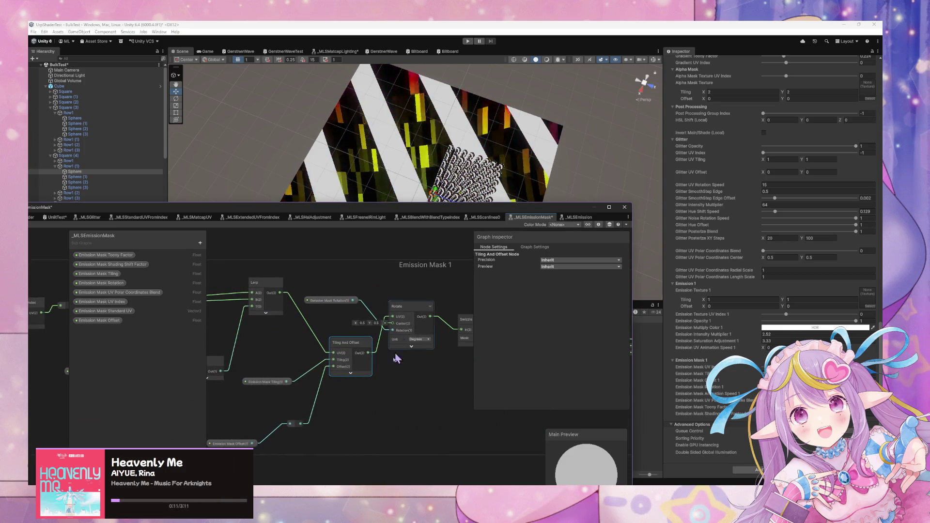
{"action": "mouse_move", "coordinate": [291, 310]}
{"action": "left_mouse_down"}
{"action": "mouse_move", "coordinate": [386, 325]}
{"action": "mouse_move", "coordinate": [386, 313]}
{"action": "mouse_move", "coordinate": [303, 316]}
{"action": "left_mouse_up"}
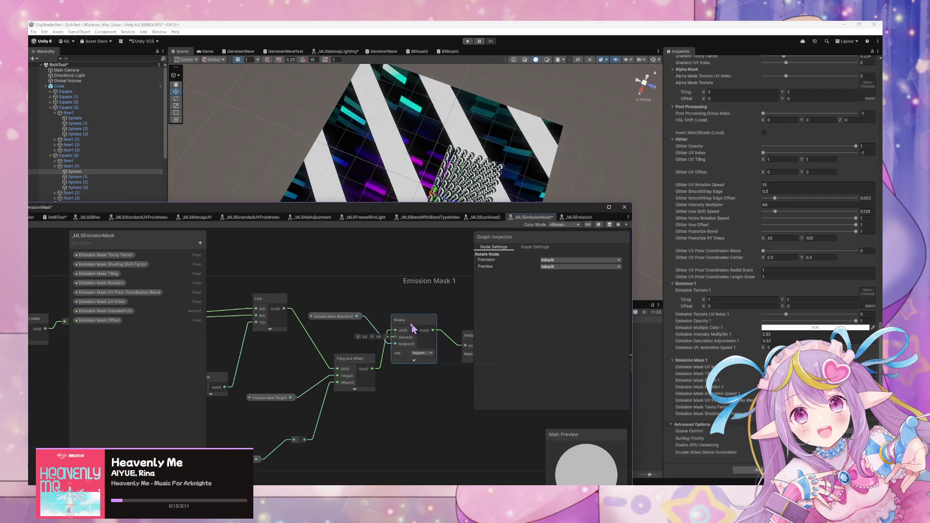
{"action": "left_click_drag", "start_coordinate": [415, 328], "coordinate": [386, 315]}
{"action": "mouse_move", "coordinate": [286, 308]}
{"action": "left_mouse_down"}
{"action": "mouse_move", "coordinate": [369, 309]}
{"action": "mouse_move", "coordinate": [368, 342]}
{"action": "mouse_move", "coordinate": [338, 369]}
{"action": "left_mouse_up"}
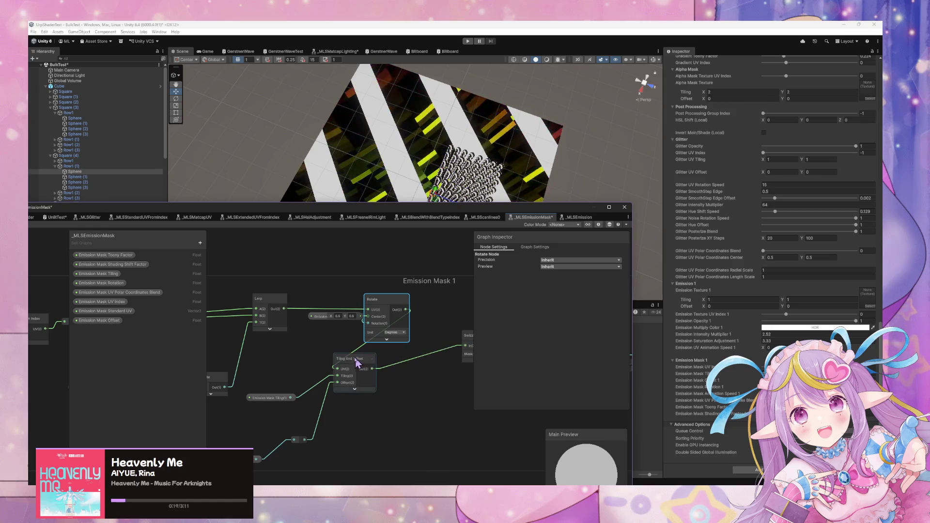
Step: Move Tiling And Offset after Rotate, unhook Rotate from Swizzle, and reposition the Emission Mask Rotation property
{"action": "left_click_drag", "start_coordinate": [356, 366], "coordinate": [428, 377]}
{"action": "mouse_move", "coordinate": [361, 298]}
{"action": "left_mouse_down"}
{"action": "mouse_move", "coordinate": [348, 330]}
{"action": "mouse_move", "coordinate": [279, 351]}
{"action": "left_mouse_up"}
{"action": "left_click_drag", "start_coordinate": [195, 206], "coordinate": [316, 211]}
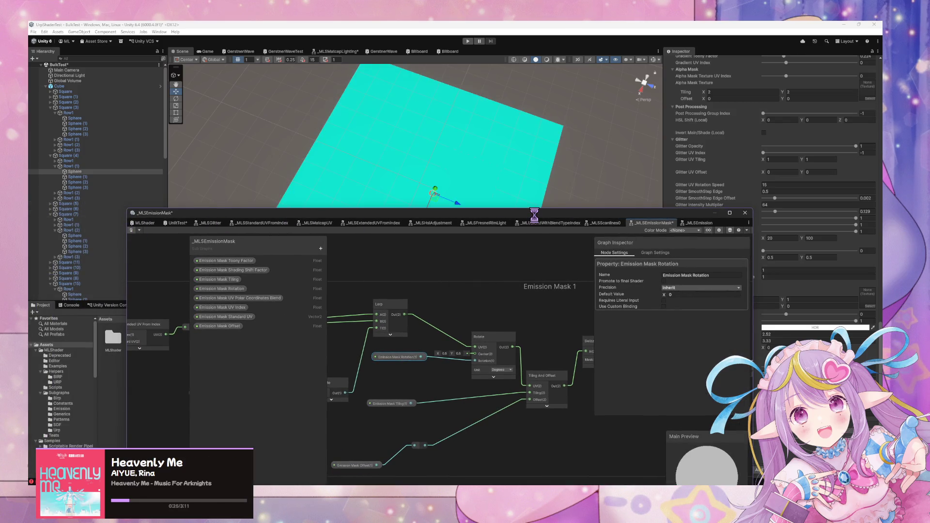
{"action": "left_click_drag", "start_coordinate": [536, 213], "coordinate": [254, 231]}
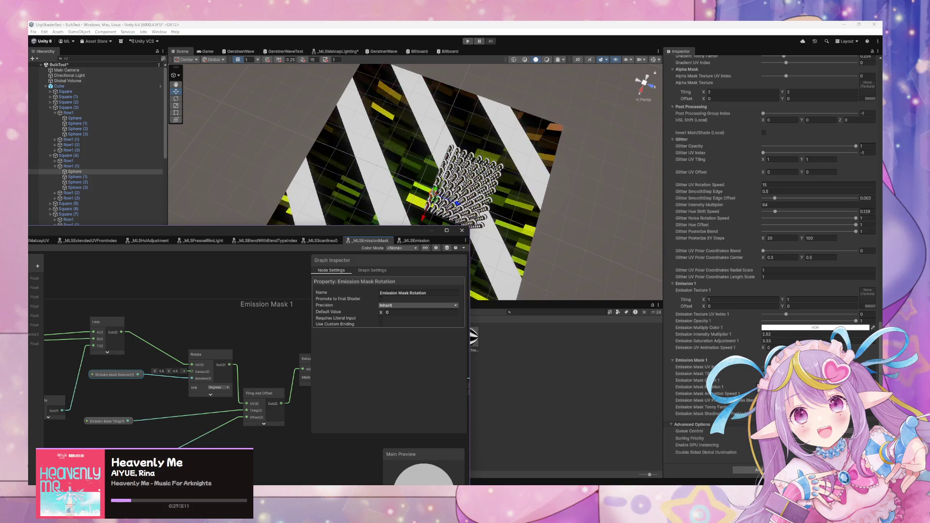
{"action": "left_click", "coordinate": [707, 394]}
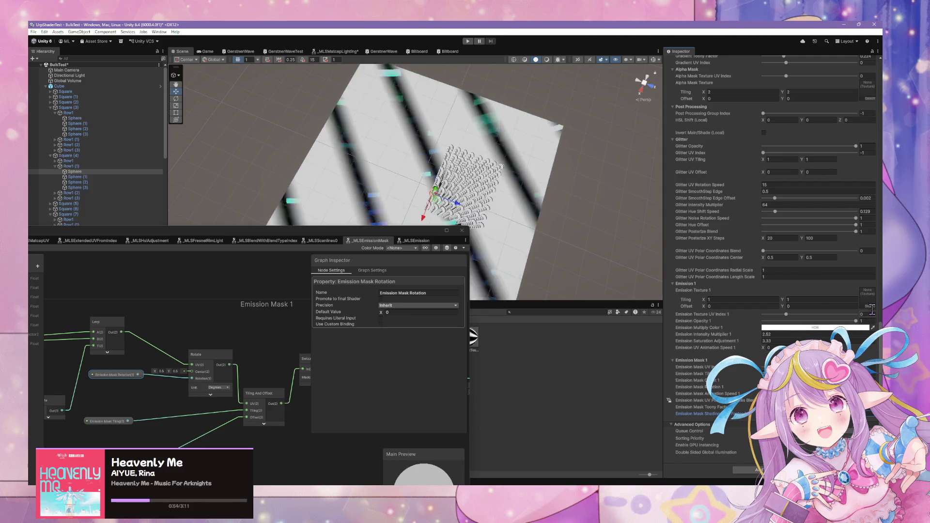
Step: Set Emission Texture 1 to body.pattern and zoom the Scene view onto the plane
{"action": "left_click", "coordinate": [870, 308]}
{"action": "left_click", "coordinate": [687, 330]}
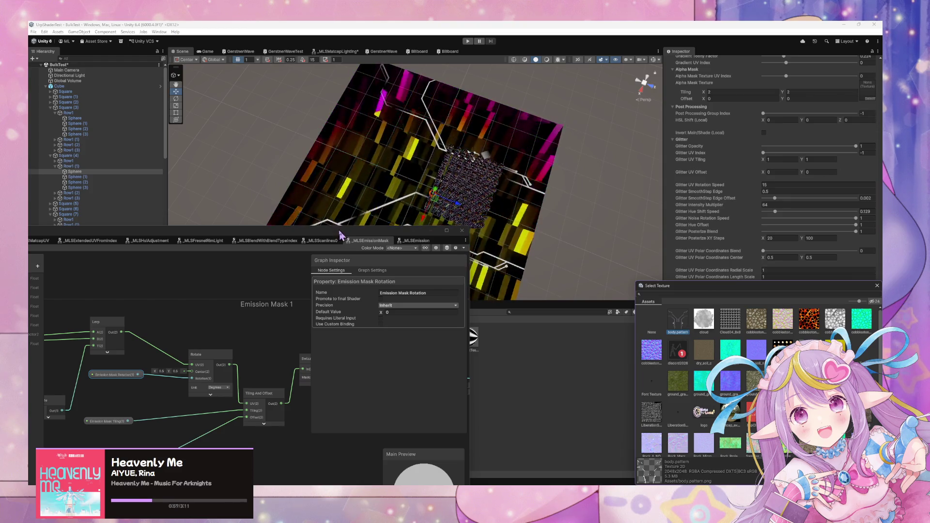
{"action": "left_click_drag", "start_coordinate": [340, 236], "coordinate": [359, 333]}
{"action": "mouse_move", "coordinate": [462, 252]}
{"action": "left_mouse_down"}
{"action": "mouse_move", "coordinate": [470, 264]}
{"action": "mouse_move", "coordinate": [461, 212]}
{"action": "mouse_move", "coordinate": [473, 193]}
{"action": "left_mouse_up"}
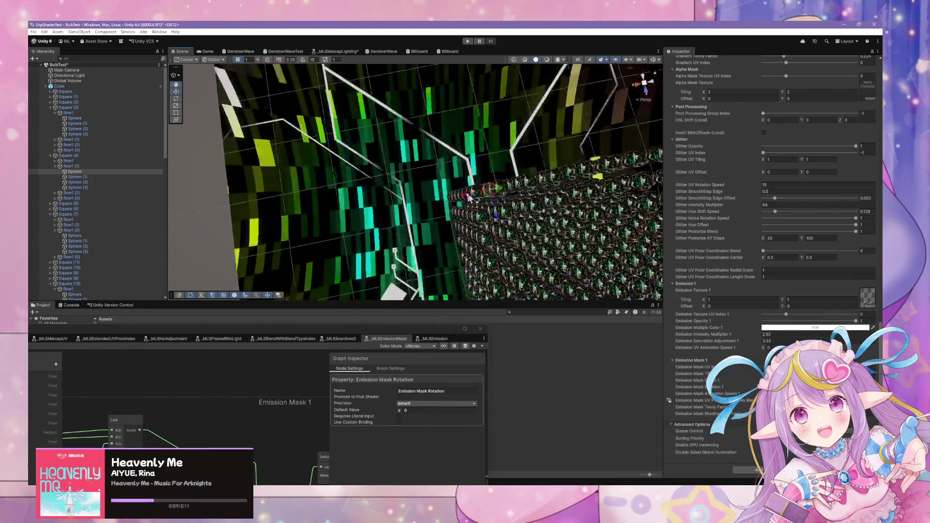
Step: Deactivate the Cube and select the Plane to show its material settings
{"action": "left_click", "coordinate": [490, 208]}
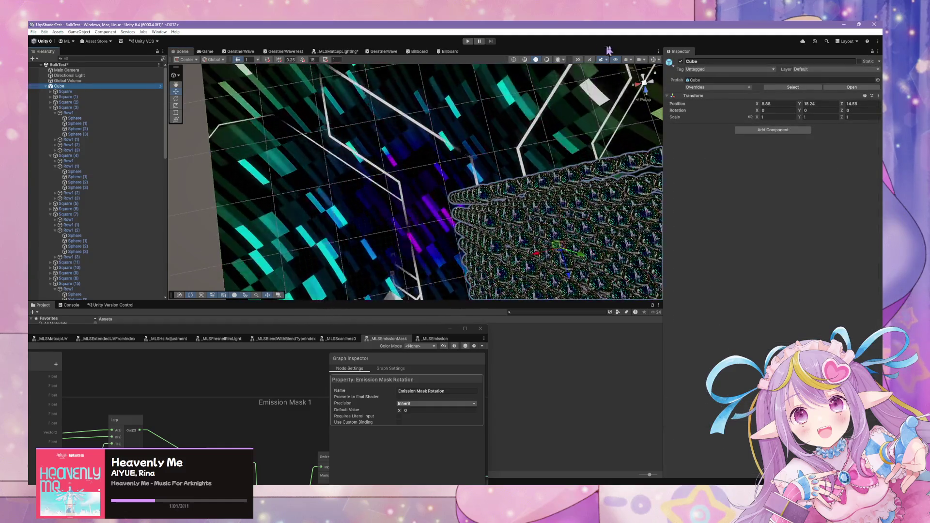
{"action": "key", "text": "alt+shift+a"}
{"action": "left_click_drag", "start_coordinate": [581, 67], "coordinate": [525, 128], "text": "alt"}
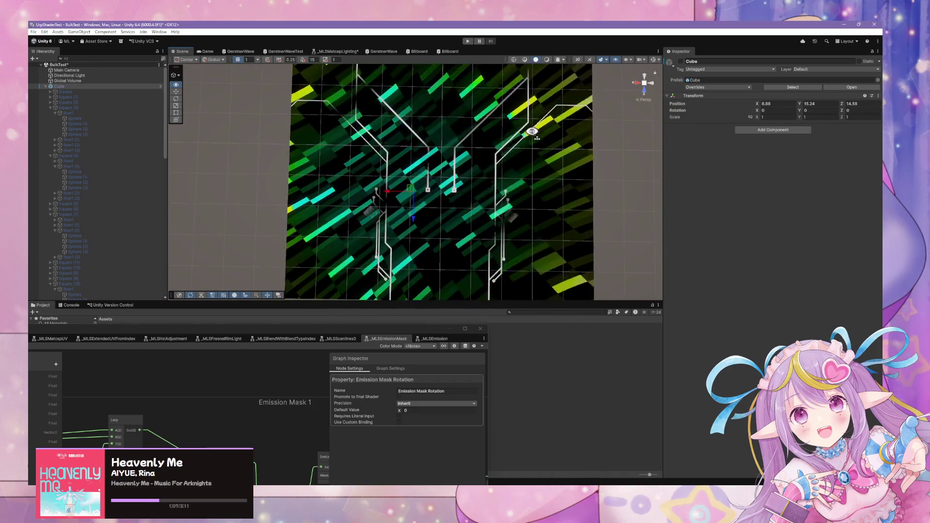
{"action": "double_click", "coordinate": [378, 337]}
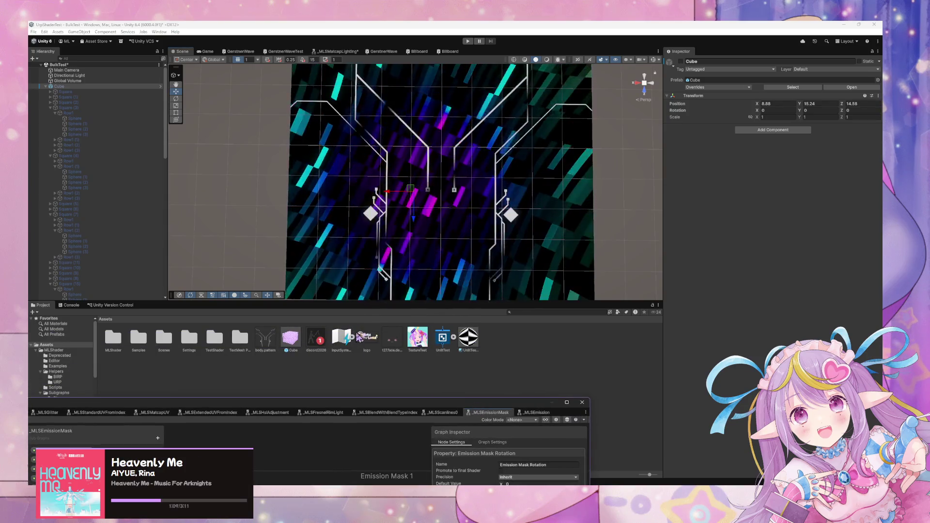
{"action": "scroll", "coordinate": [104, 141], "scroll_direction": "down", "scroll_amount": 15}
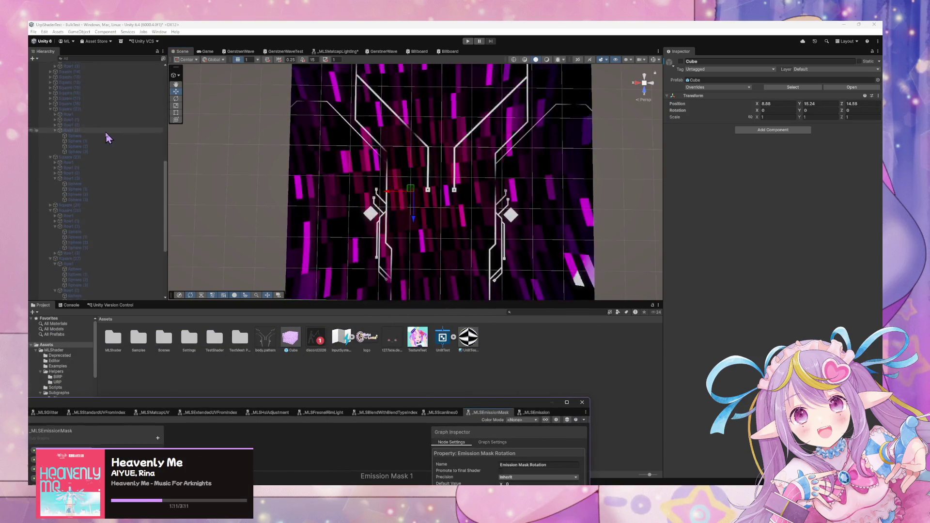
{"action": "left_click", "coordinate": [92, 298]}
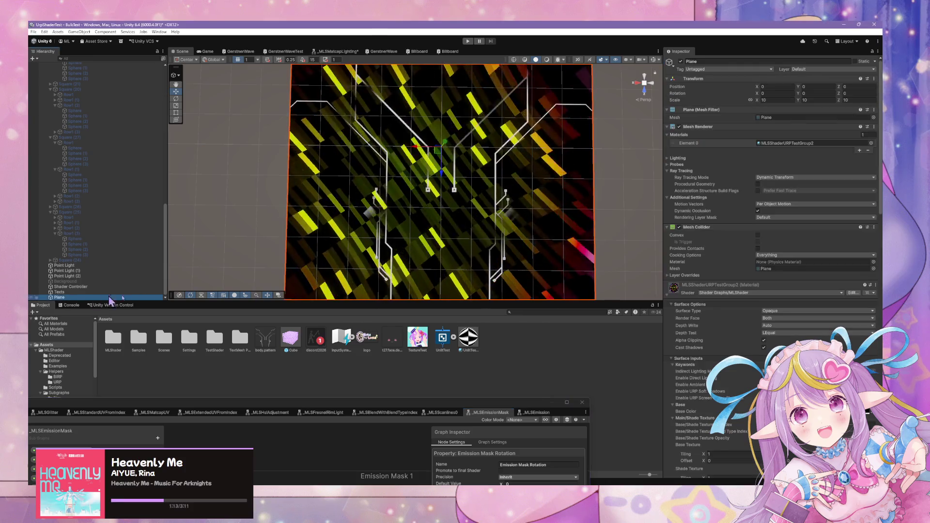
Step: Tint the Plane's Emission Multiply Color 1 cyan in the HDR Color picker
{"action": "scroll", "coordinate": [804, 294], "scroll_direction": "down", "scroll_amount": 10}
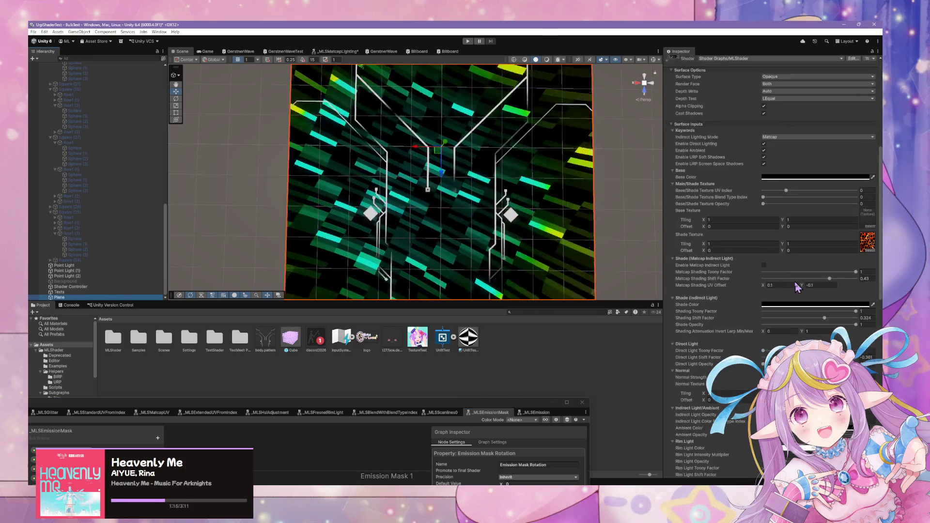
{"action": "scroll", "coordinate": [798, 287], "scroll_direction": "down", "scroll_amount": 5}
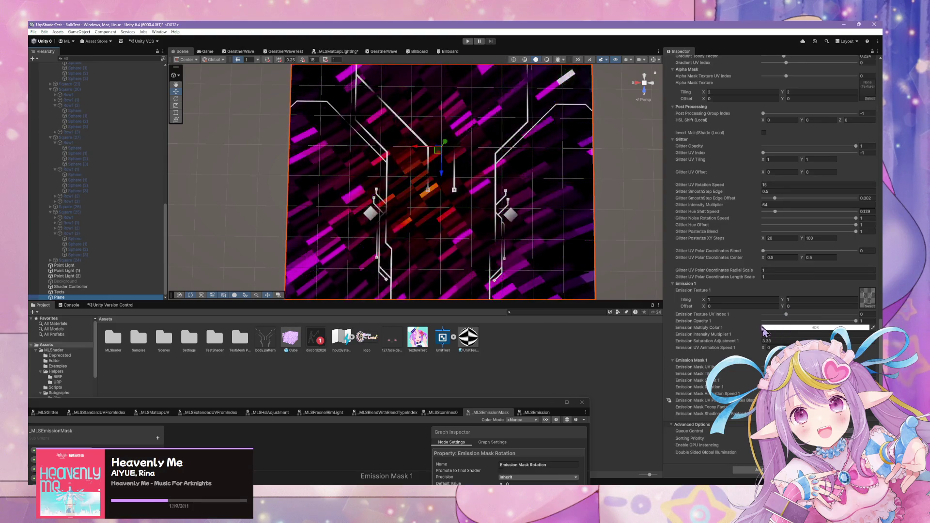
{"action": "left_click", "coordinate": [777, 328]}
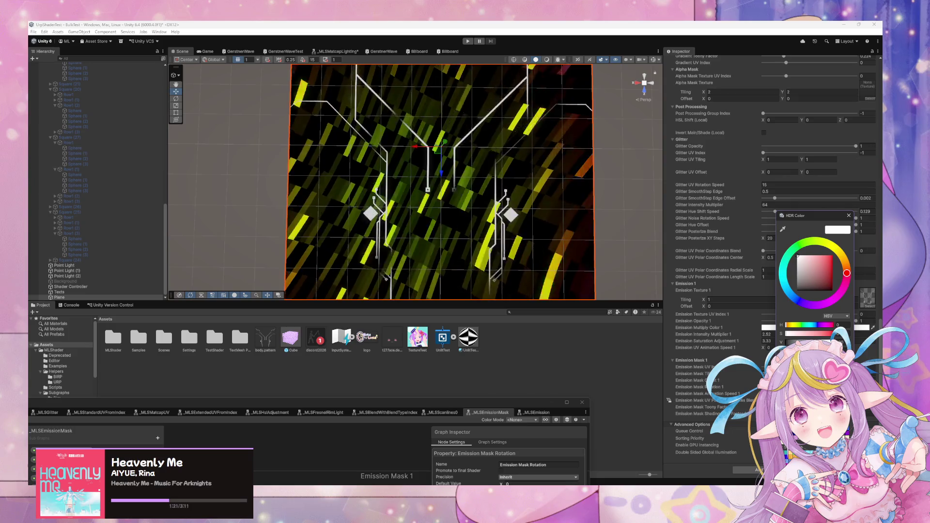
{"action": "left_click_drag", "start_coordinate": [847, 273], "coordinate": [785, 282]}
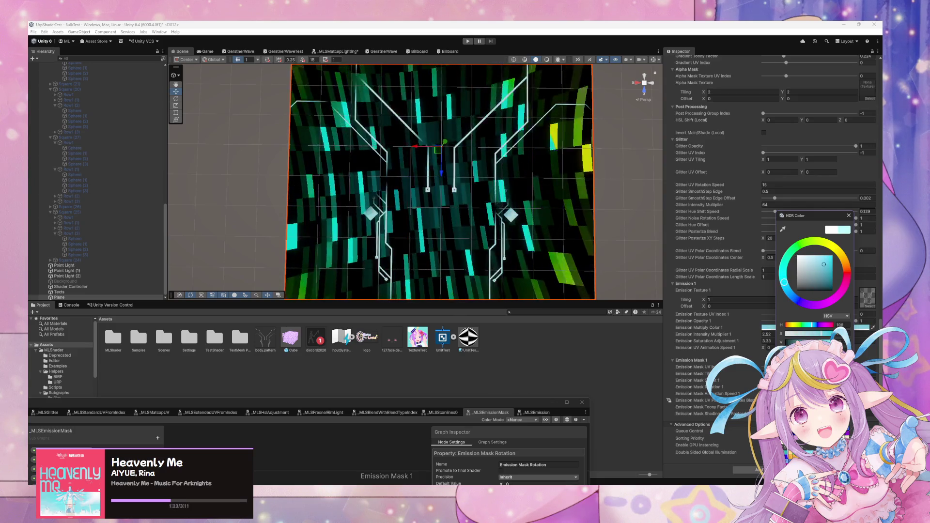
{"action": "left_click", "coordinate": [849, 215]}
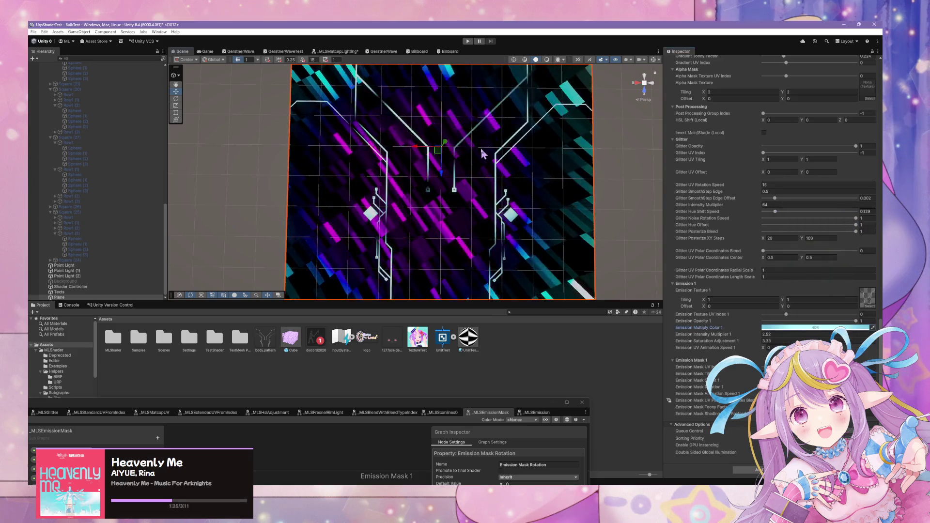
{"action": "scroll", "coordinate": [772, 281], "scroll_direction": "up", "scroll_amount": 3}
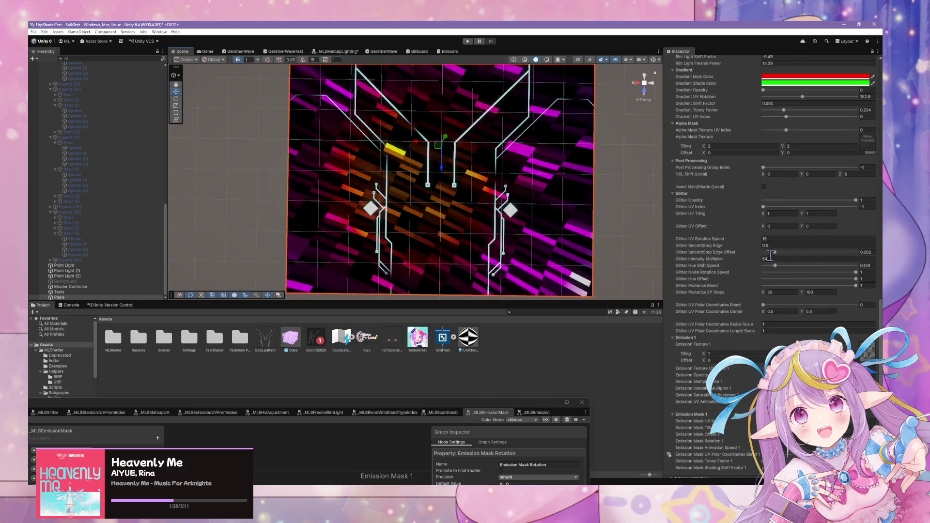
Step: Set Glitter UV Rotation Speed to 0 and Glitter SmoothStep Edge to 0.98
{"action": "left_click", "coordinate": [768, 209]}
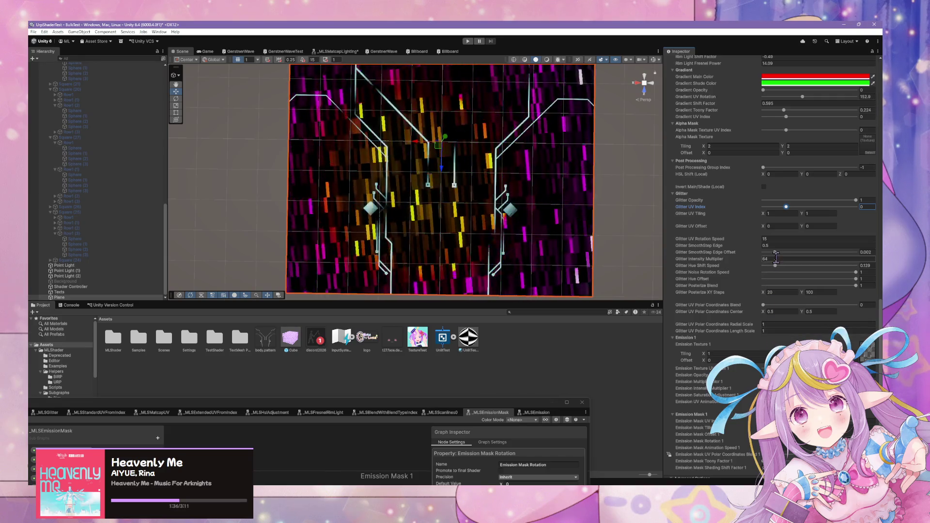
{"action": "left_click", "coordinate": [727, 239]}
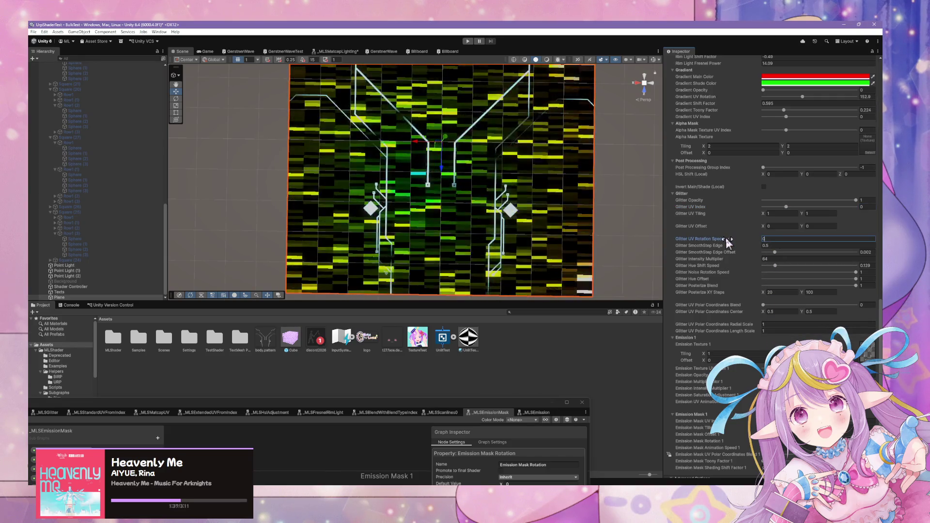
{"action": "key", "text": "Tab"}
{"action": "type", "text": "0"}
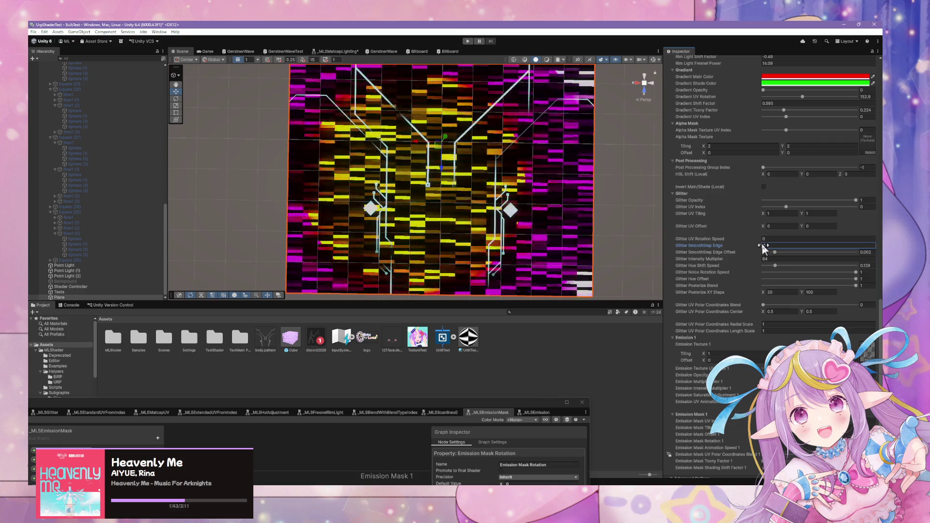
{"action": "type", "text": ".85"}
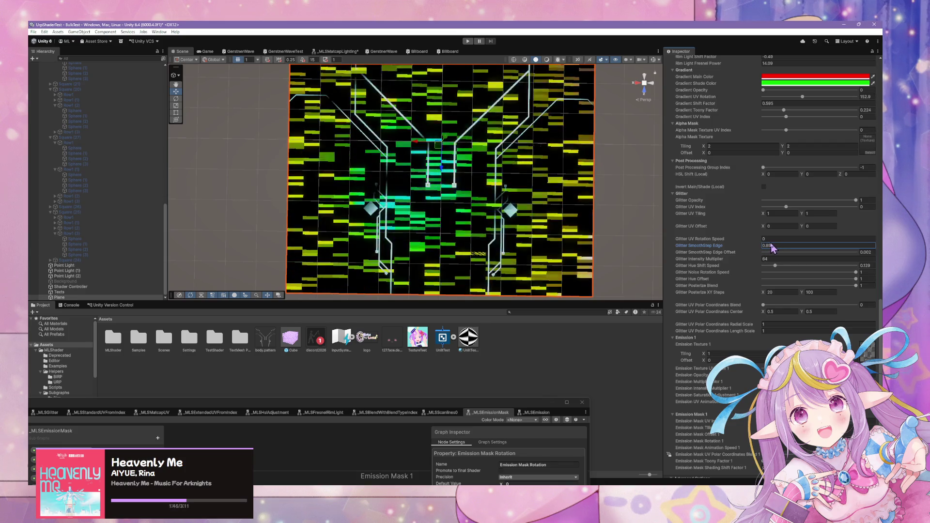
Step: Lower Glitter SmoothStep Edge Offset, raise UV Polar Coordinates Blend, and change Glitter UV Tiling
{"action": "left_click_drag", "start_coordinate": [778, 254], "coordinate": [770, 254]}
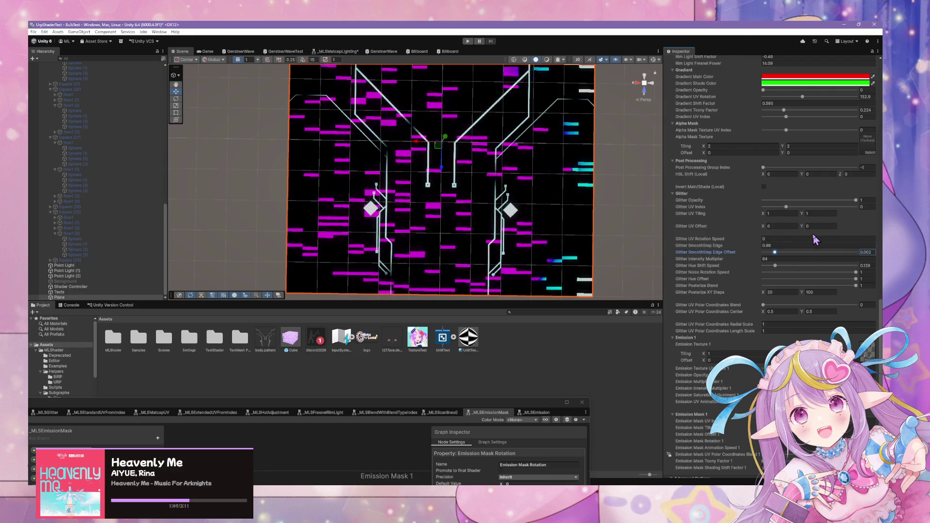
{"action": "left_click_drag", "start_coordinate": [768, 309], "coordinate": [800, 309]}
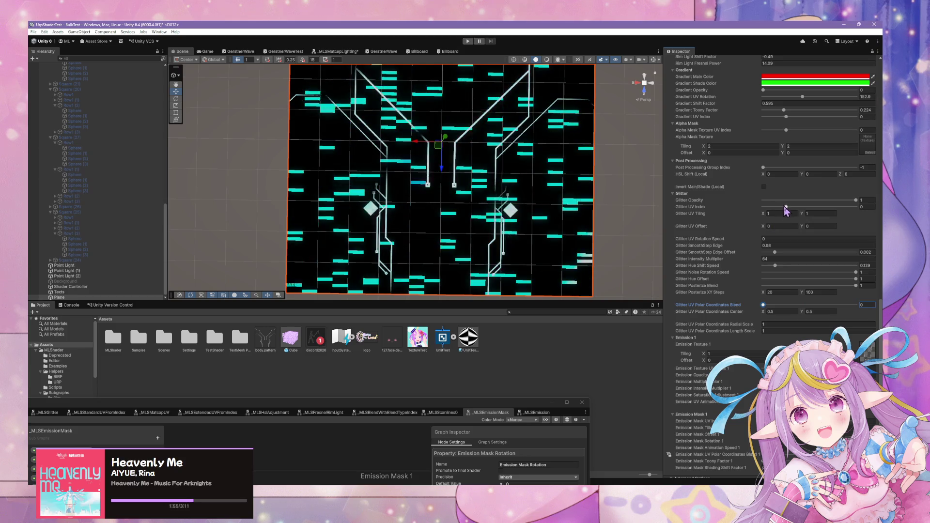
{"action": "mouse_move", "coordinate": [763, 214]}
{"action": "left_mouse_down"}
{"action": "mouse_move", "coordinate": [800, 225]}
{"action": "mouse_move", "coordinate": [810, 219]}
{"action": "left_mouse_up"}
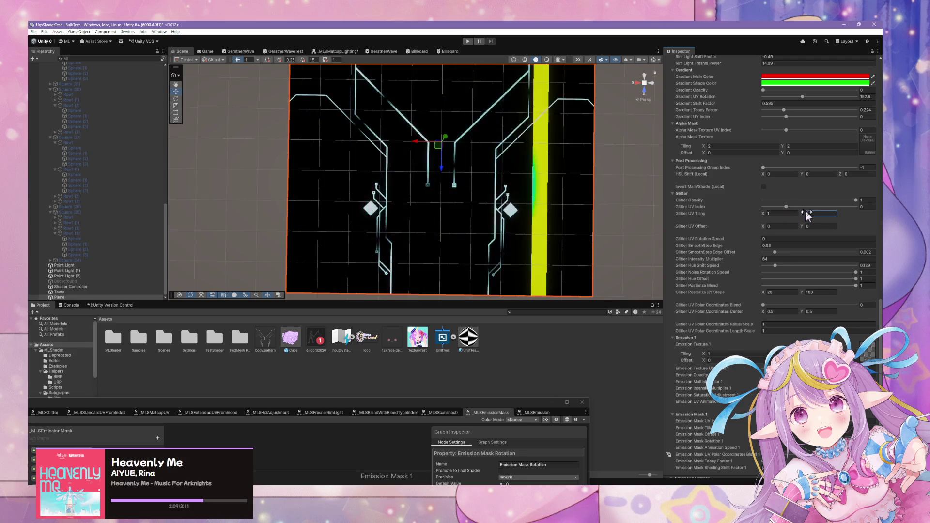
{"action": "type", "text": "0.25"}
Step: Set Glitter UV Tiling to 0.25 and preview the result in the Game view
{"action": "left_click", "coordinate": [780, 213]}
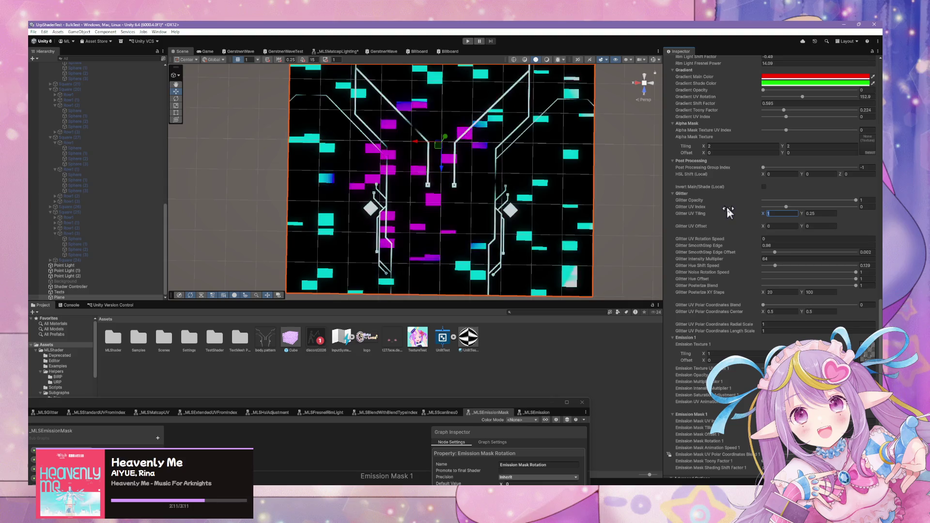
{"action": "type", "text": "0.25"}
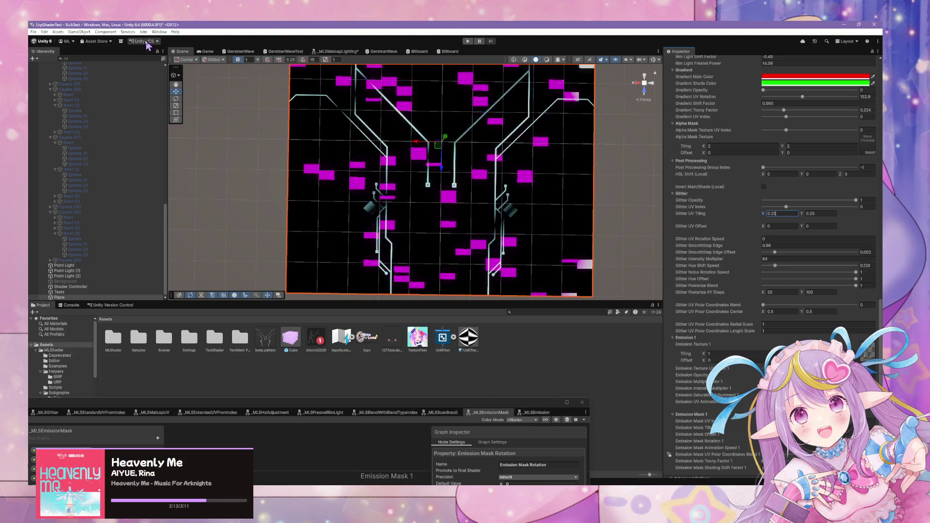
{"action": "left_click", "coordinate": [208, 51]}
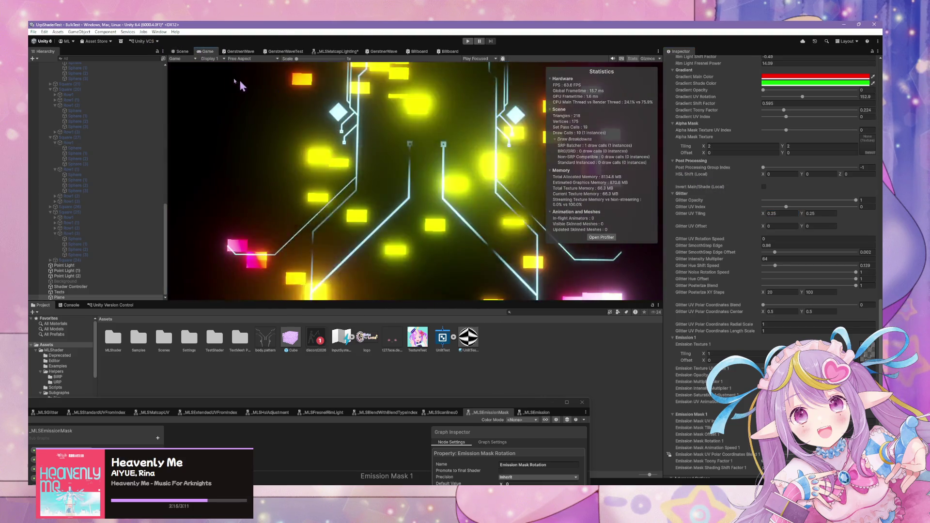
{"action": "left_click", "coordinate": [182, 52]}
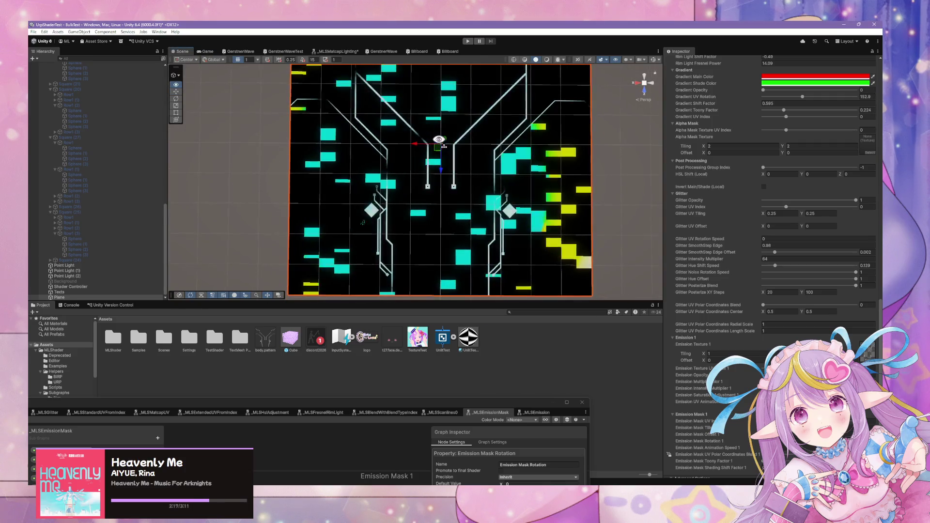
Step: Turn the Scene view to a straight top-down view of the glitter plane
{"action": "left_click", "coordinate": [649, 83]}
{"action": "left_click", "coordinate": [645, 80]}
{"action": "left_click", "coordinate": [654, 88]}
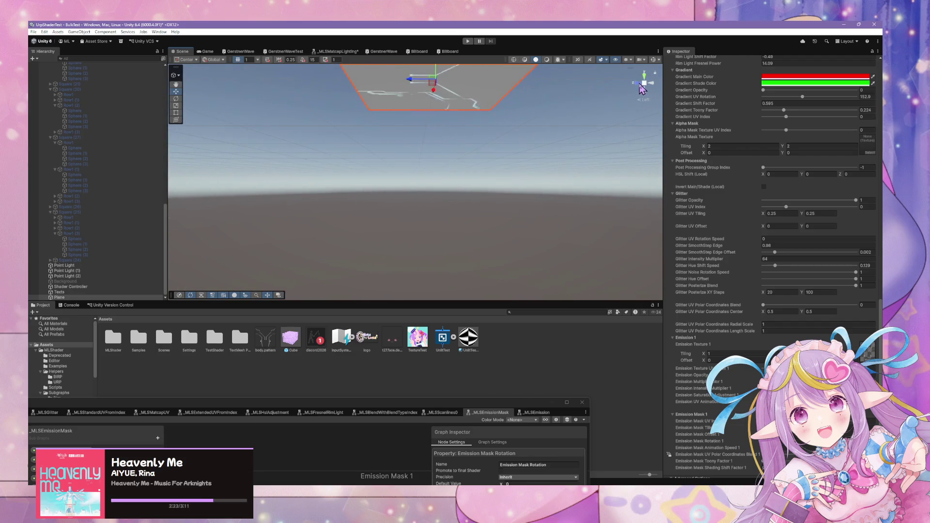
{"action": "left_click", "coordinate": [644, 76]}
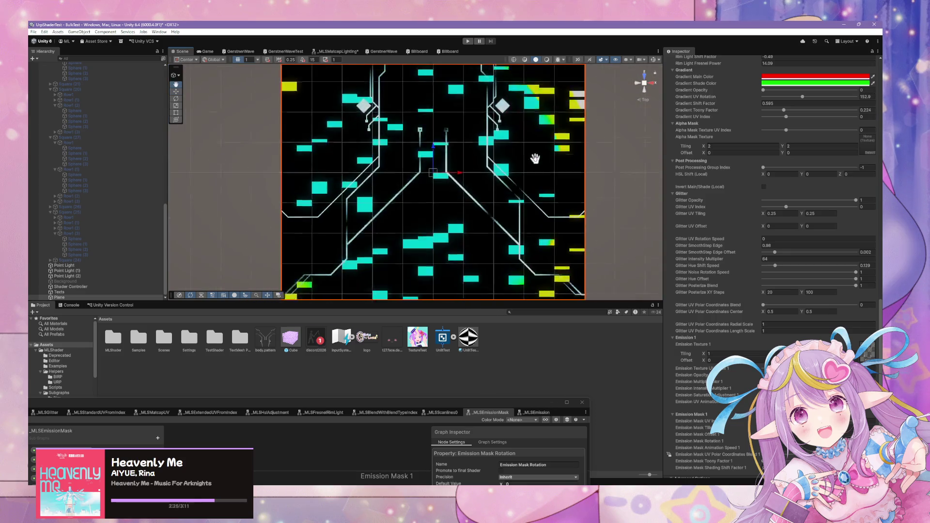
{"action": "scroll", "coordinate": [535, 160], "scroll_direction": "down", "scroll_amount": 3}
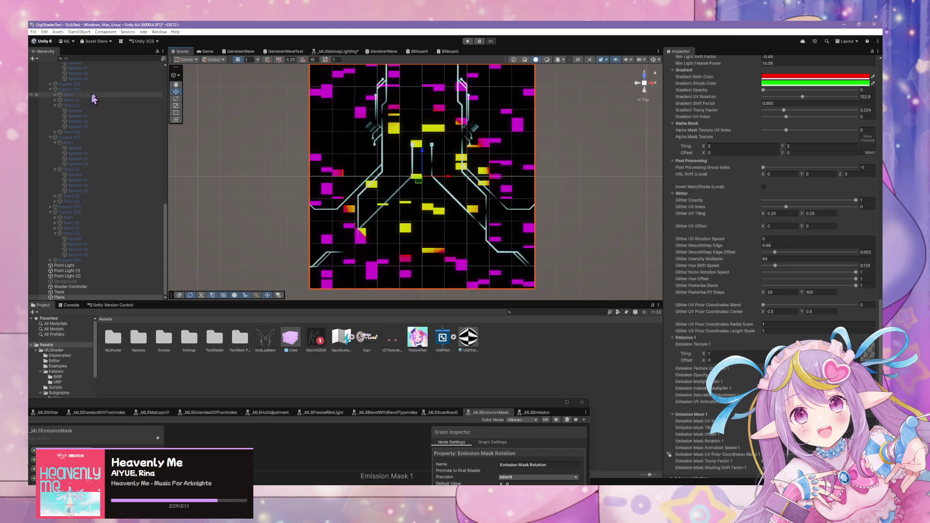
{"action": "scroll", "coordinate": [92, 99], "scroll_direction": "up", "scroll_amount": 15}
Step: Align Main Camera to the top-down Scene view and check it in the Game view without stats
{"action": "left_click", "coordinate": [89, 70]}
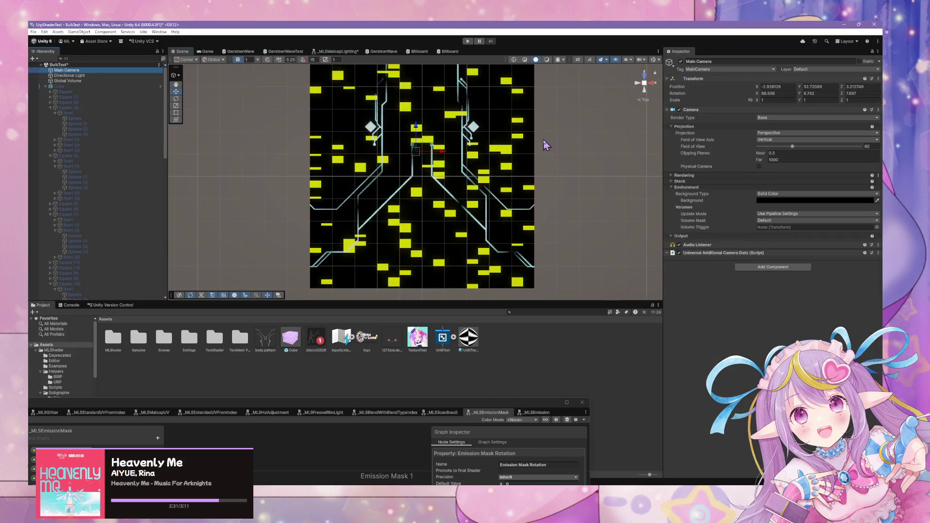
{"action": "key", "text": "ctrl+shift+f"}
{"action": "left_click", "coordinate": [207, 51]}
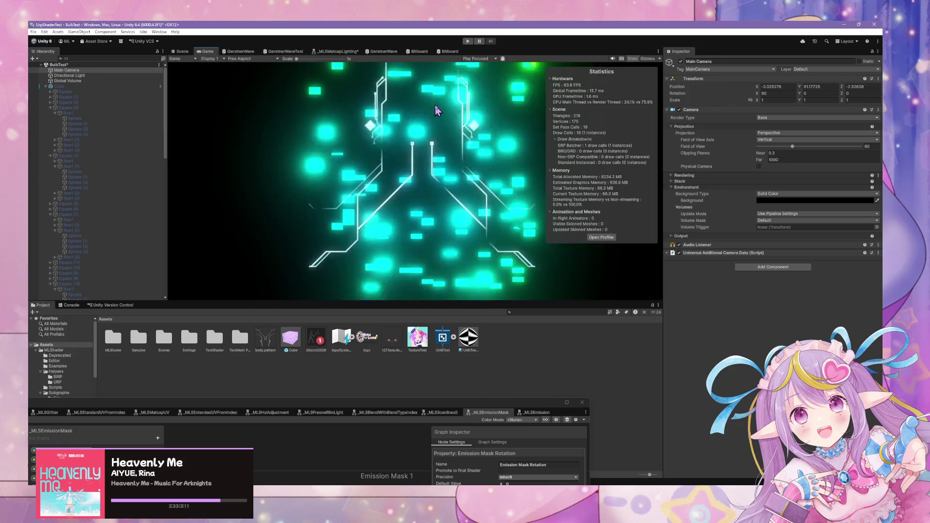
{"action": "left_click", "coordinate": [633, 58]}
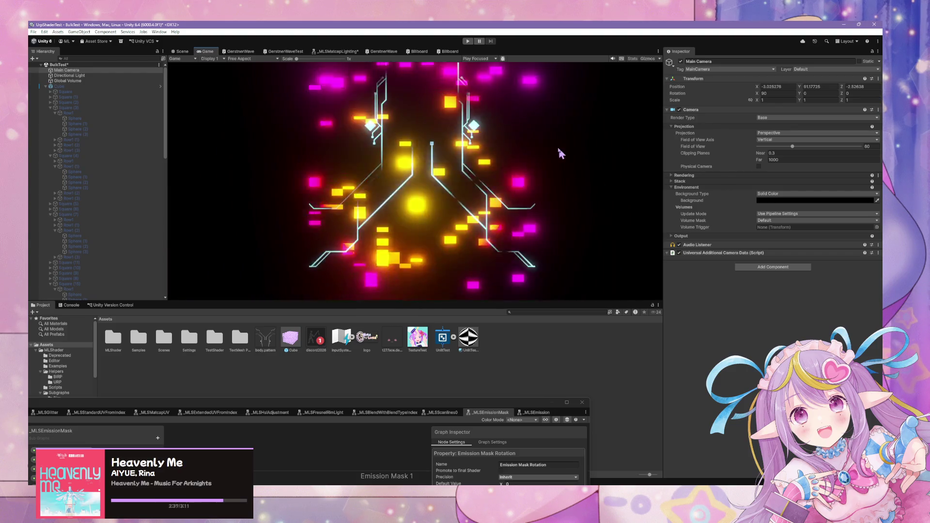
Step: Select the Plane in the Hierarchy and switch to the rendered Game view
{"action": "left_click", "coordinate": [182, 51]}
{"action": "scroll", "coordinate": [118, 160], "scroll_direction": "down", "scroll_amount": 10}
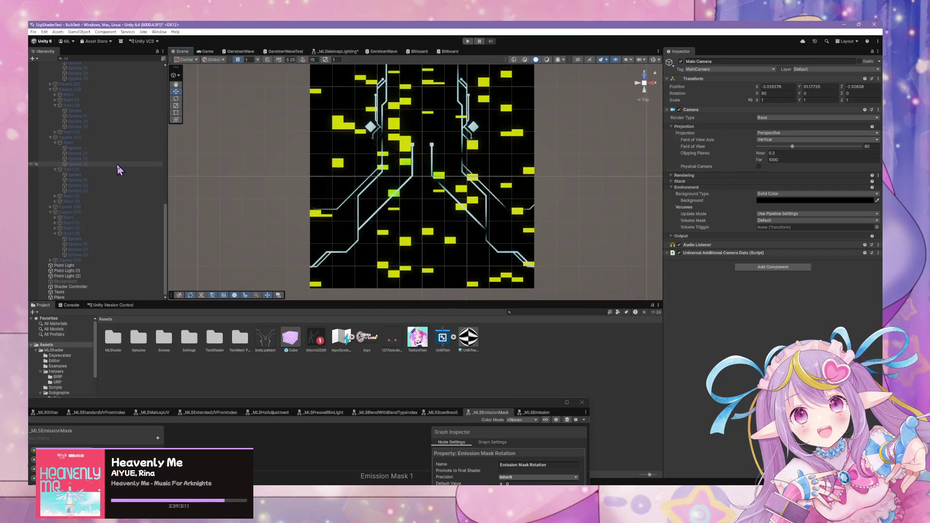
{"action": "left_click", "coordinate": [65, 281]}
{"action": "left_click", "coordinate": [71, 287]}
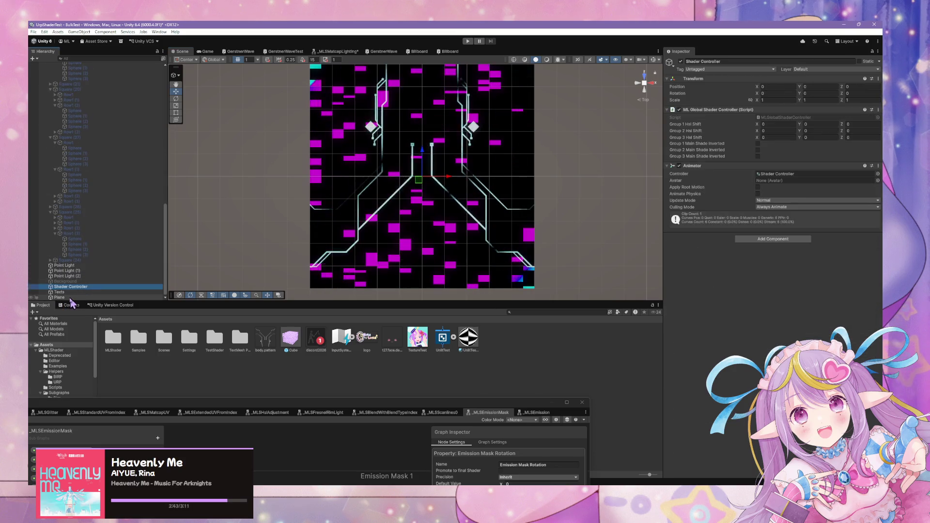
{"action": "left_click", "coordinate": [72, 298]}
{"action": "scroll", "coordinate": [802, 330], "scroll_direction": "down", "scroll_amount": 15}
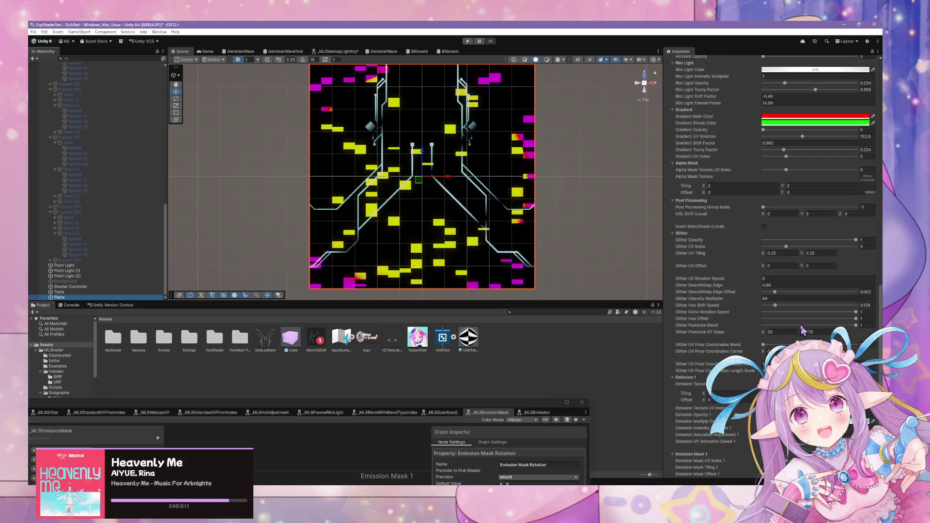
{"action": "scroll", "coordinate": [823, 290], "scroll_direction": "up", "scroll_amount": 1}
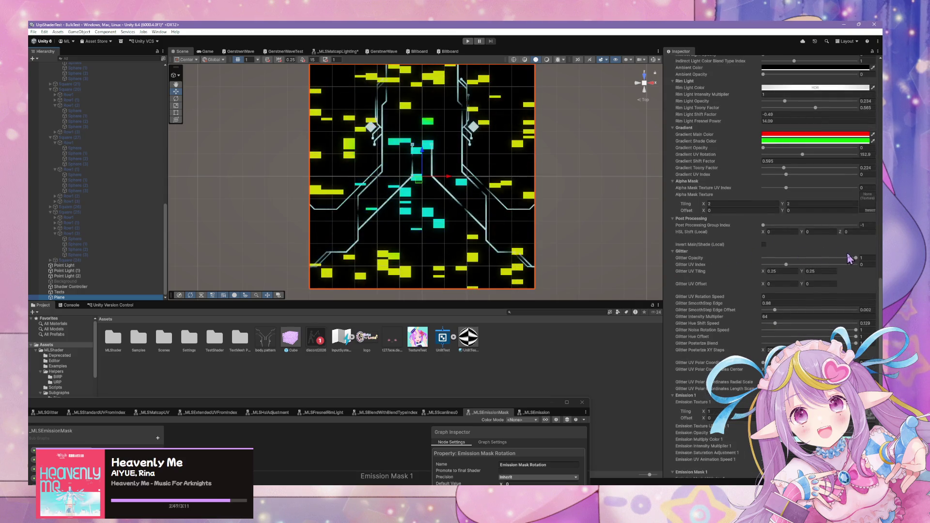
{"action": "key", "text": "ctrl+2"}
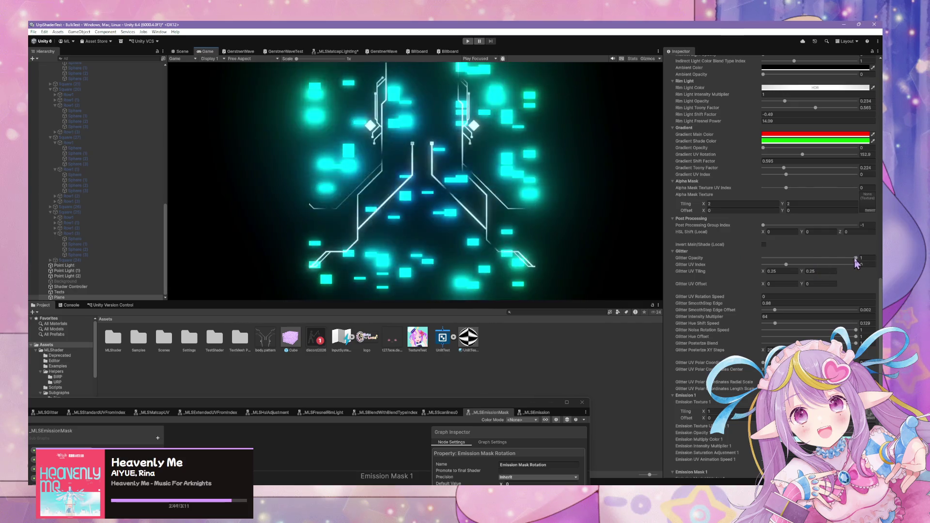
Step: Lower Glitter Opacity to about 0.147 and enter 5.1 intensity and 10.18 saturation for Emission 1
{"action": "left_click_drag", "start_coordinate": [855, 258], "coordinate": [776, 258]}
{"action": "scroll", "coordinate": [825, 304], "scroll_direction": "down", "scroll_amount": 6}
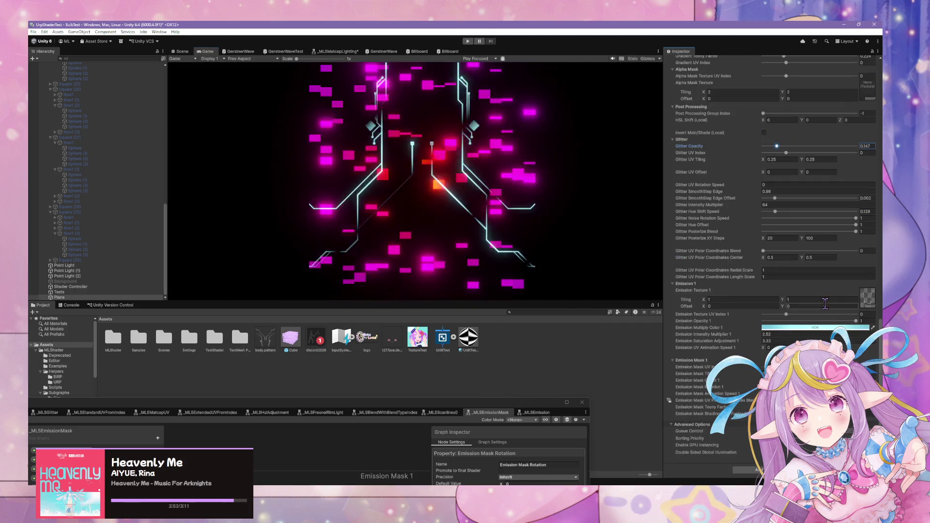
{"action": "left_click", "coordinate": [765, 334]}
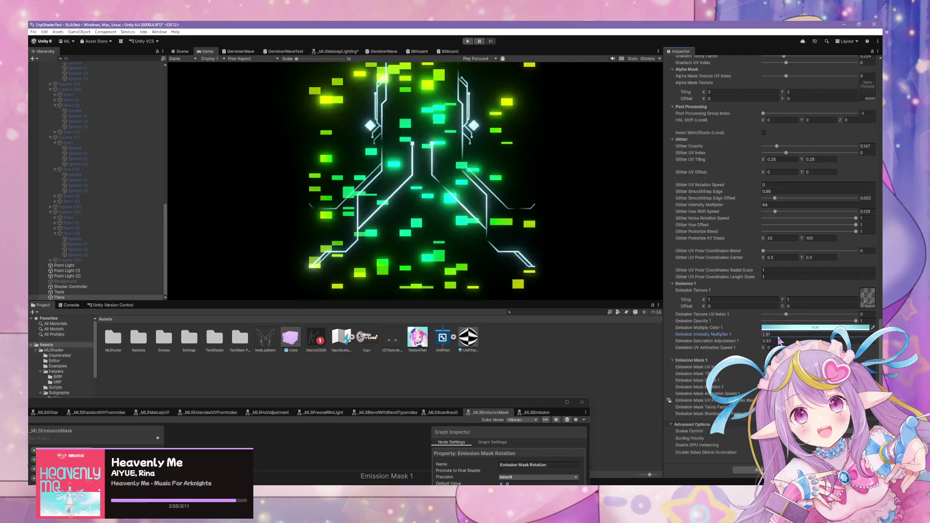
{"action": "type", "text": "5.1"}
{"action": "left_click", "coordinate": [766, 341]}
{"action": "type", "text": "10.18"}
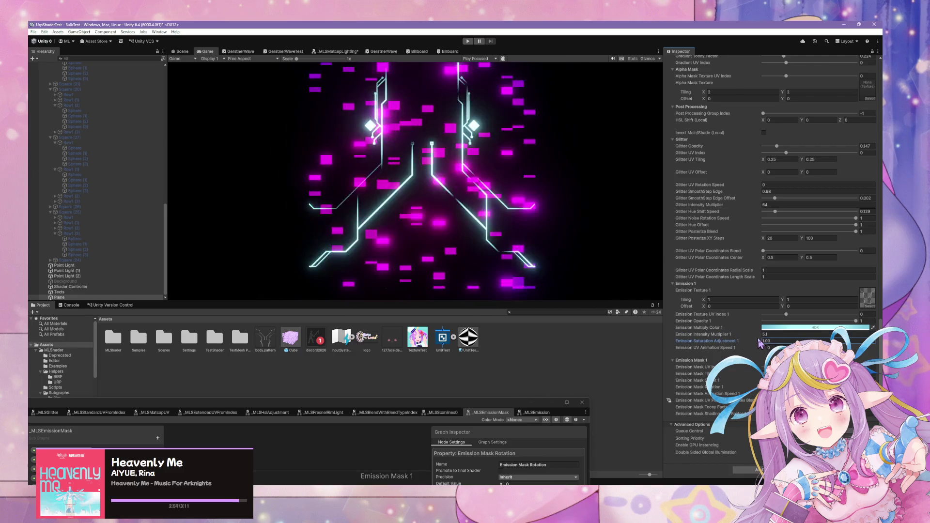
Step: Raise Emission Intensity Multiplier 1 to about 19 and Saturation Adjustment 1 to 14.68, then enlarge the Shader Graph
{"action": "left_click_drag", "start_coordinate": [759, 343], "coordinate": [798, 334]}
{"action": "left_click_drag", "start_coordinate": [857, 322], "coordinate": [847, 321]}
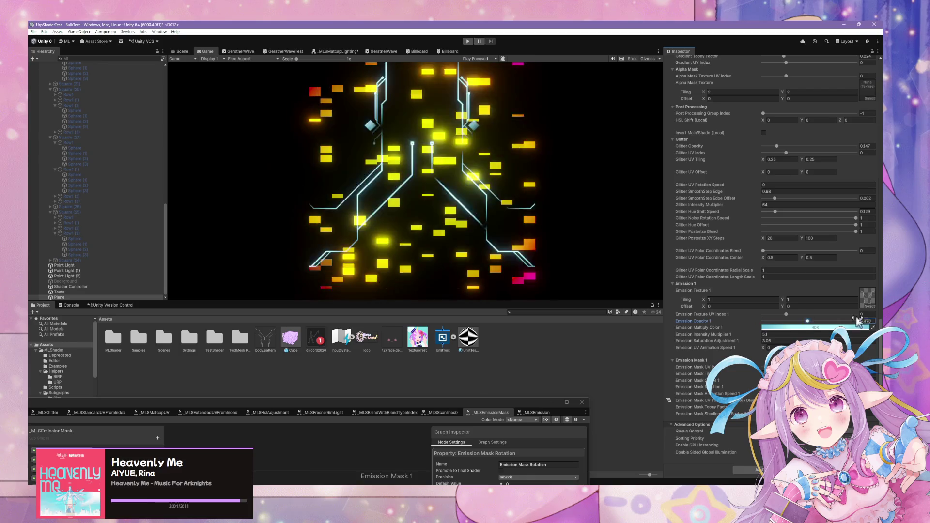
{"action": "left_click_drag", "start_coordinate": [760, 339], "coordinate": [794, 339]}
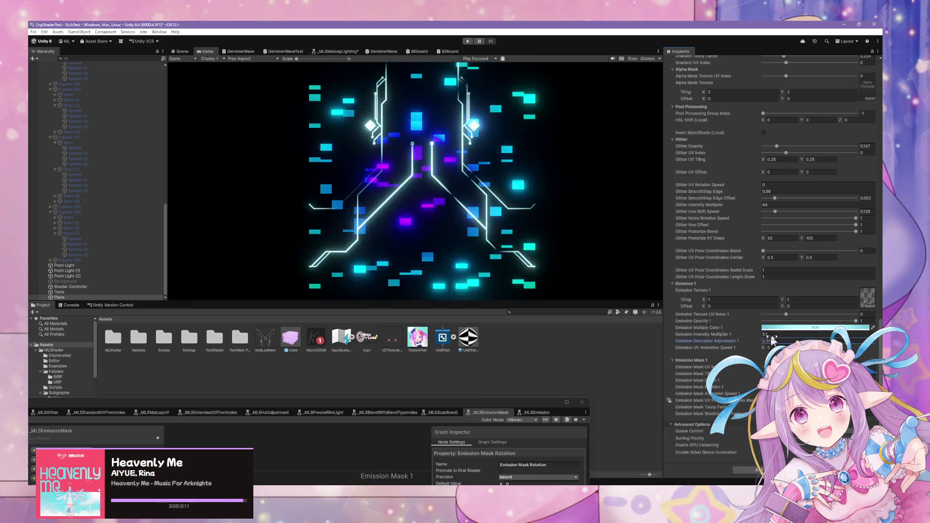
{"action": "left_click_drag", "start_coordinate": [757, 334], "coordinate": [854, 339]}
{"action": "left_click_drag", "start_coordinate": [757, 342], "coordinate": [846, 345]}
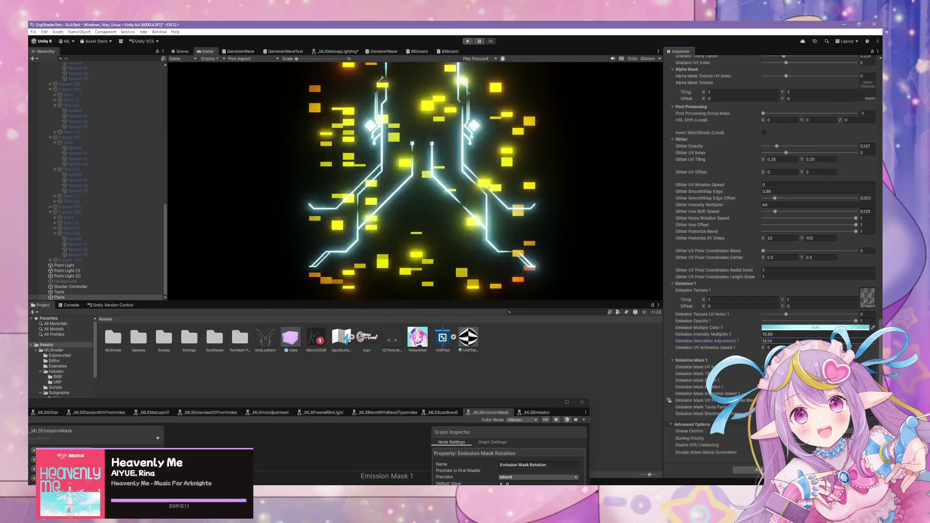
{"action": "left_click_drag", "start_coordinate": [362, 399], "coordinate": [541, 250]}
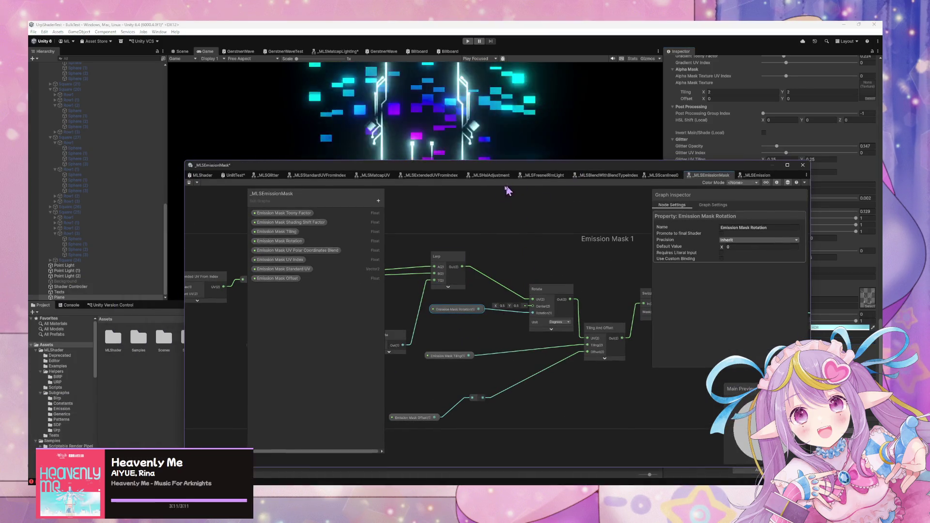
Step: Reposition the _MLSEmission Shader Graph window and pan its node graph
{"action": "mouse_move", "coordinate": [477, 170]}
{"action": "left_mouse_down"}
{"action": "mouse_move", "coordinate": [436, 357]}
{"action": "mouse_move", "coordinate": [474, 123]}
{"action": "left_mouse_up"}
{"action": "scroll", "coordinate": [512, 232], "scroll_direction": "down", "scroll_amount": 3}
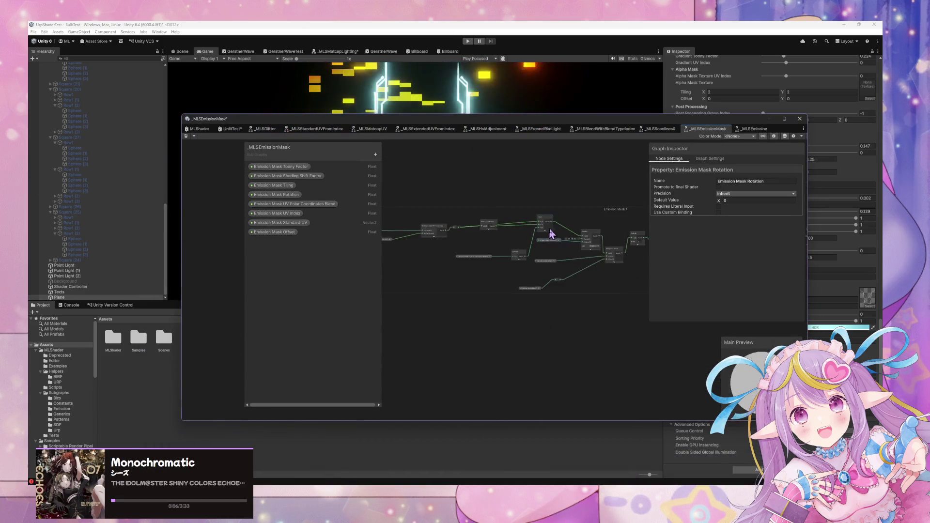
{"action": "left_click_drag", "start_coordinate": [550, 235], "coordinate": [482, 269]}
{"action": "left_click_drag", "start_coordinate": [415, 228], "coordinate": [436, 290]}
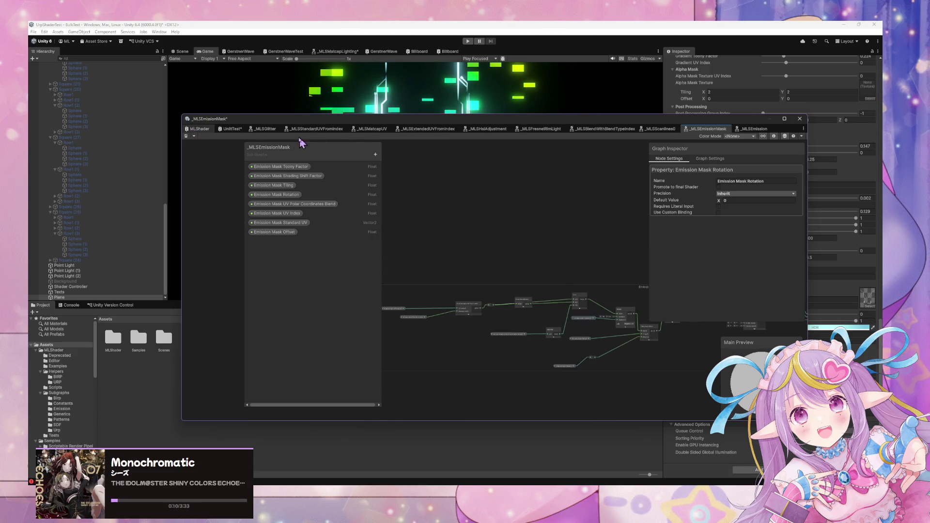
Step: In the MLShader graph's Emission 1 group, add reroute points on the MLS Emission input and Emission_Added output edges
{"action": "left_click", "coordinate": [217, 130]}
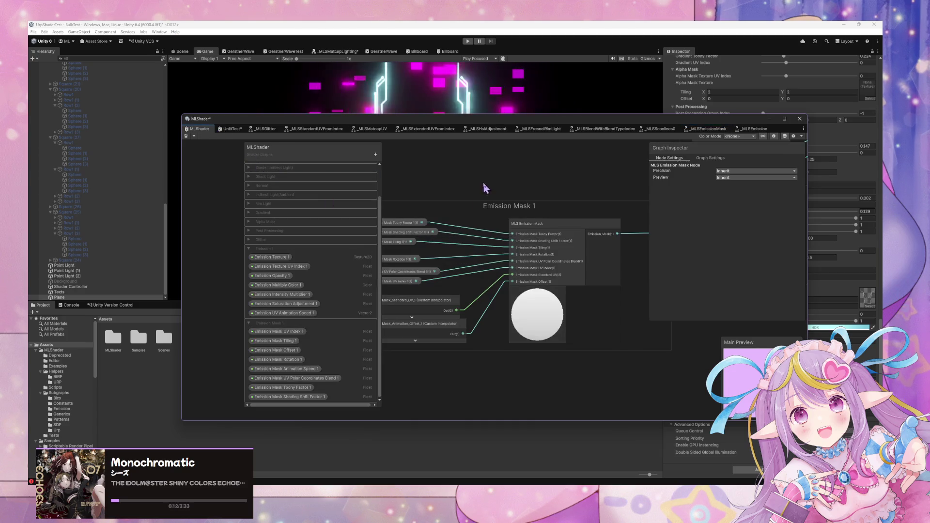
{"action": "mouse_move", "coordinate": [435, 206]}
{"action": "left_mouse_down"}
{"action": "mouse_move", "coordinate": [577, 216]}
{"action": "mouse_move", "coordinate": [436, 280]}
{"action": "left_mouse_up"}
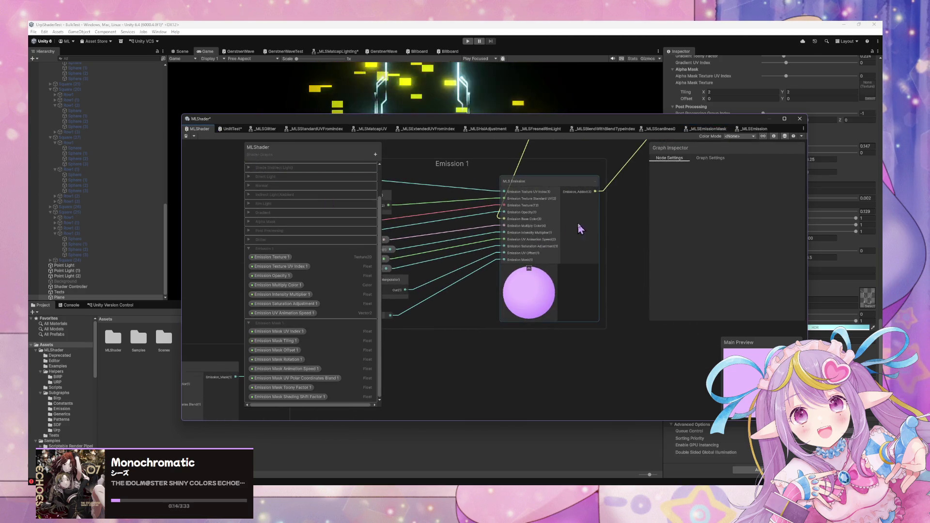
{"action": "left_click_drag", "start_coordinate": [577, 228], "coordinate": [587, 299]}
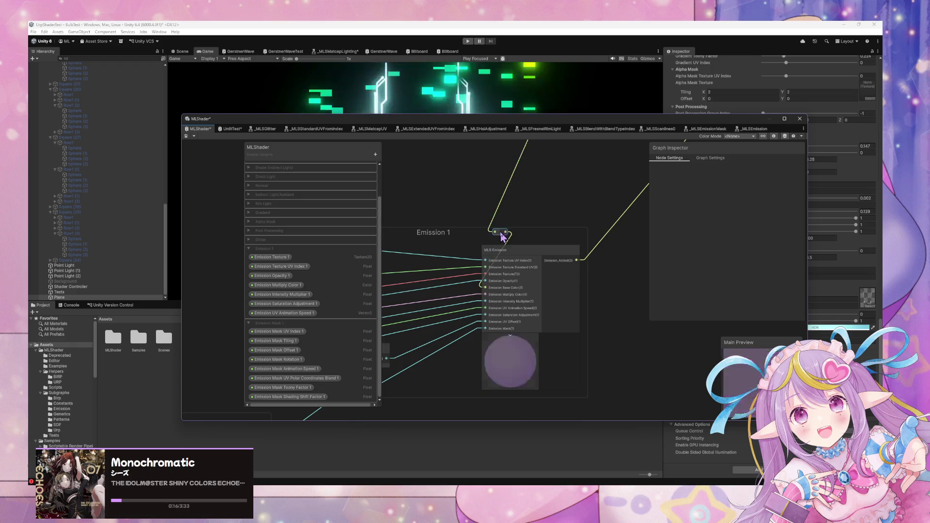
{"action": "double_click", "coordinate": [499, 235]}
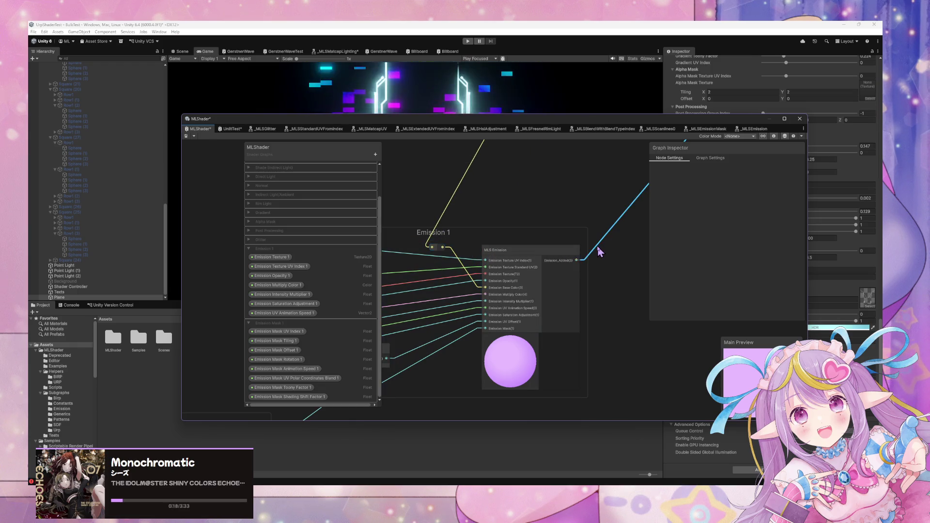
{"action": "double_click", "coordinate": [577, 247]}
{"action": "left_click_drag", "start_coordinate": [580, 248], "coordinate": [611, 270]}
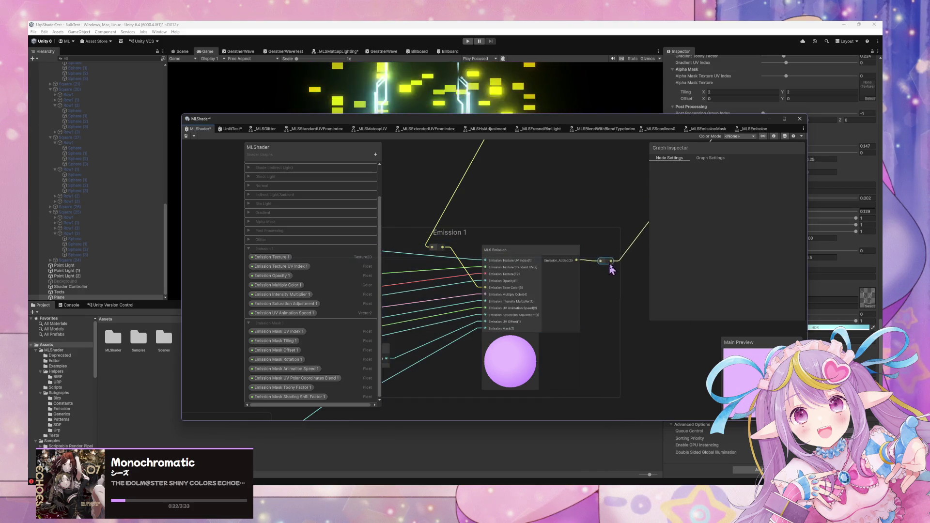
{"action": "left_click_drag", "start_coordinate": [542, 209], "coordinate": [623, 193]}
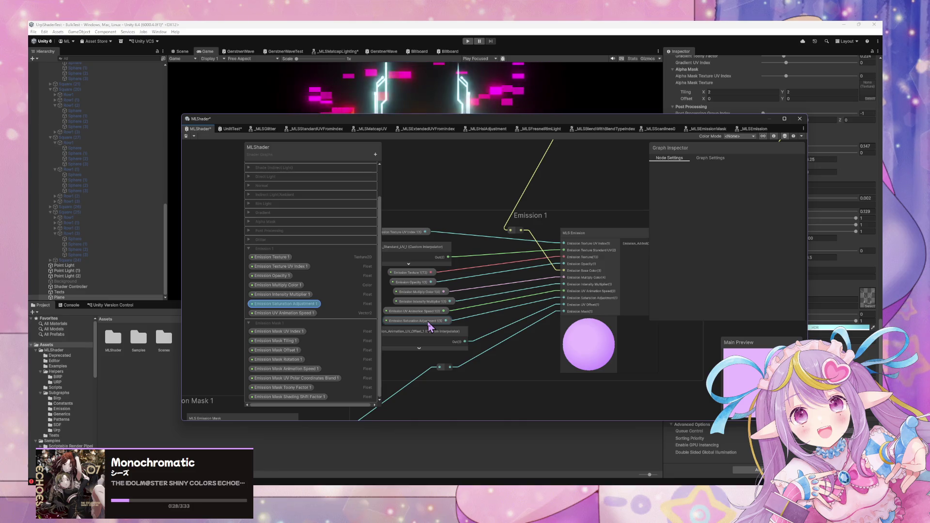
Step: Open the MLS Emission subgraph, locate its Saturation node, then move the graph to the lower-left
{"action": "double_click", "coordinate": [581, 233]}
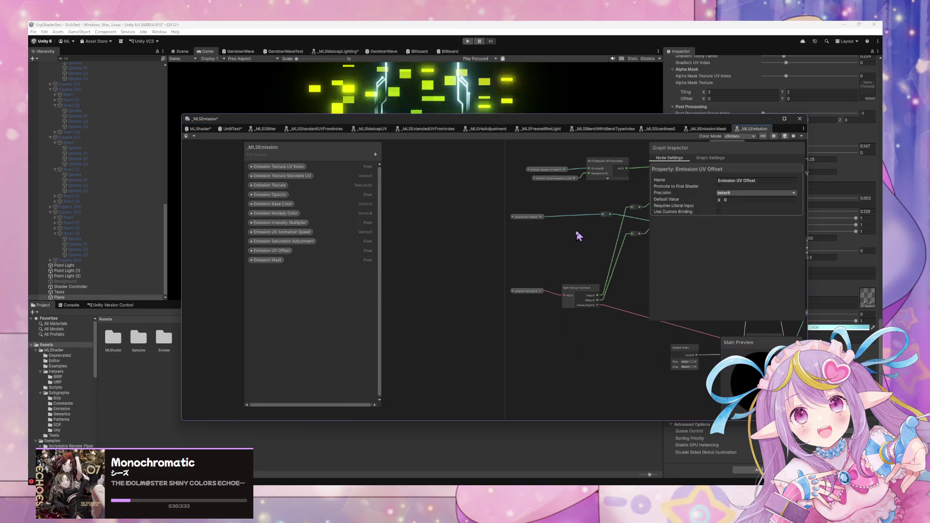
{"action": "scroll", "coordinate": [511, 253], "scroll_direction": "up", "scroll_amount": 4}
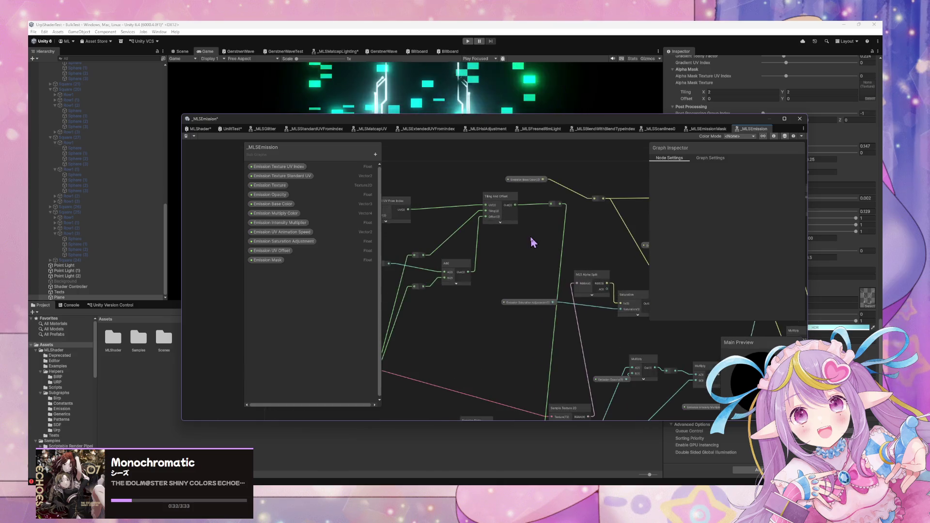
{"action": "left_click_drag", "start_coordinate": [535, 243], "coordinate": [428, 223]}
{"action": "mouse_move", "coordinate": [540, 289]}
{"action": "left_mouse_down"}
{"action": "mouse_move", "coordinate": [494, 281]}
{"action": "mouse_move", "coordinate": [483, 297]}
{"action": "mouse_move", "coordinate": [473, 293]}
{"action": "mouse_move", "coordinate": [477, 282]}
{"action": "left_mouse_up"}
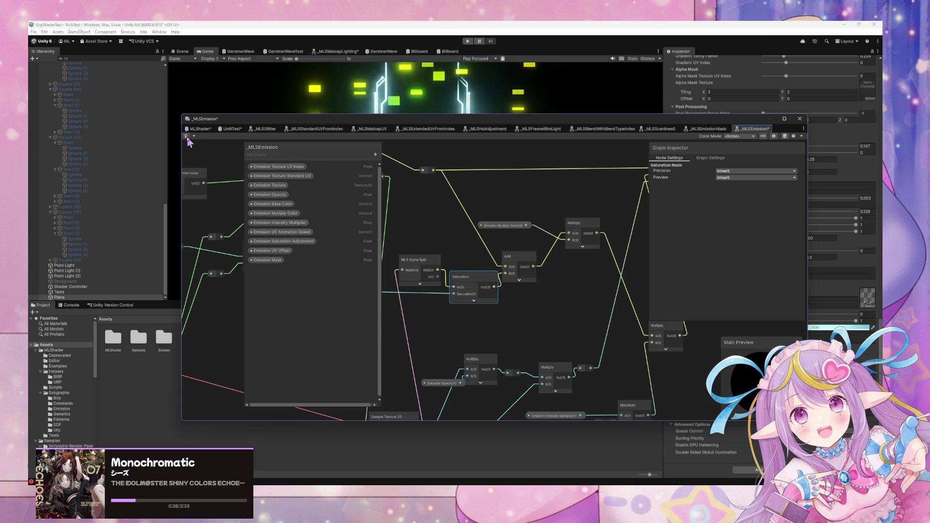
{"action": "mouse_move", "coordinate": [543, 115]}
{"action": "left_mouse_down"}
{"action": "mouse_move", "coordinate": [568, 174]}
{"action": "mouse_move", "coordinate": [588, 109]}
{"action": "left_mouse_up"}
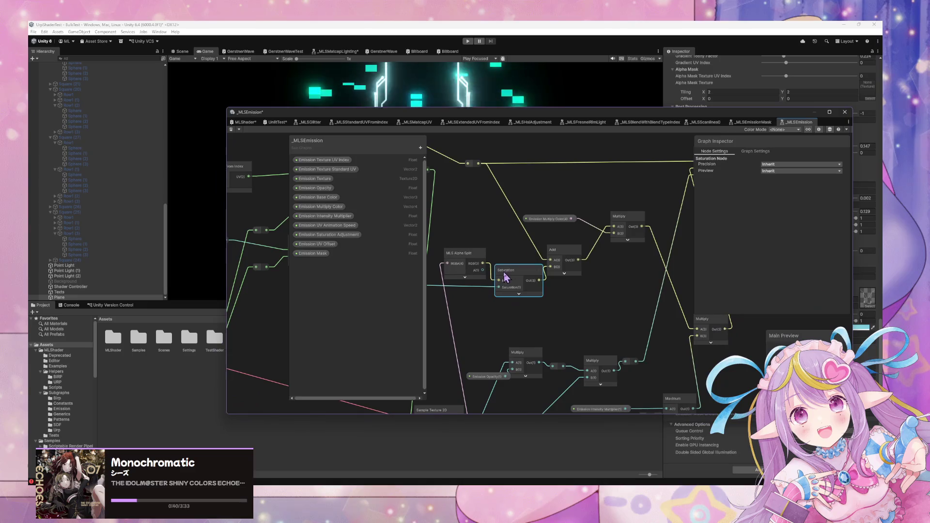
{"action": "mouse_move", "coordinate": [476, 311]}
{"action": "left_mouse_down"}
{"action": "mouse_move", "coordinate": [602, 267]}
{"action": "mouse_move", "coordinate": [620, 216]}
{"action": "mouse_move", "coordinate": [614, 239]}
{"action": "mouse_move", "coordinate": [662, 213]}
{"action": "mouse_move", "coordinate": [759, 237]}
{"action": "mouse_move", "coordinate": [664, 297]}
{"action": "left_mouse_up"}
{"action": "left_click_drag", "start_coordinate": [557, 112], "coordinate": [257, 261]}
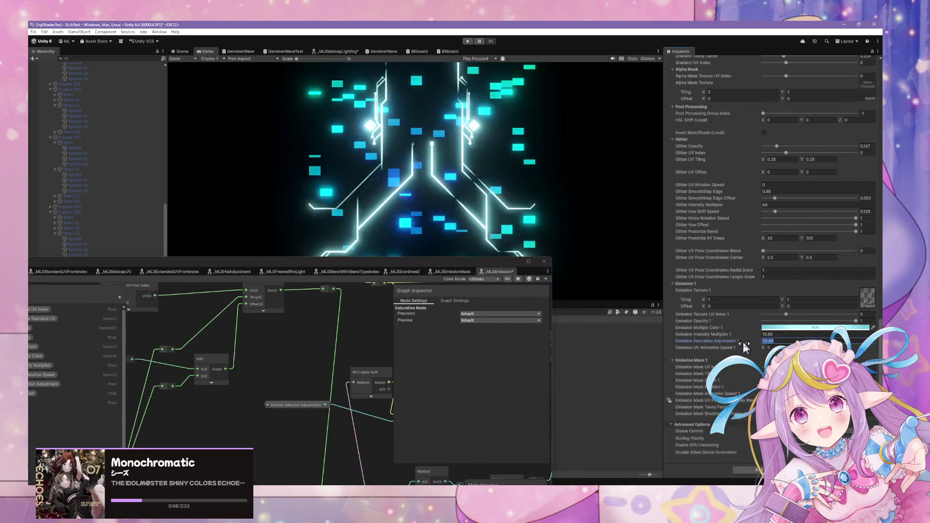
Step: Set Emission Saturation Adjustment 1 to 1, Intensity Multiplier 1 to 14, and tint Emission Multiply Color 1 gold
{"action": "left_click", "coordinate": [756, 340]}
{"action": "type", "text": "1"}
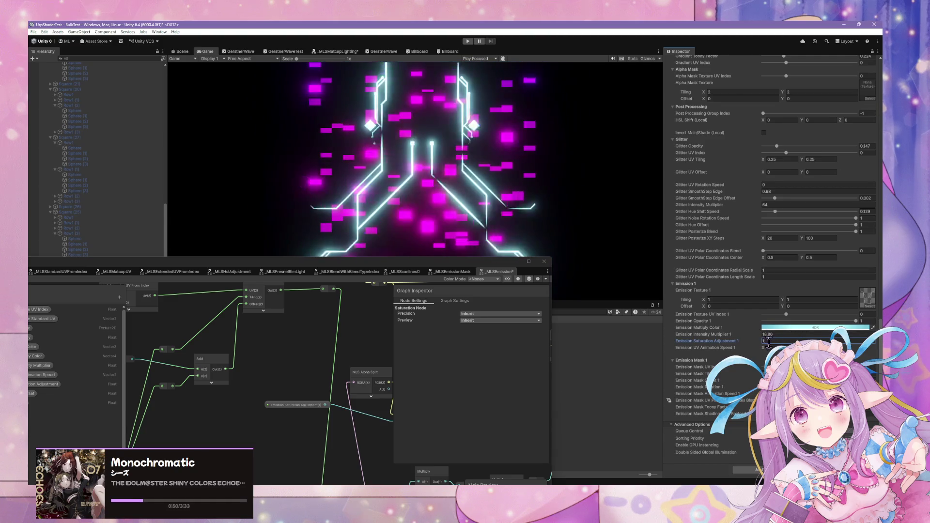
{"action": "left_click", "coordinate": [757, 334]}
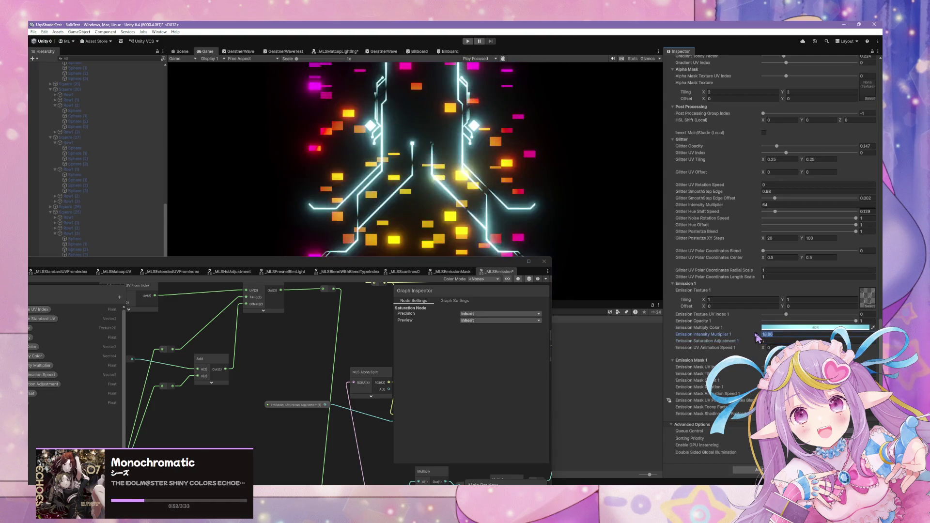
{"action": "left_click", "coordinate": [793, 328]}
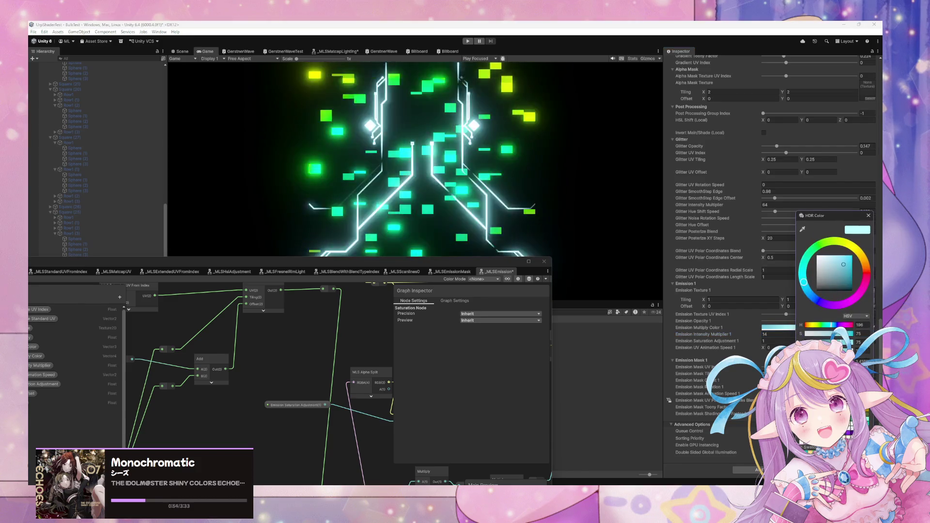
{"action": "left_click", "coordinate": [871, 216]}
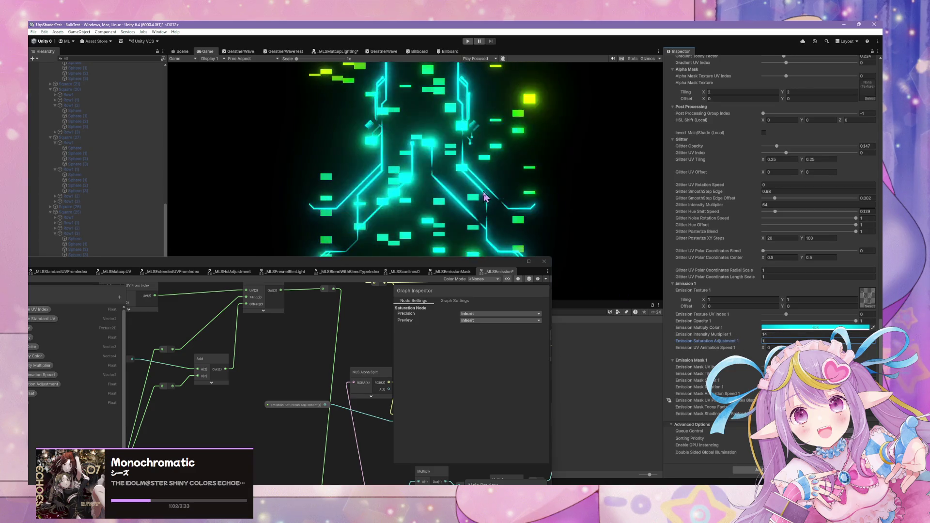
{"action": "left_click", "coordinate": [815, 327]}
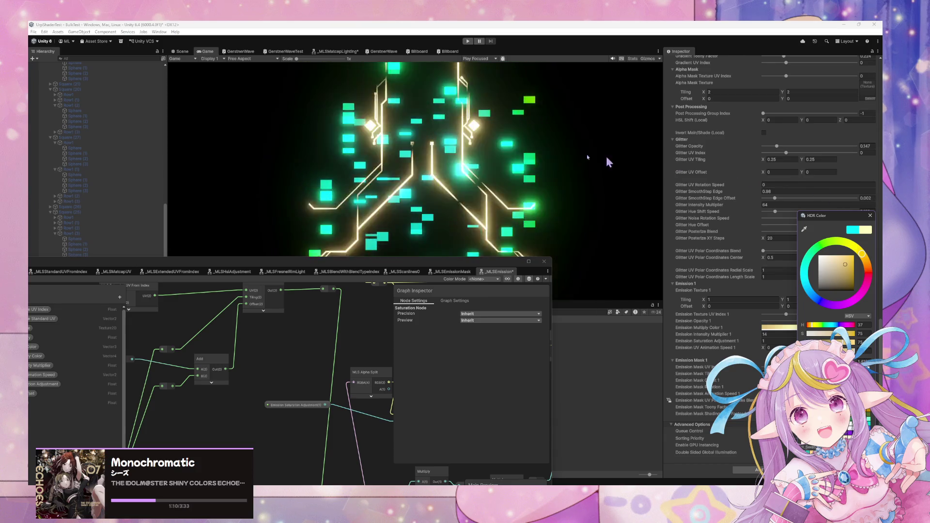
{"action": "left_click_drag", "start_coordinate": [417, 262], "coordinate": [731, 161]}
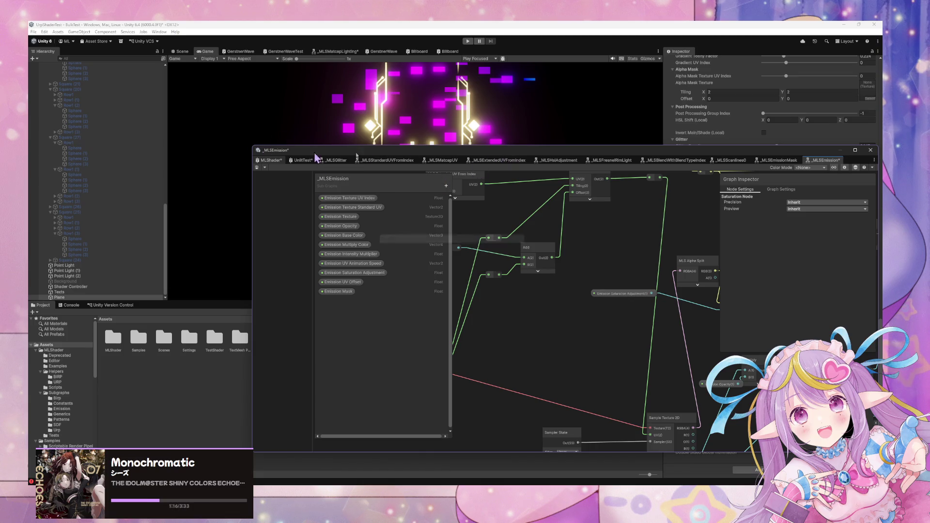
Step: Switch the graph window to the MLShader graph and shift it aside to uncover the material settings
{"action": "left_click", "coordinate": [271, 160]}
{"action": "left_click_drag", "start_coordinate": [460, 150], "coordinate": [324, 391]}
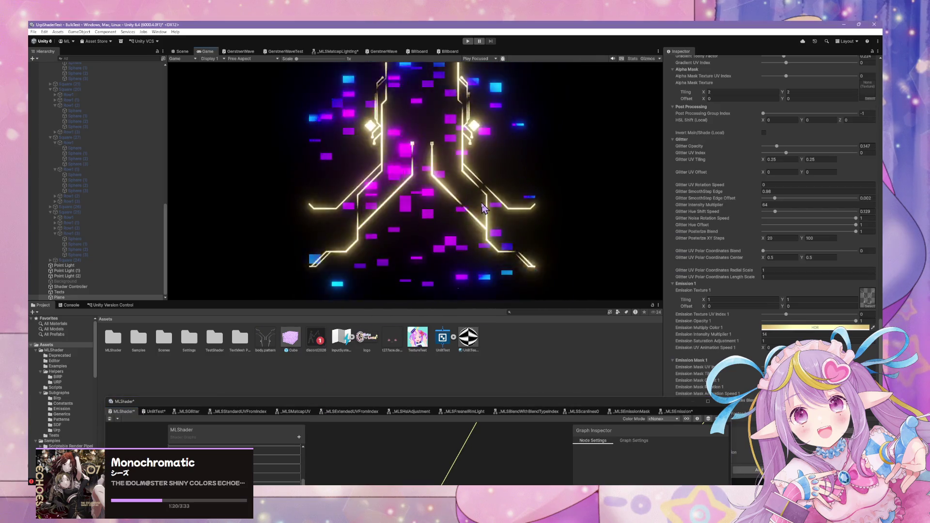
{"action": "left_click_drag", "start_coordinate": [667, 404], "coordinate": [499, 377]}
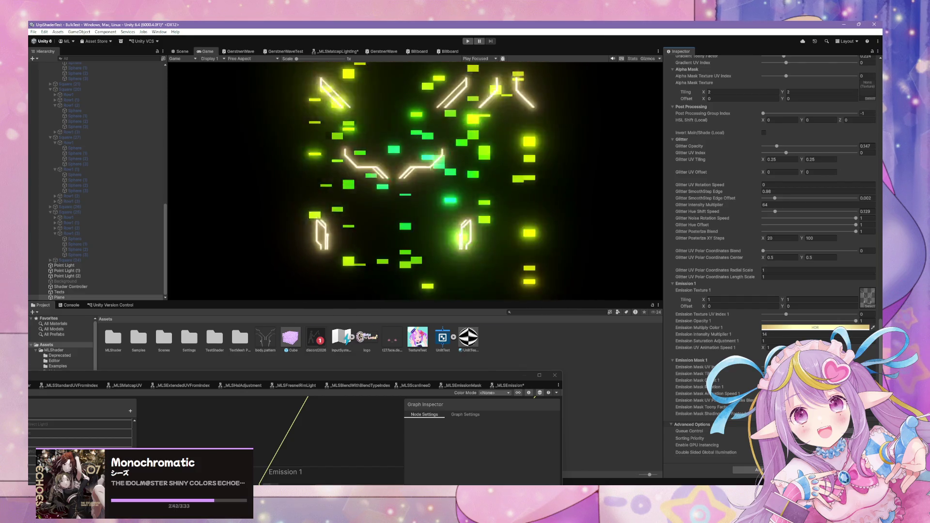
Step: Set the X speed of Emission UV Animation Speed 1 to 0
{"action": "left_click", "coordinate": [768, 347]}
{"action": "type", "text": "0.5"}
{"action": "key", "text": "BackSpace"}
{"action": "key", "text": "BackSpace"}
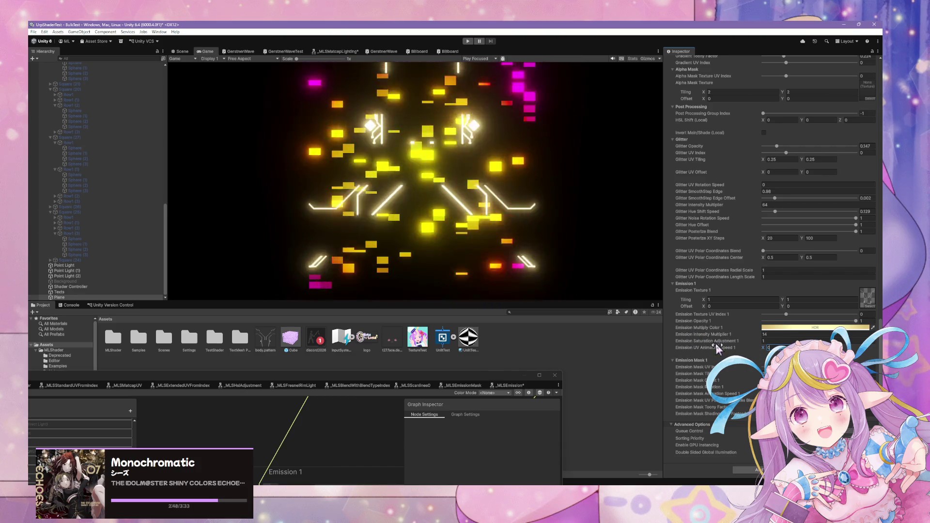
{"action": "mouse_move", "coordinate": [438, 376]}
{"action": "left_mouse_down"}
{"action": "mouse_move", "coordinate": [485, 271]}
{"action": "mouse_move", "coordinate": [436, 165]}
{"action": "left_mouse_up"}
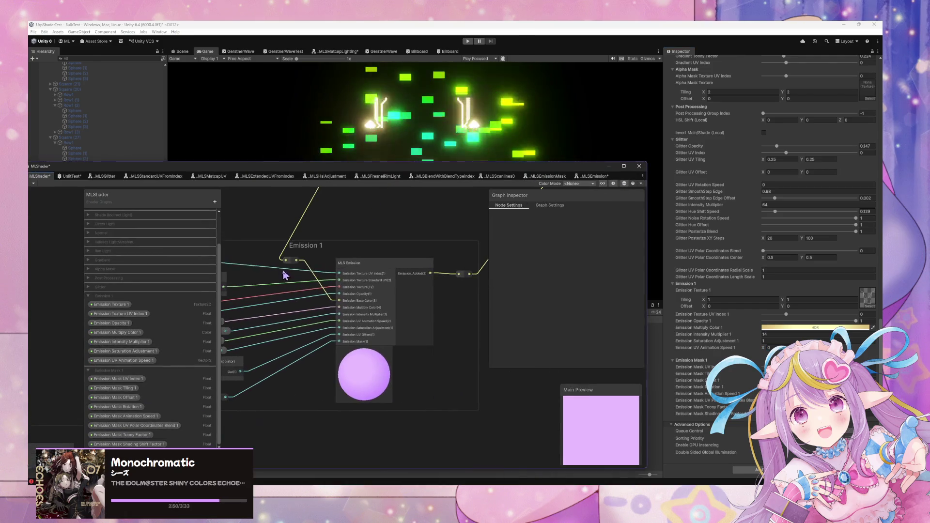
Step: Select and nudge the Emission UV Animation Speed 1 and Time nodes in the Emission Animation group
{"action": "left_click", "coordinate": [315, 326]}
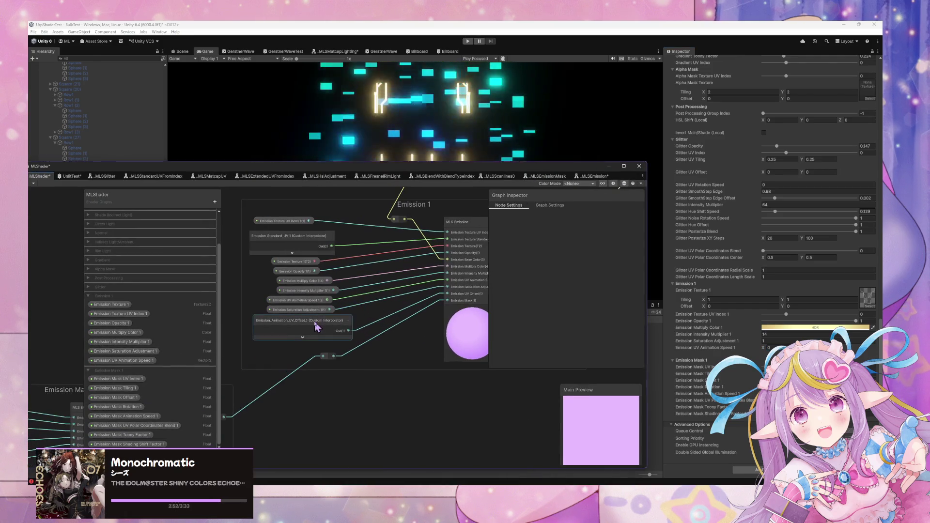
{"action": "scroll", "coordinate": [426, 232], "scroll_direction": "down", "scroll_amount": 5}
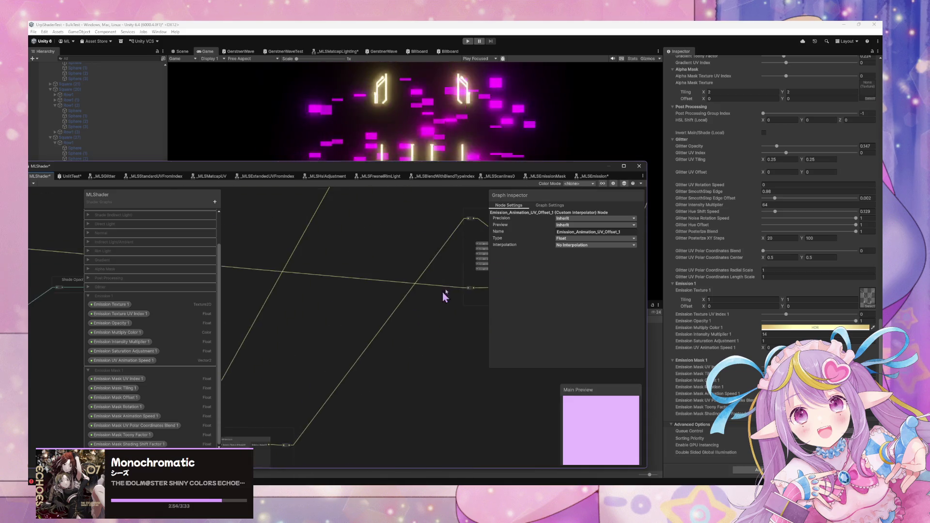
{"action": "scroll", "coordinate": [393, 308], "scroll_direction": "up", "scroll_amount": 5}
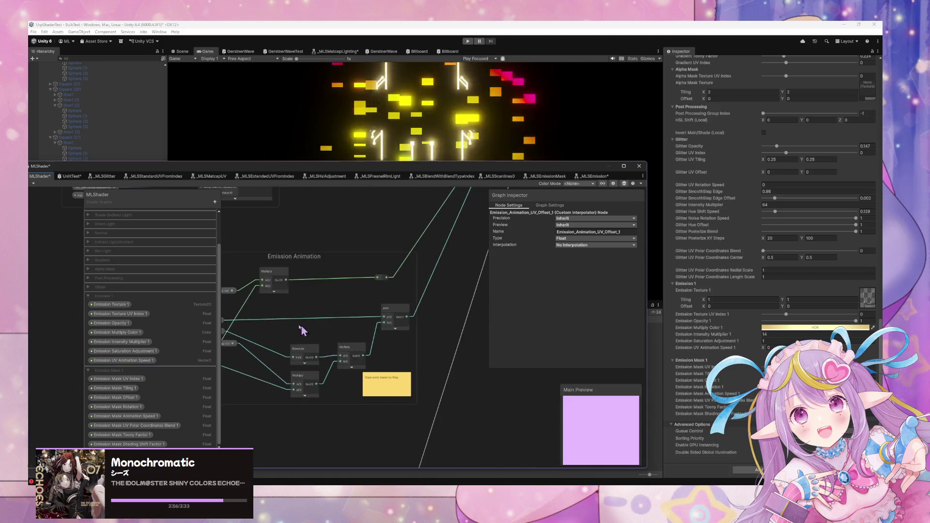
{"action": "left_click_drag", "start_coordinate": [278, 298], "coordinate": [265, 281]}
{"action": "left_click_drag", "start_coordinate": [276, 377], "coordinate": [289, 389]}
{"action": "scroll", "coordinate": [353, 368], "scroll_direction": "down", "scroll_amount": 1}
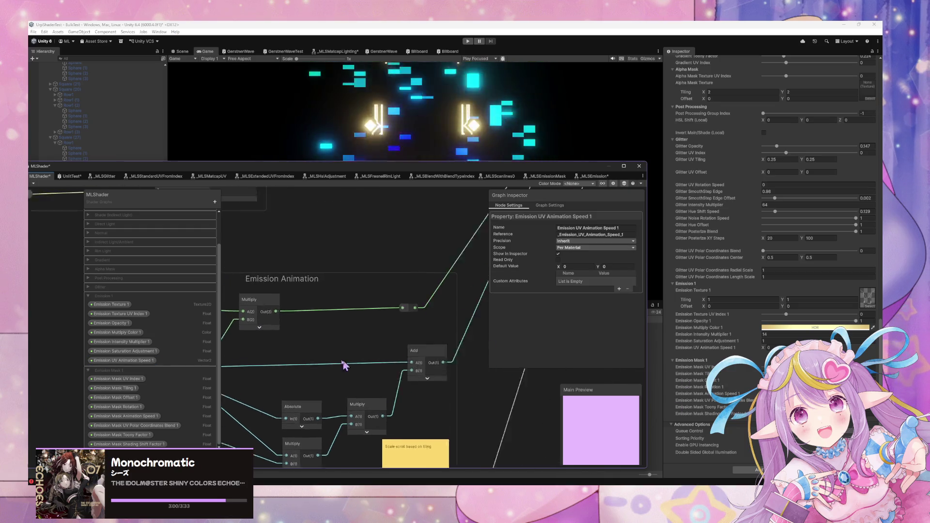
{"action": "scroll", "coordinate": [335, 351], "scroll_direction": "up", "scroll_amount": 1}
{"action": "left_click_drag", "start_coordinate": [266, 391], "coordinate": [257, 400]}
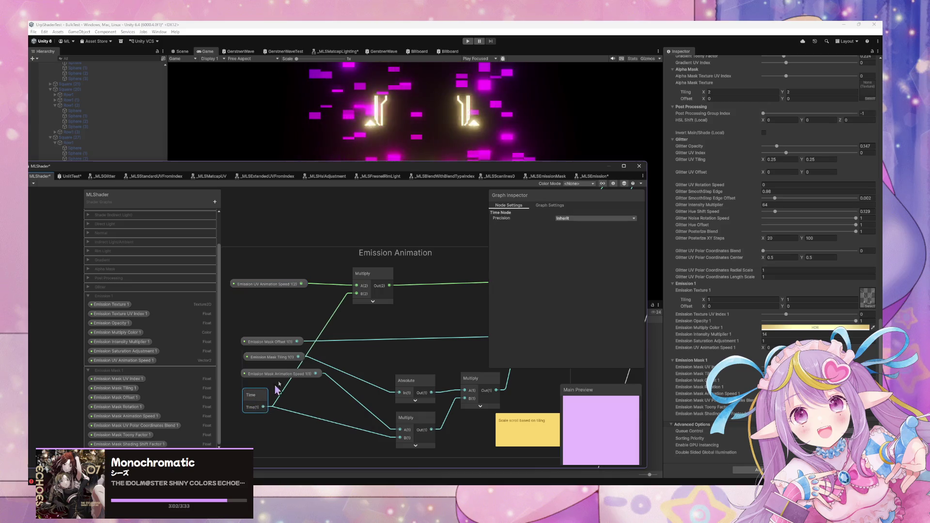
{"action": "left_click_drag", "start_coordinate": [290, 292], "coordinate": [287, 296]}
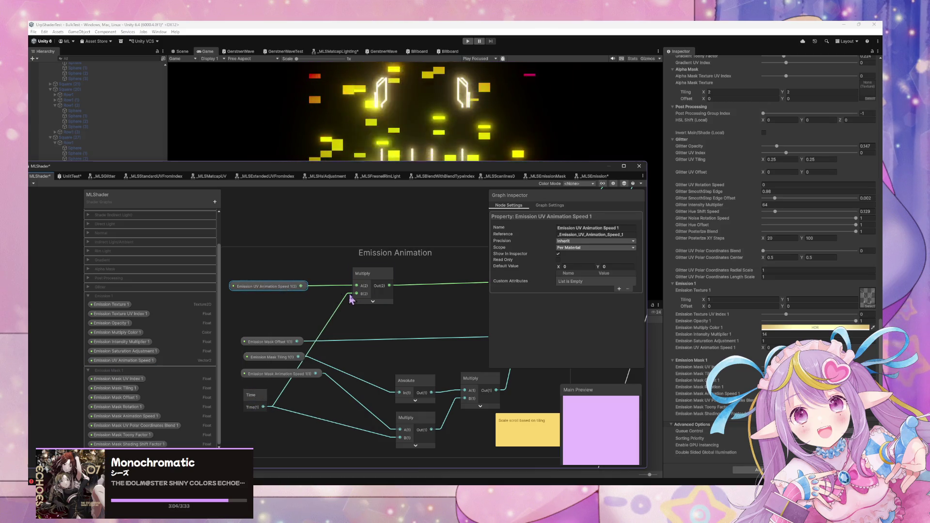
{"action": "scroll", "coordinate": [453, 315], "scroll_direction": "down", "scroll_amount": 2}
{"action": "scroll", "coordinate": [453, 315], "scroll_direction": "up", "scroll_amount": 2}
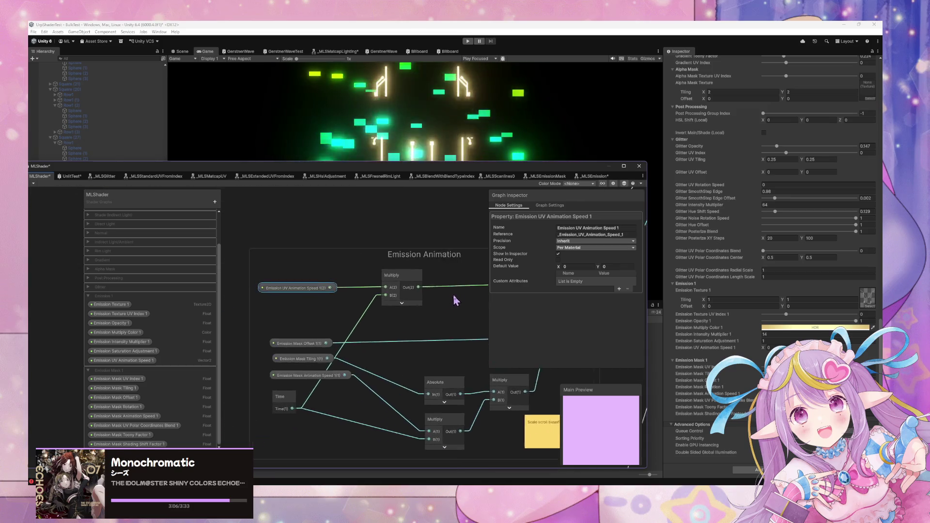
{"action": "left_click_drag", "start_coordinate": [454, 302], "coordinate": [461, 299]}
Step: Bring the MLS Emission node into view and open its _MLSEmission sub-graph
{"action": "scroll", "coordinate": [352, 423], "scroll_direction": "down", "scroll_amount": 1}
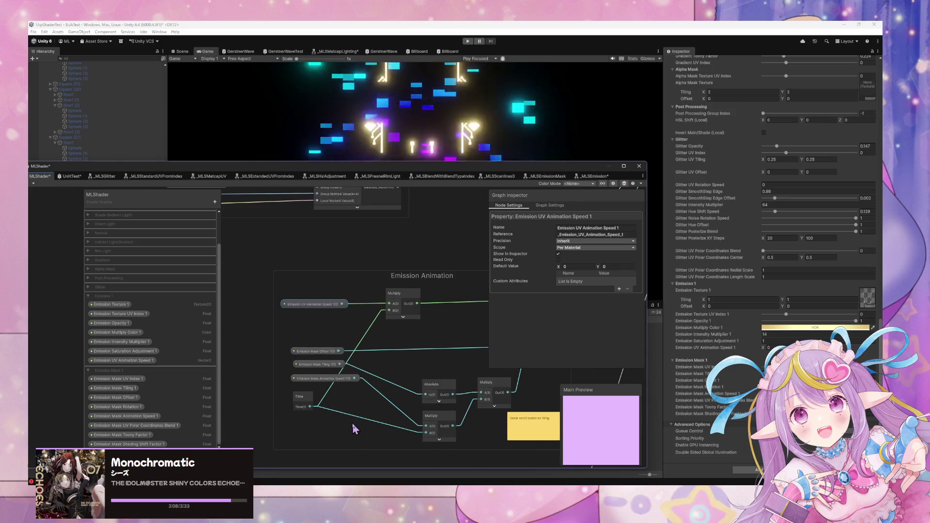
{"action": "scroll", "coordinate": [371, 390], "scroll_direction": "up", "scroll_amount": 1}
{"action": "scroll", "coordinate": [320, 427], "scroll_direction": "down", "scroll_amount": 2}
{"action": "scroll", "coordinate": [307, 436], "scroll_direction": "up", "scroll_amount": 1}
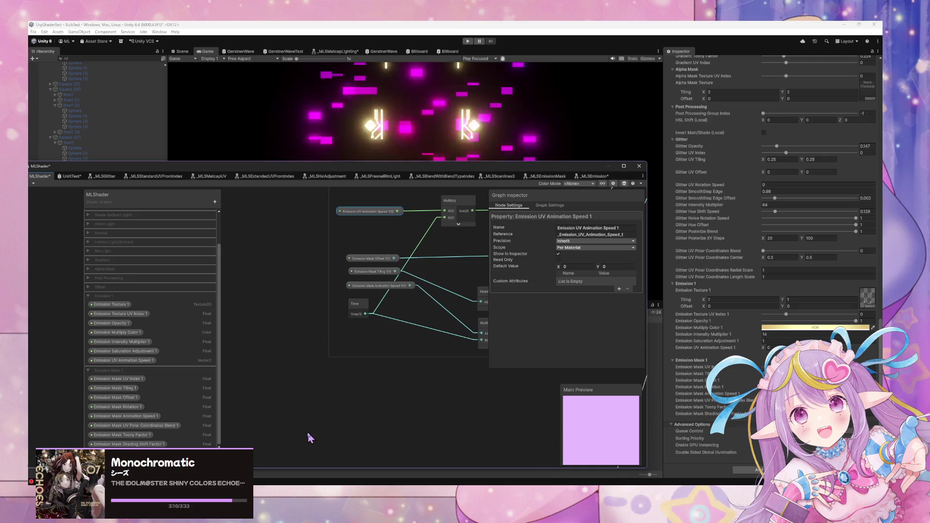
{"action": "scroll", "coordinate": [307, 436], "scroll_direction": "down", "scroll_amount": 2}
{"action": "scroll", "coordinate": [328, 363], "scroll_direction": "up", "scroll_amount": 3}
{"action": "scroll", "coordinate": [319, 397], "scroll_direction": "down", "scroll_amount": 5}
{"action": "scroll", "coordinate": [484, 394], "scroll_direction": "up", "scroll_amount": 5}
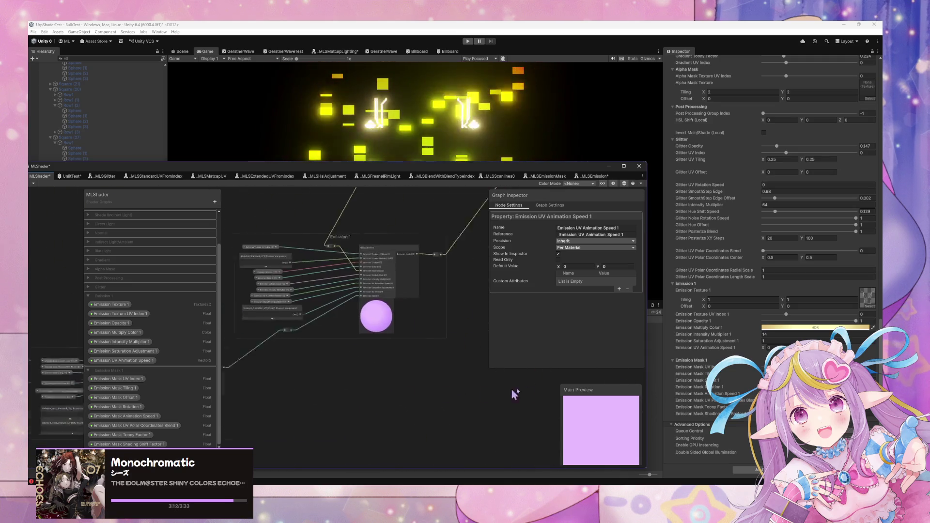
{"action": "scroll", "coordinate": [426, 379], "scroll_direction": "up", "scroll_amount": 3}
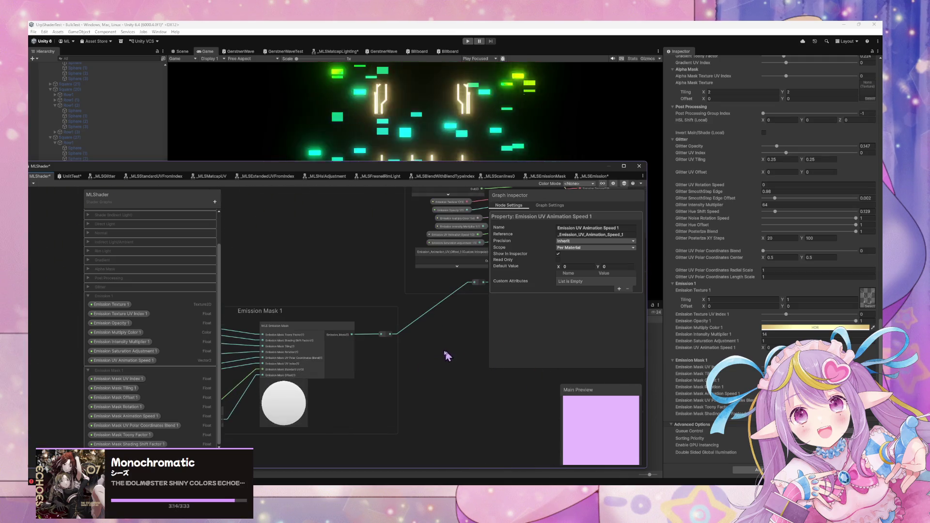
{"action": "scroll", "coordinate": [328, 413], "scroll_direction": "up", "scroll_amount": 1}
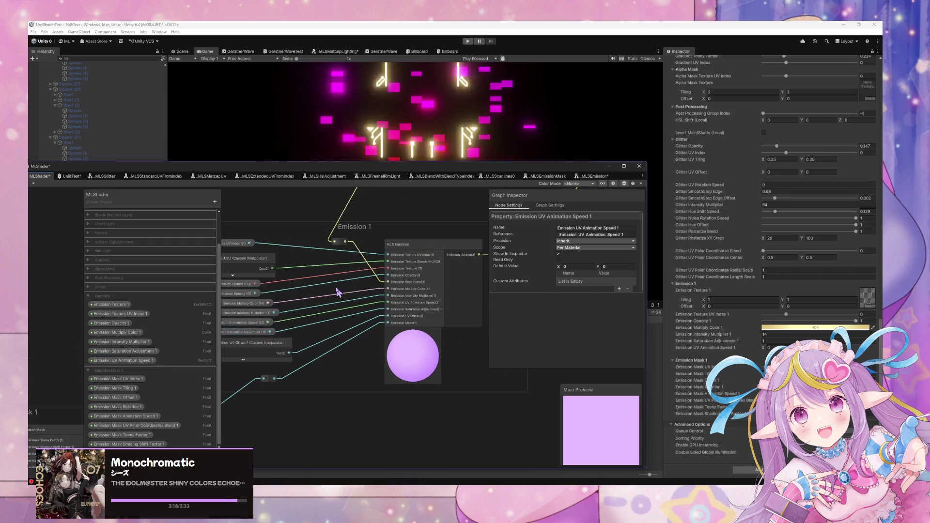
{"action": "mouse_move", "coordinate": [258, 360]}
{"action": "left_mouse_down"}
{"action": "mouse_move", "coordinate": [343, 357]}
{"action": "mouse_move", "coordinate": [269, 371]}
{"action": "left_mouse_up"}
{"action": "double_click", "coordinate": [402, 275]}
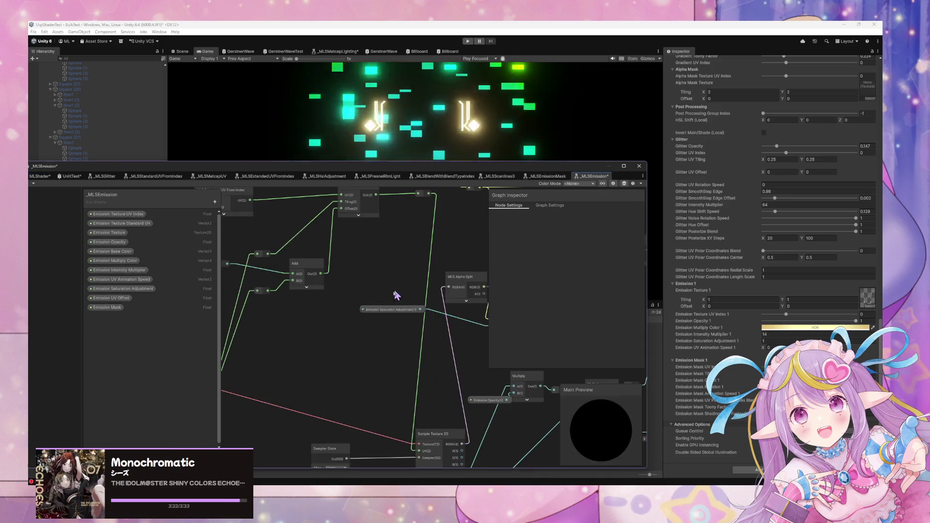
{"action": "mouse_move", "coordinate": [276, 279]}
{"action": "left_mouse_down"}
{"action": "mouse_move", "coordinate": [447, 298]}
{"action": "mouse_move", "coordinate": [429, 327]}
{"action": "mouse_move", "coordinate": [344, 316]}
{"action": "left_mouse_up"}
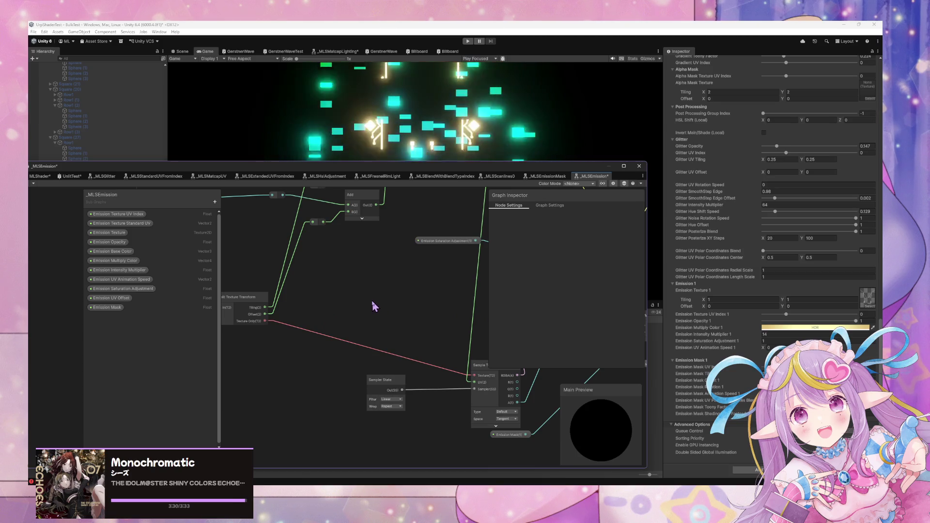
{"action": "mouse_move", "coordinate": [370, 298]}
{"action": "left_mouse_down"}
{"action": "mouse_move", "coordinate": [327, 278]}
{"action": "mouse_move", "coordinate": [510, 311]}
{"action": "mouse_move", "coordinate": [373, 357]}
{"action": "left_mouse_up"}
{"action": "scroll", "coordinate": [285, 312], "scroll_direction": "down", "scroll_amount": 10}
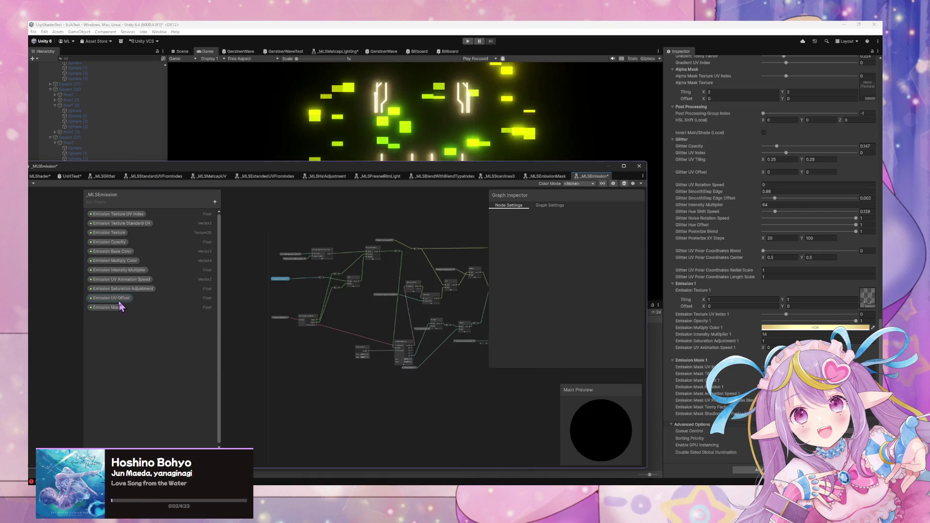
{"action": "scroll", "coordinate": [342, 288], "scroll_direction": "up", "scroll_amount": 5}
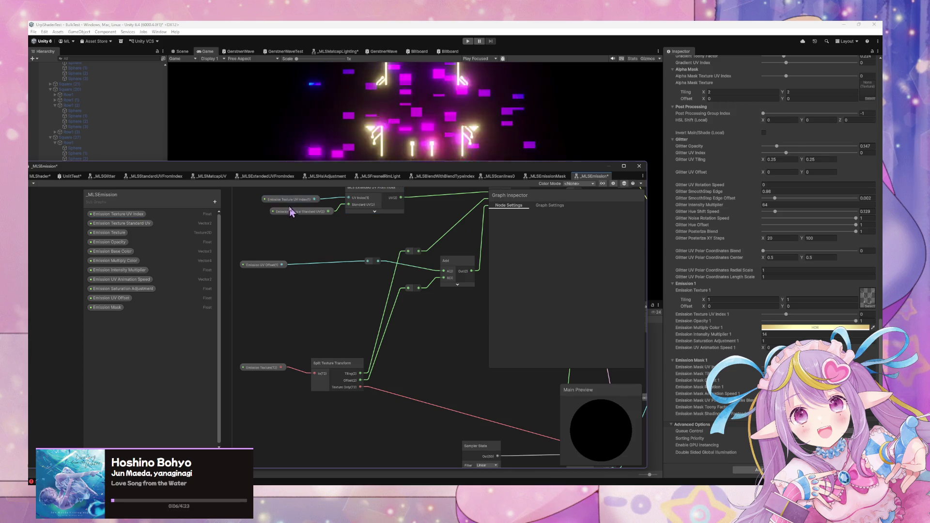
{"action": "left_click_drag", "start_coordinate": [453, 303], "coordinate": [390, 333]}
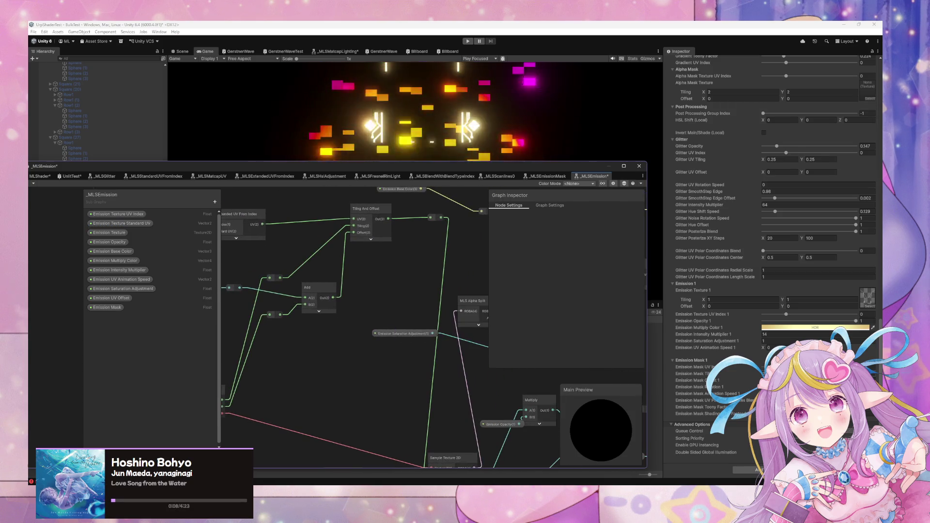
{"action": "left_click", "coordinate": [772, 348]}
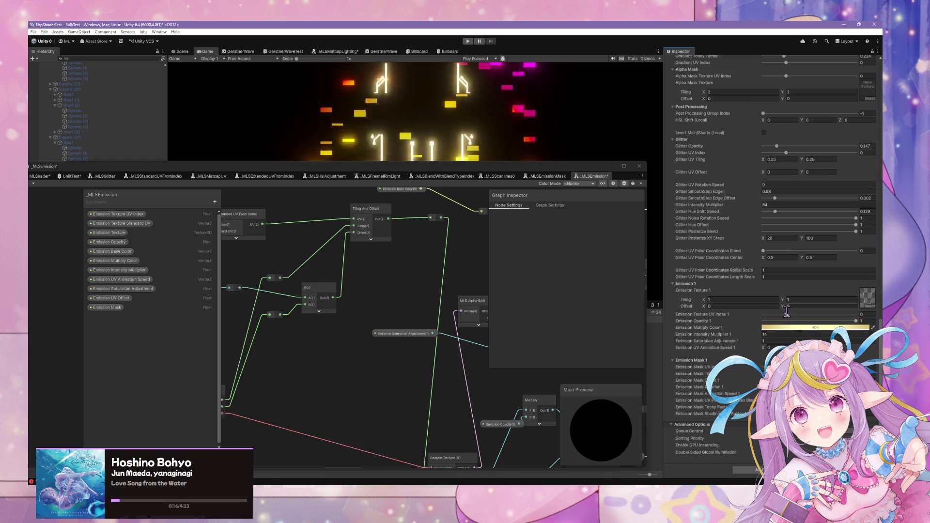
Step: Bring the main editor forward and orbit the Scene view camera to see the plane obliquely
{"action": "mouse_move", "coordinate": [534, 173]}
{"action": "left_mouse_down"}
{"action": "mouse_move", "coordinate": [460, 315]}
{"action": "mouse_move", "coordinate": [477, 314]}
{"action": "left_mouse_up"}
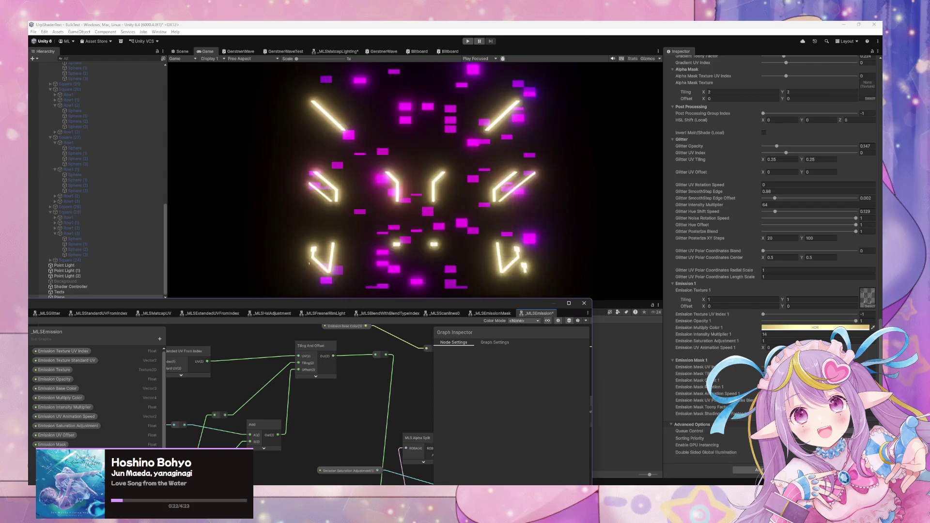
{"action": "left_click", "coordinate": [769, 345]}
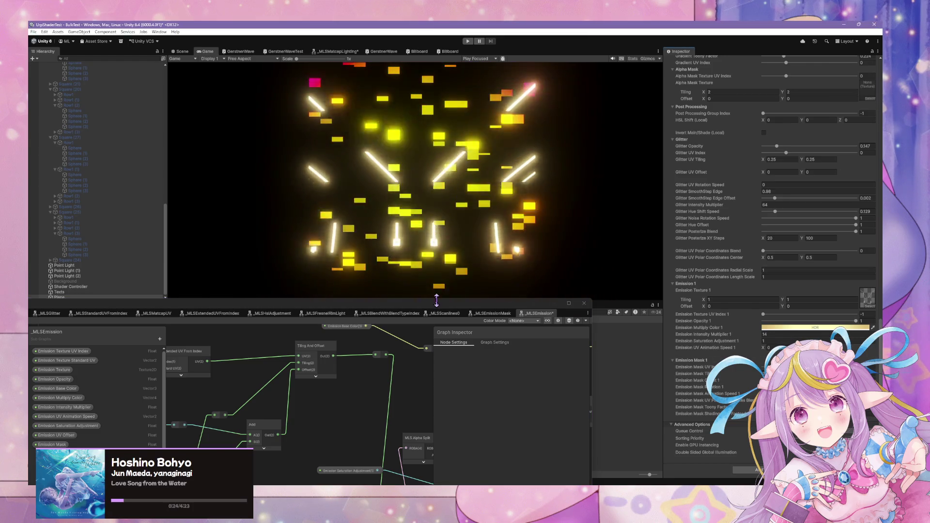
{"action": "left_click", "coordinate": [437, 300]}
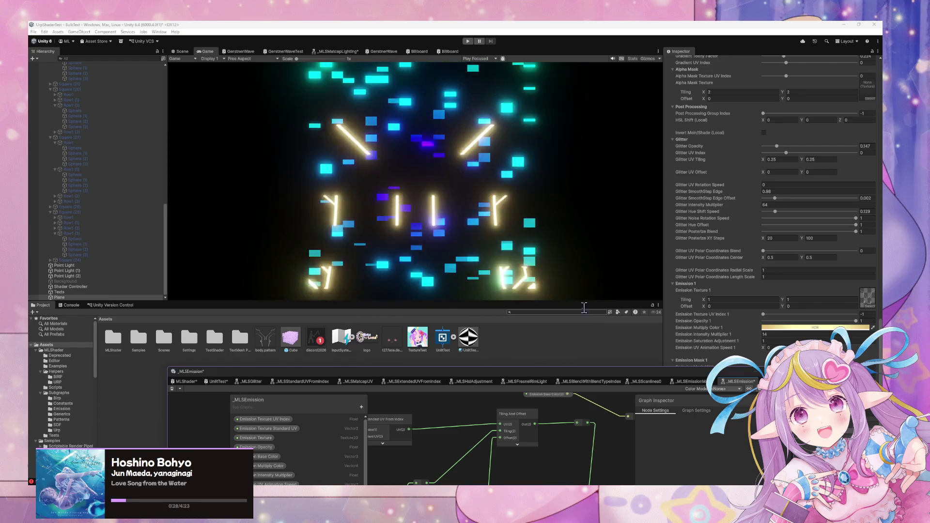
{"action": "left_click", "coordinate": [181, 51]}
{"action": "mouse_move", "coordinate": [419, 131]}
{"action": "left_mouse_down"}
{"action": "mouse_move", "coordinate": [418, 146]}
{"action": "mouse_move", "coordinate": [417, 84]}
{"action": "mouse_move", "coordinate": [471, 96]}
{"action": "left_mouse_up"}
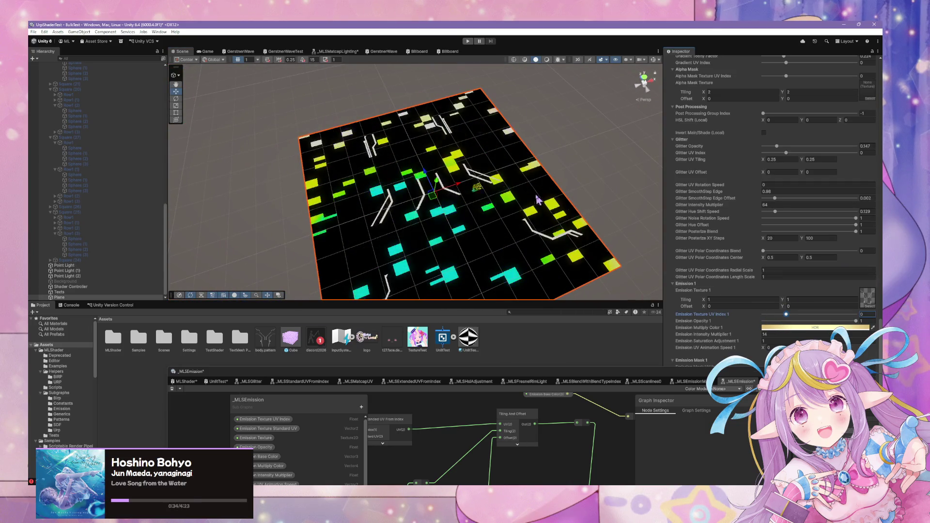
Step: Orbit further around the glowing plane, then return to the Game view
{"action": "mouse_move", "coordinate": [509, 221]}
{"action": "left_mouse_down"}
{"action": "mouse_move", "coordinate": [588, 160]}
{"action": "mouse_move", "coordinate": [444, 217]}
{"action": "mouse_move", "coordinate": [490, 216]}
{"action": "mouse_move", "coordinate": [510, 170]}
{"action": "mouse_move", "coordinate": [561, 177]}
{"action": "left_mouse_up"}
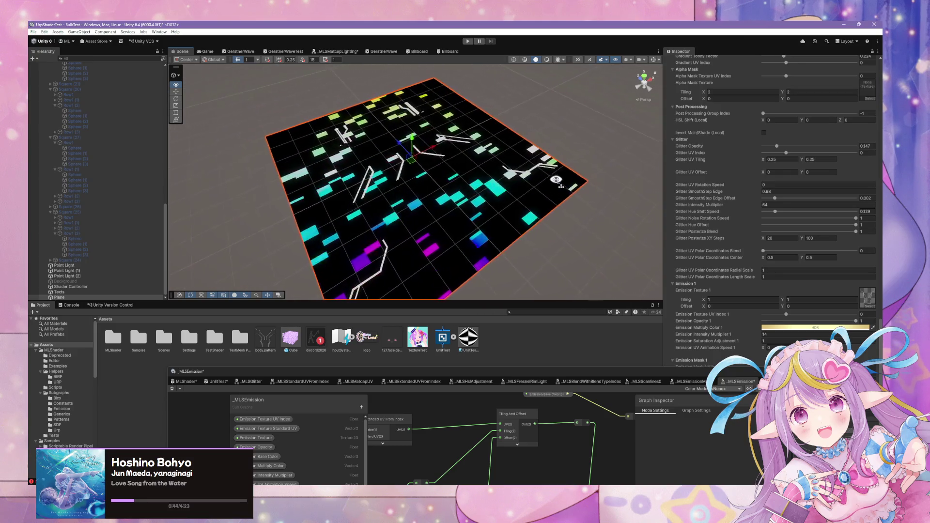
{"action": "left_click", "coordinate": [209, 52]}
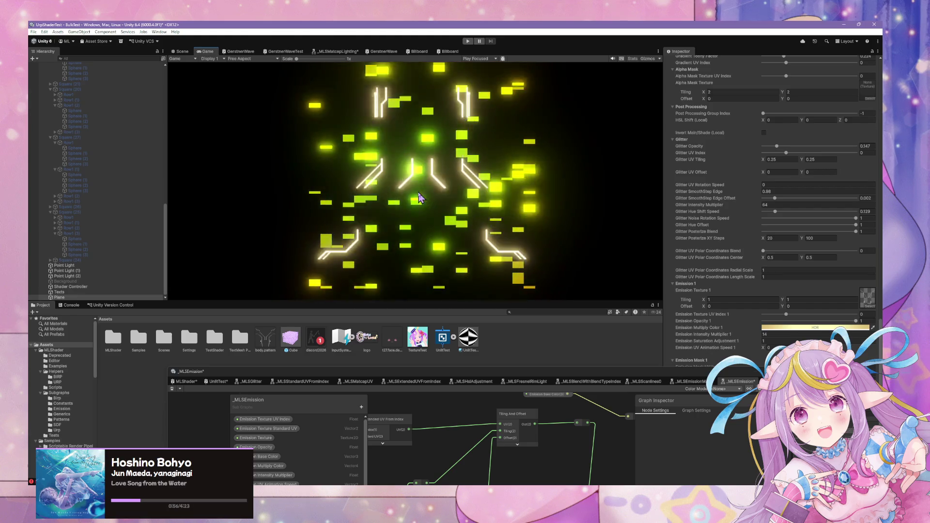
Step: Pick a pink-purple HDR colour for Emission Multiply Color 1
{"action": "left_click", "coordinate": [805, 330]}
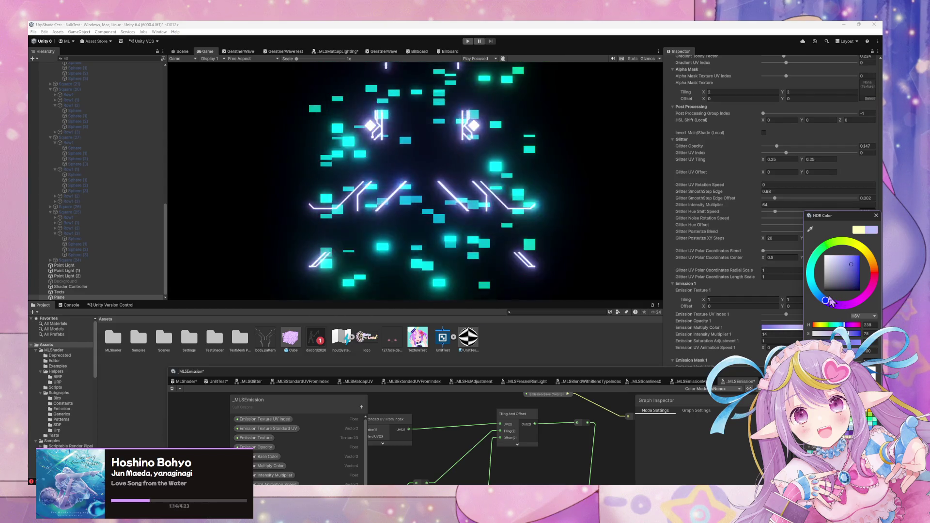
{"action": "left_click", "coordinate": [756, 341]}
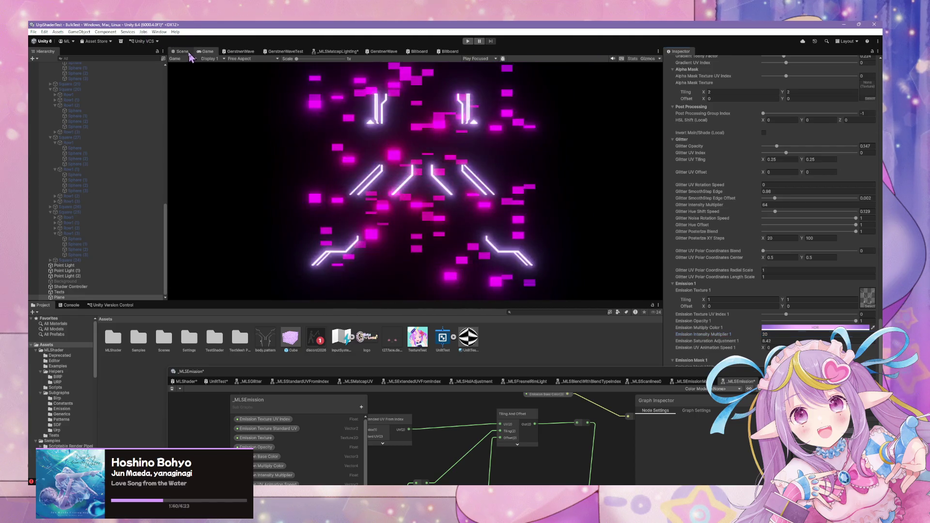
Step: Switch to the MLShader graph zoomed on Emission Mask 1, then lower the window over the Game view
{"action": "key", "text": "ctrl+1"}
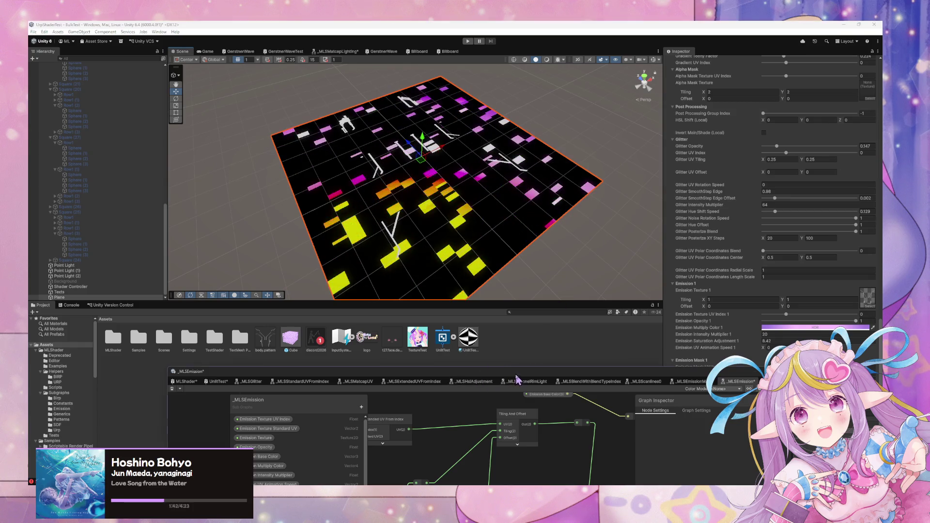
{"action": "left_click_drag", "start_coordinate": [516, 374], "coordinate": [429, 132]}
{"action": "scroll", "coordinate": [392, 264], "scroll_direction": "down", "scroll_amount": 10}
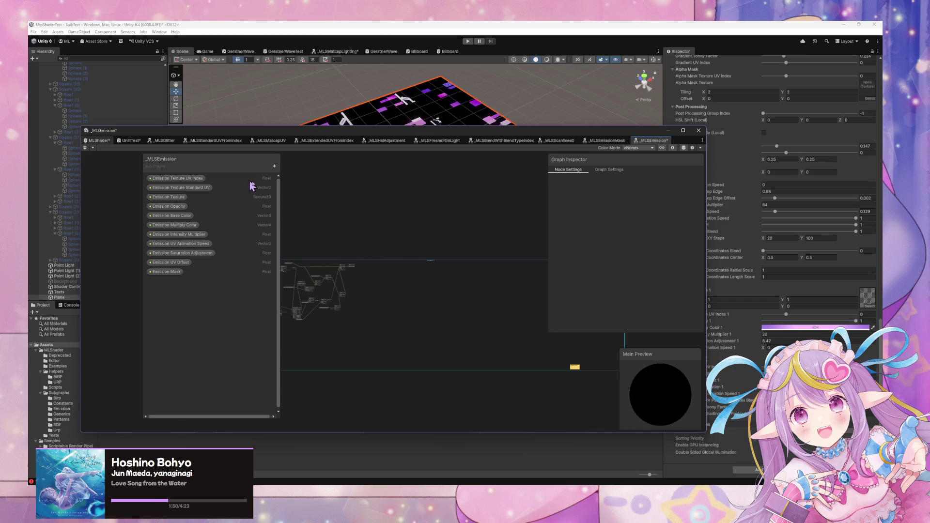
{"action": "key", "text": "ctrl+Tab"}
{"action": "scroll", "coordinate": [482, 202], "scroll_direction": "down", "scroll_amount": 5}
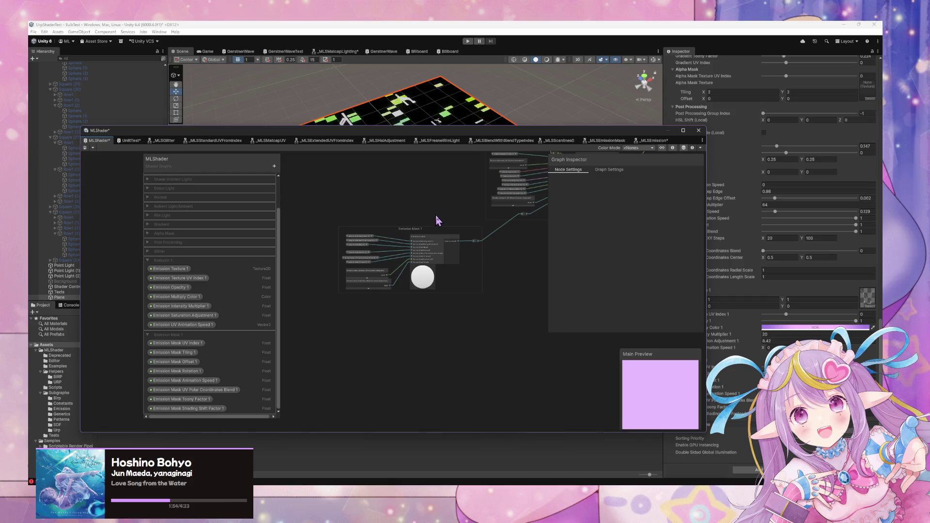
{"action": "scroll", "coordinate": [460, 237], "scroll_direction": "up", "scroll_amount": 3}
{"action": "key", "text": "ctrl+p"}
{"action": "mouse_move", "coordinate": [438, 138]}
{"action": "left_mouse_down"}
{"action": "mouse_move", "coordinate": [445, 209]}
{"action": "mouse_move", "coordinate": [515, 294]}
{"action": "left_mouse_up"}
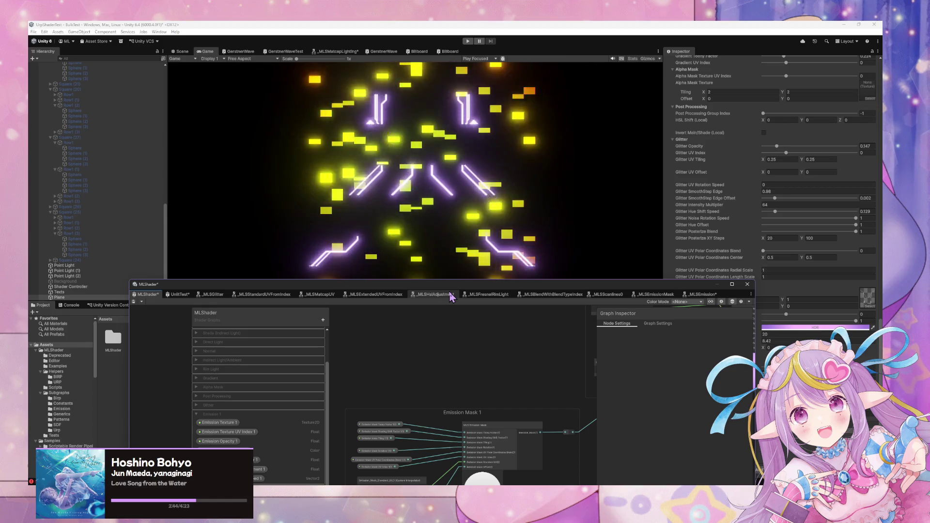
Step: Shift the floating Shader Graph window lower-left, glance at the Scene view, and return to Game
{"action": "mouse_move", "coordinate": [452, 297]}
{"action": "left_mouse_down"}
{"action": "mouse_move", "coordinate": [466, 156]}
{"action": "mouse_move", "coordinate": [434, 284]}
{"action": "left_mouse_up"}
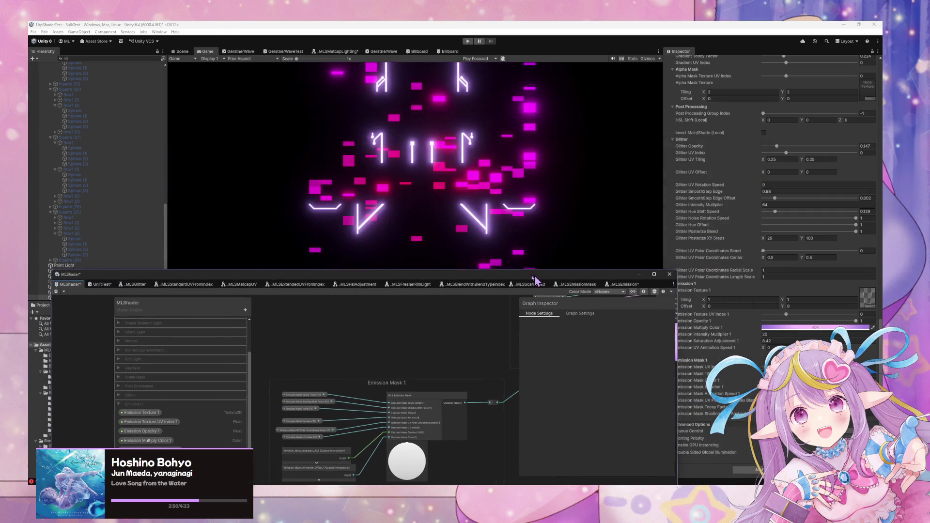
{"action": "left_click_drag", "start_coordinate": [536, 271], "coordinate": [398, 313]}
{"action": "left_click", "coordinate": [181, 52]}
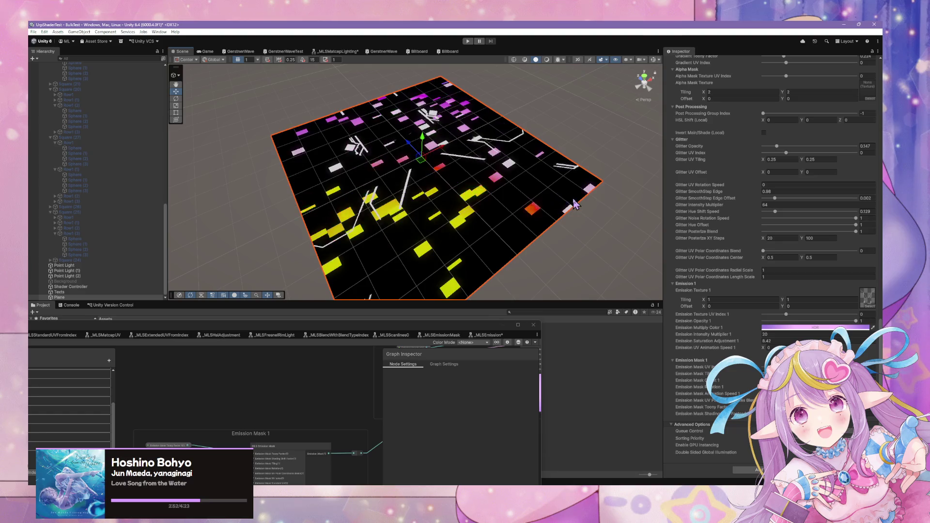
{"action": "left_click", "coordinate": [204, 51]}
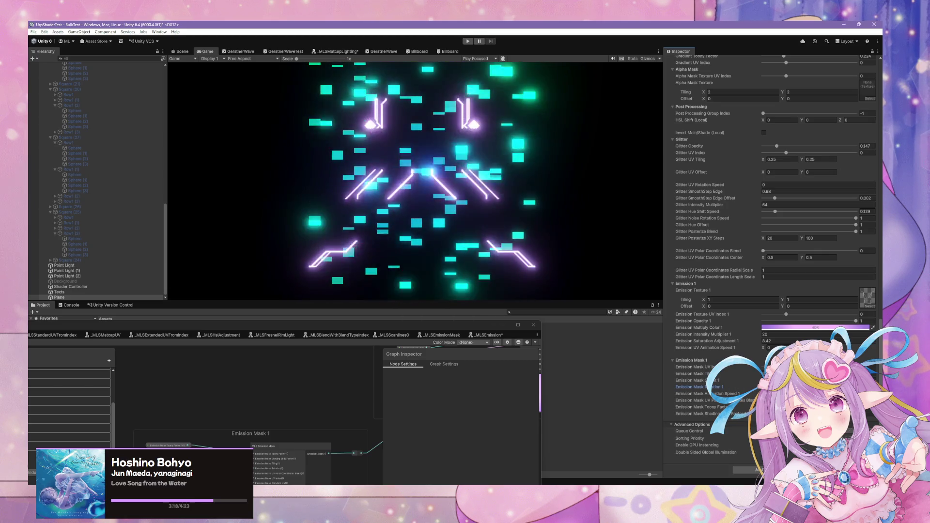
Step: Set Emission Intensity Multiplier 1 to 40
{"action": "left_click", "coordinate": [776, 340]}
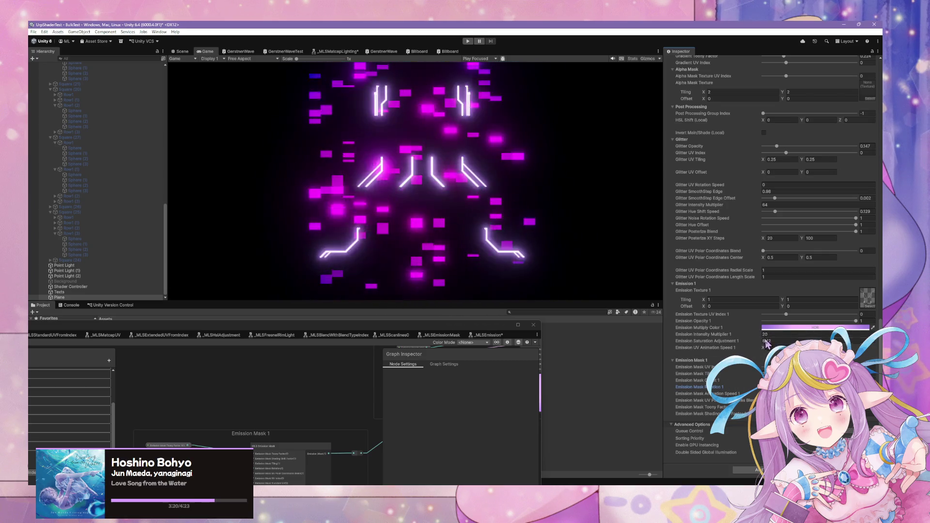
{"action": "left_click", "coordinate": [775, 334]}
{"action": "type", "text": "40"}
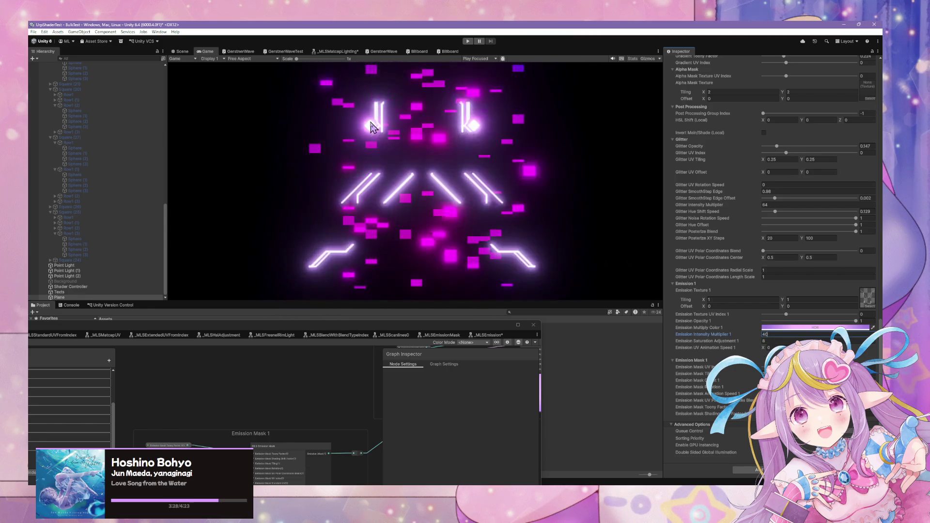
Step: Make Emission Multiply Color 1 a fully saturated purple, then enlarge the Shader Graph window
{"action": "left_click", "coordinate": [795, 328]}
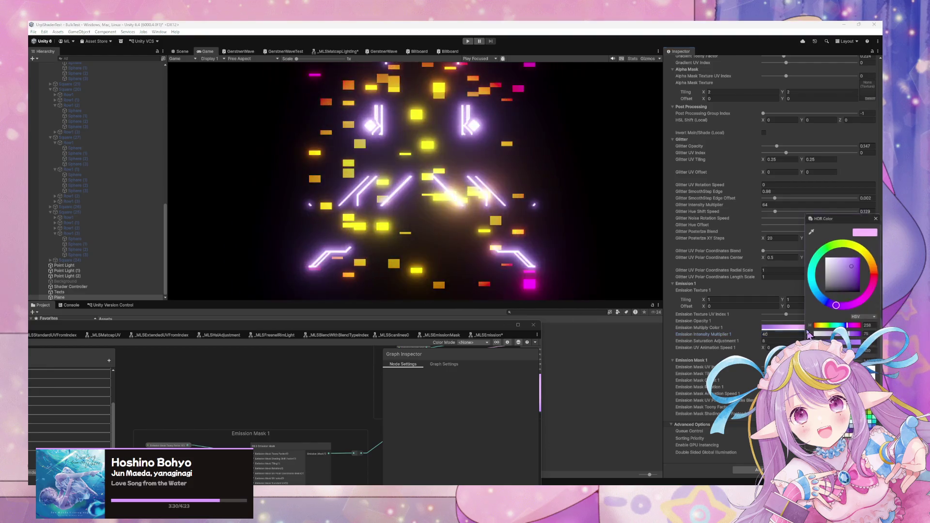
{"action": "left_click_drag", "start_coordinate": [849, 334], "coordinate": [862, 334]}
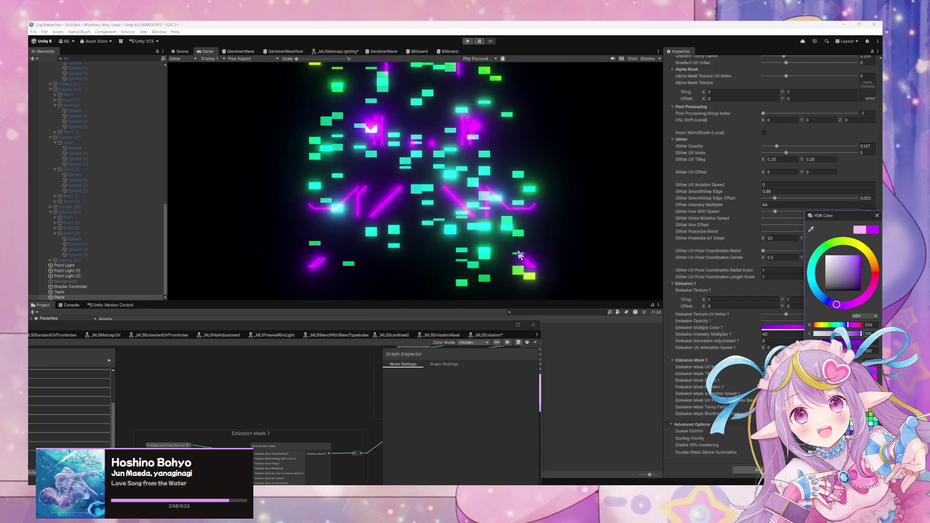
{"action": "left_click_drag", "start_coordinate": [848, 222], "coordinate": [747, 264]}
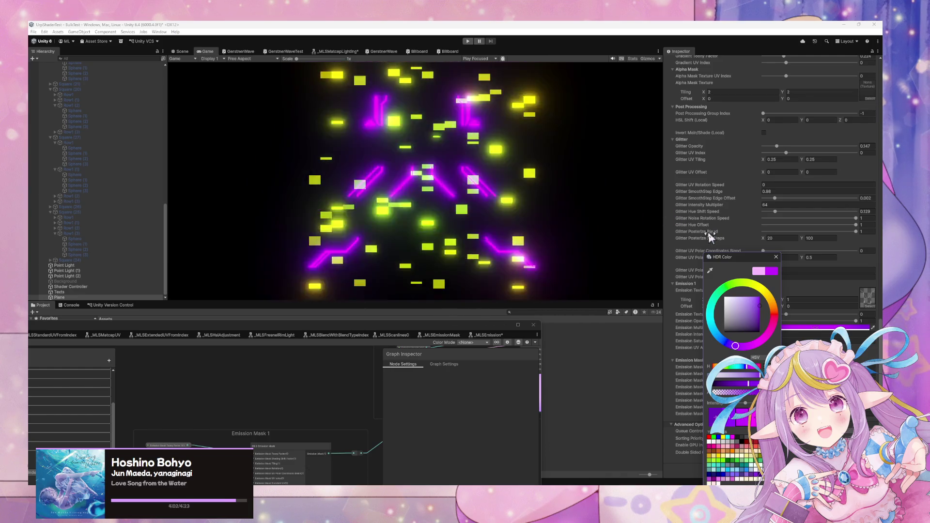
{"action": "mouse_move", "coordinate": [736, 257]}
{"action": "left_mouse_down"}
{"action": "mouse_move", "coordinate": [553, 266]}
{"action": "mouse_move", "coordinate": [525, 221]}
{"action": "left_mouse_up"}
{"action": "left_click", "coordinate": [566, 221]}
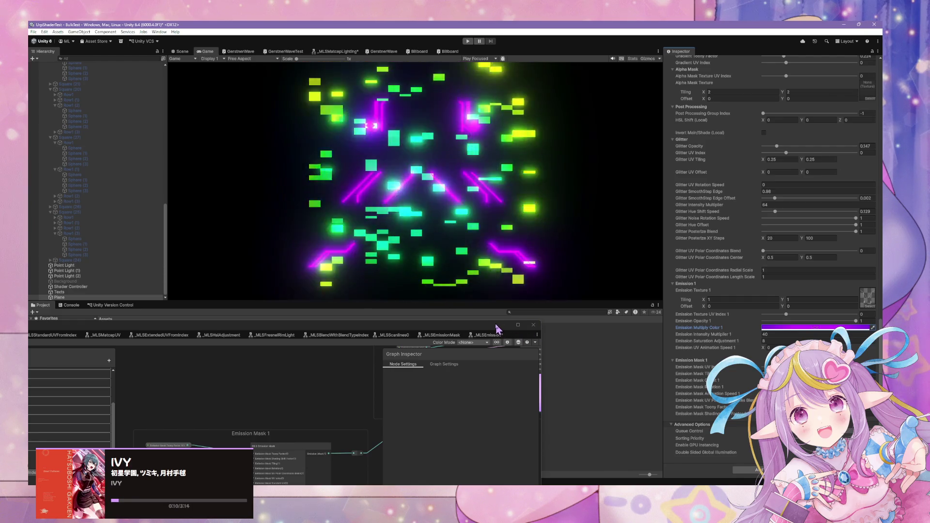
{"action": "left_click_drag", "start_coordinate": [482, 321], "coordinate": [482, 184]}
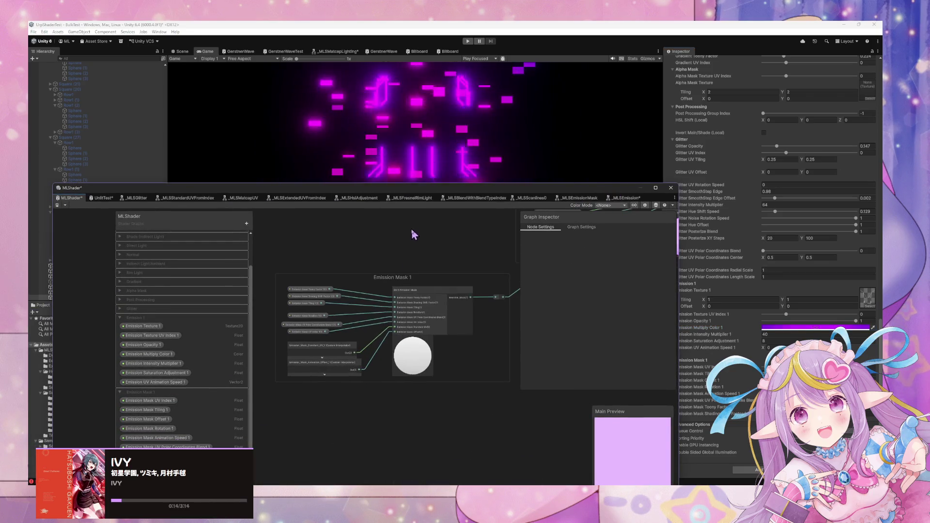
Step: Set Emission UV Animation Speed 1 X to 0.1
{"action": "scroll", "coordinate": [383, 281], "scroll_direction": "up", "scroll_amount": 3}
{"action": "left_click_drag", "start_coordinate": [470, 193], "coordinate": [326, 320]}
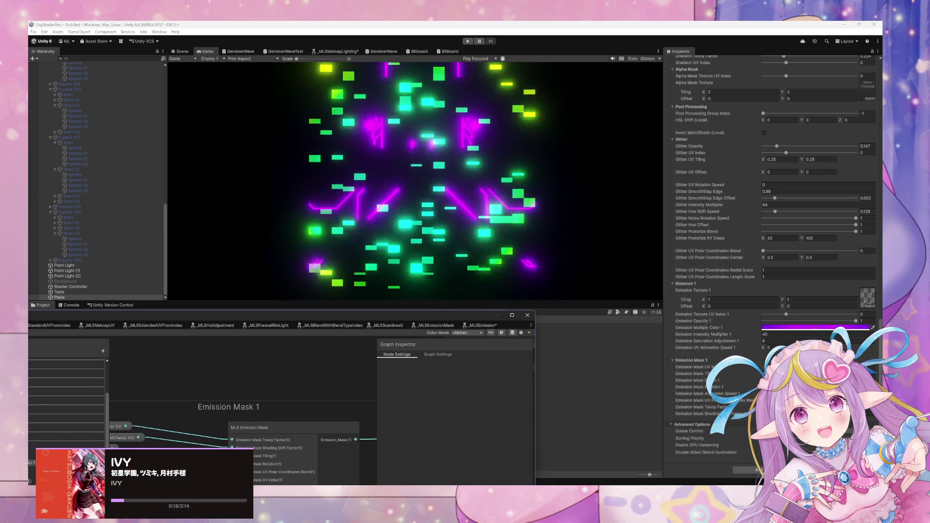
{"action": "left_click", "coordinate": [765, 351]}
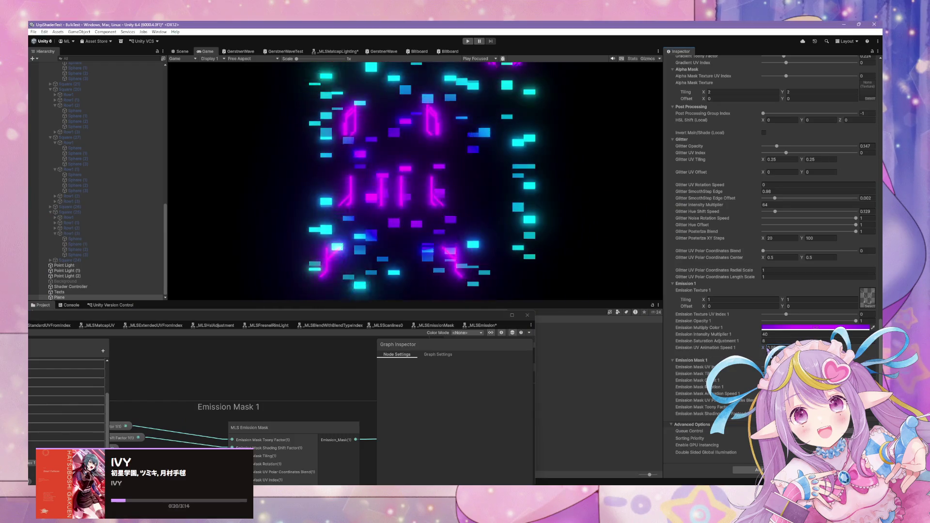
{"action": "type", "text": "0.1"}
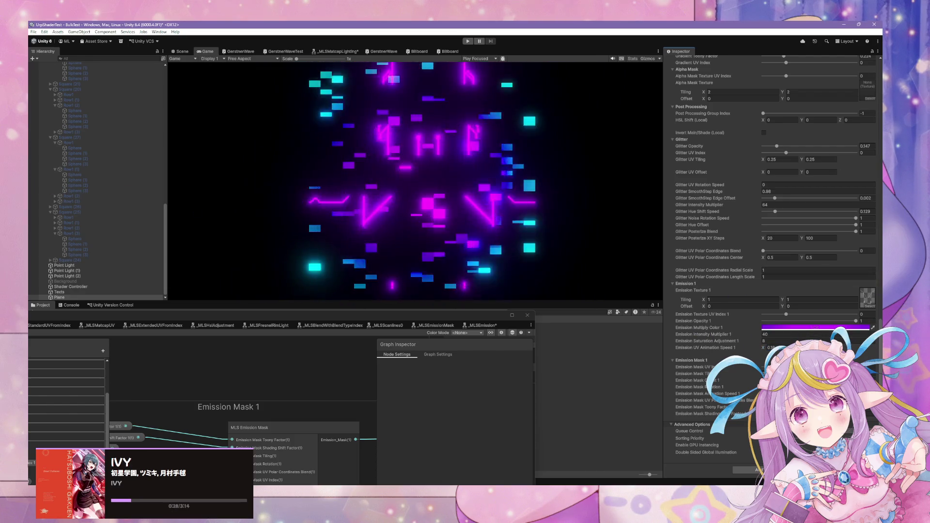
Step: Nudge the animation offset node down and open the _MLSEmissionMask subgraph from MLS Emission Mask
{"action": "double_click", "coordinate": [412, 323]}
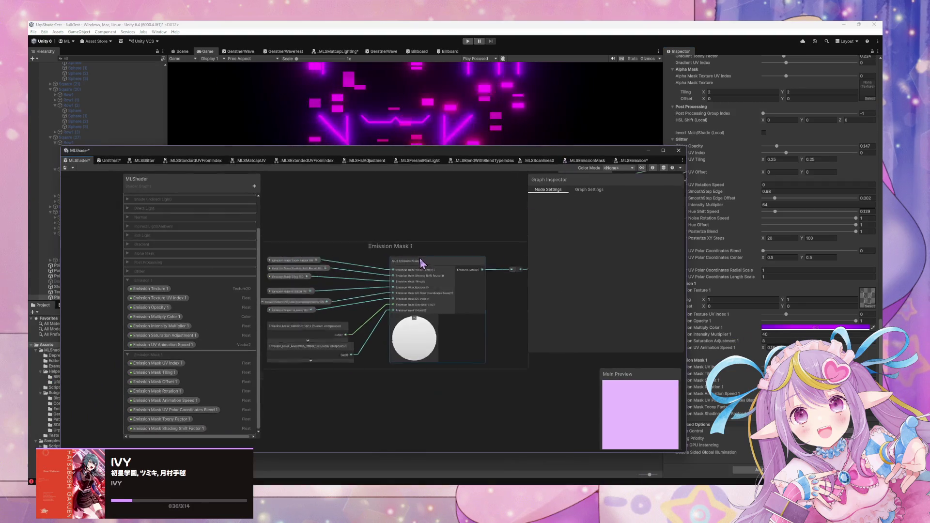
{"action": "left_click_drag", "start_coordinate": [367, 378], "coordinate": [366, 405]}
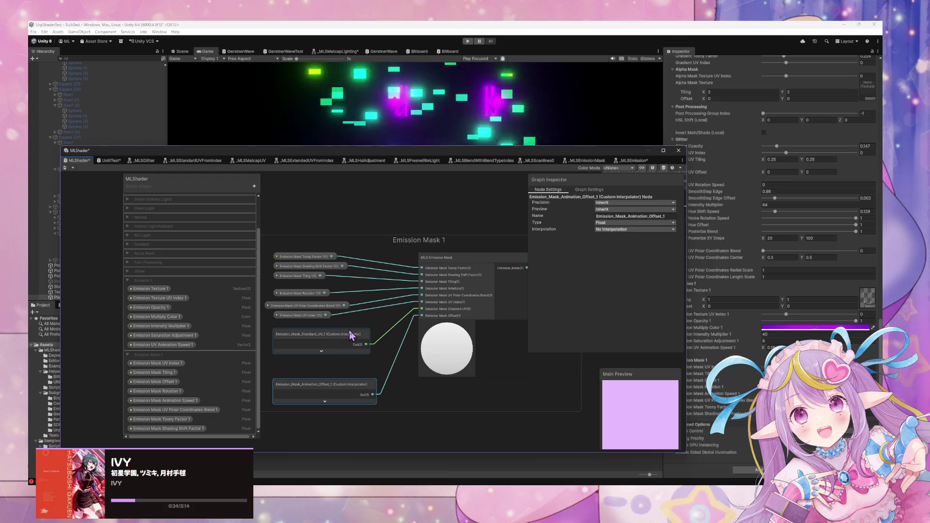
{"action": "double_click", "coordinate": [465, 266]}
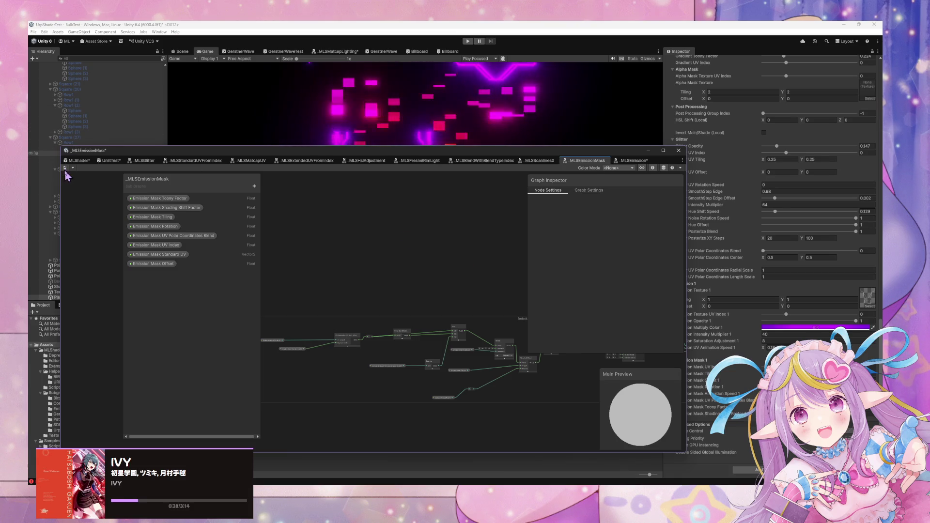
{"action": "scroll", "coordinate": [465, 281], "scroll_direction": "up", "scroll_amount": 6}
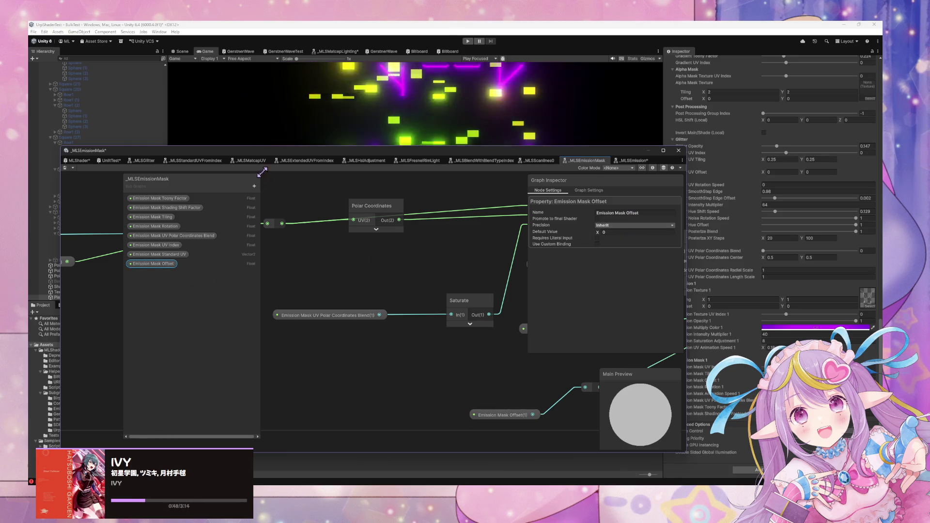
Step: Add a Vector2 Emission Mask Offset property, delete the old Float one, and return to MLShader
{"action": "left_click", "coordinate": [254, 186]}
{"action": "left_click", "coordinate": [273, 206]}
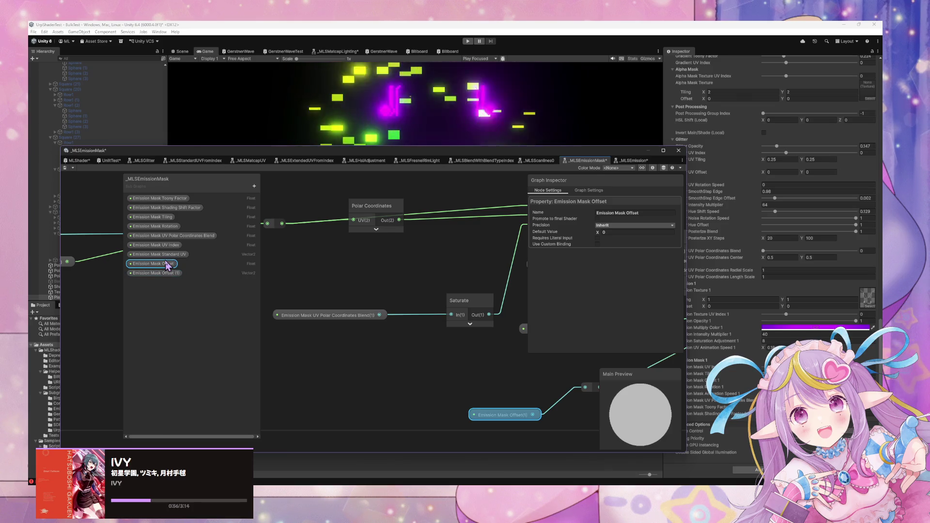
{"action": "left_click", "coordinate": [178, 271]}
{"action": "left_click", "coordinate": [465, 272]}
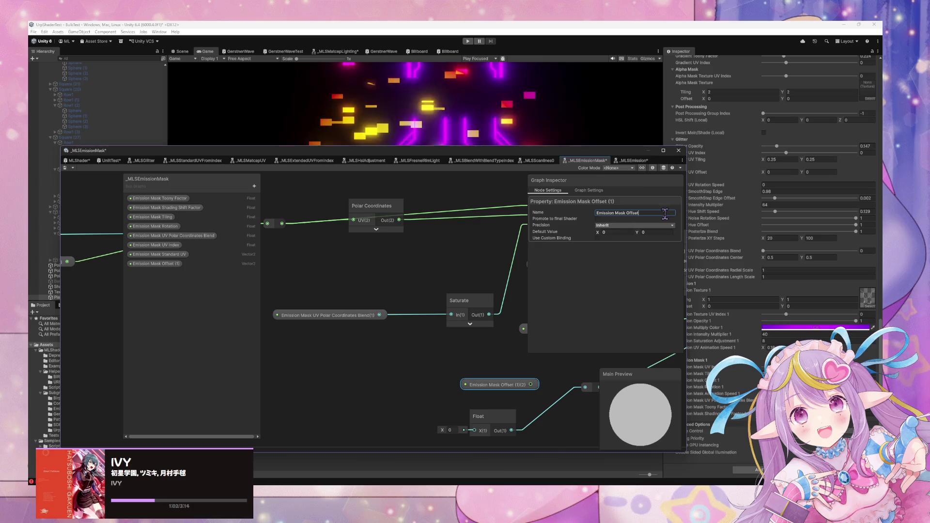
{"action": "left_click", "coordinate": [512, 431]}
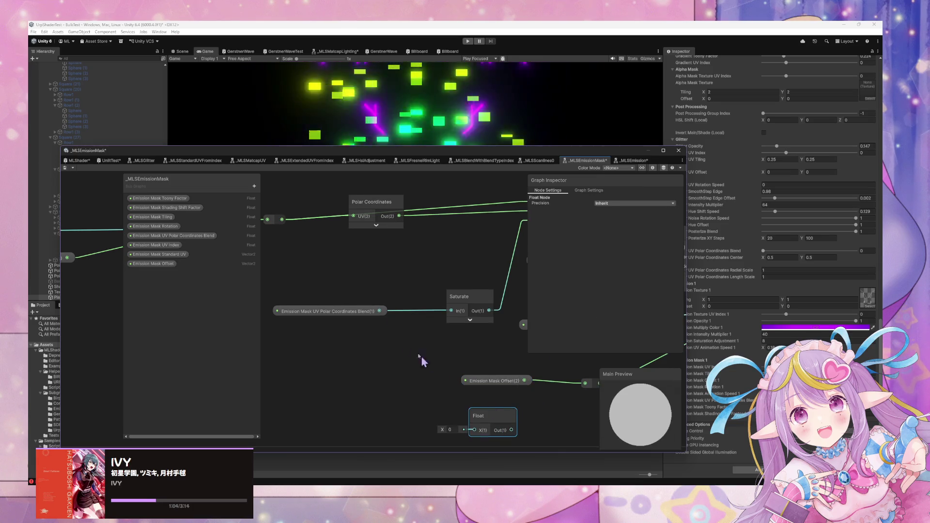
{"action": "left_click", "coordinate": [77, 160]}
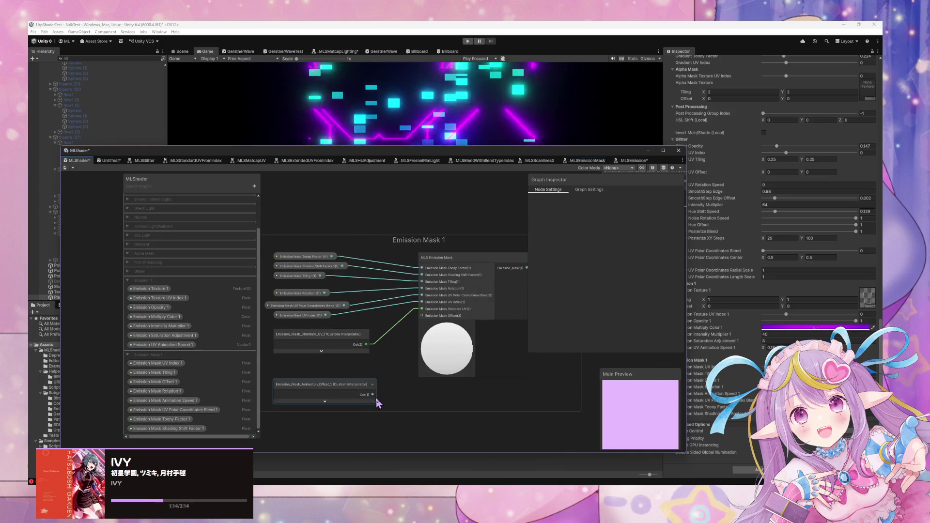
Step: Wire the Emission Mask Offset(2) input and set Emission UV Animation Speed 1 X to 0
{"action": "left_click_drag", "start_coordinate": [425, 320], "coordinate": [422, 316]}
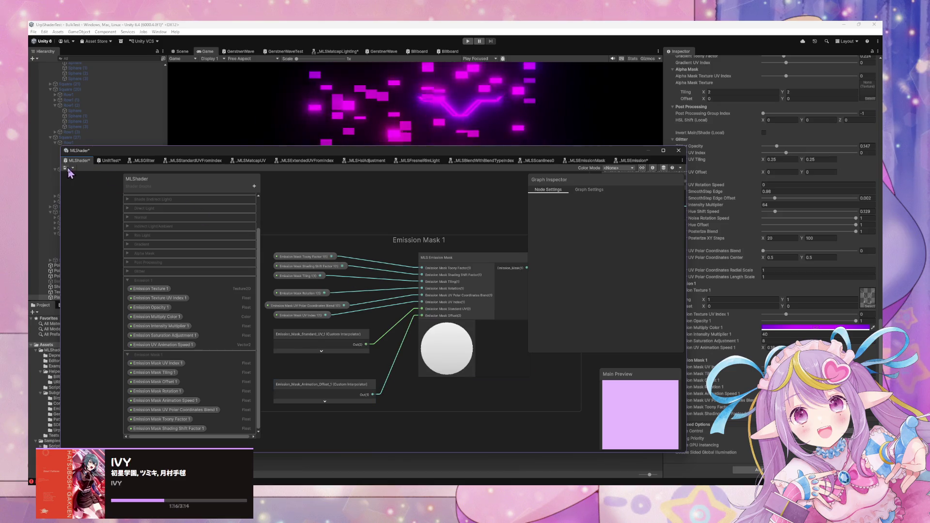
{"action": "mouse_move", "coordinate": [508, 154]}
{"action": "left_mouse_down"}
{"action": "mouse_move", "coordinate": [436, 264]}
{"action": "mouse_move", "coordinate": [421, 320]}
{"action": "left_mouse_up"}
{"action": "left_click", "coordinate": [773, 348]}
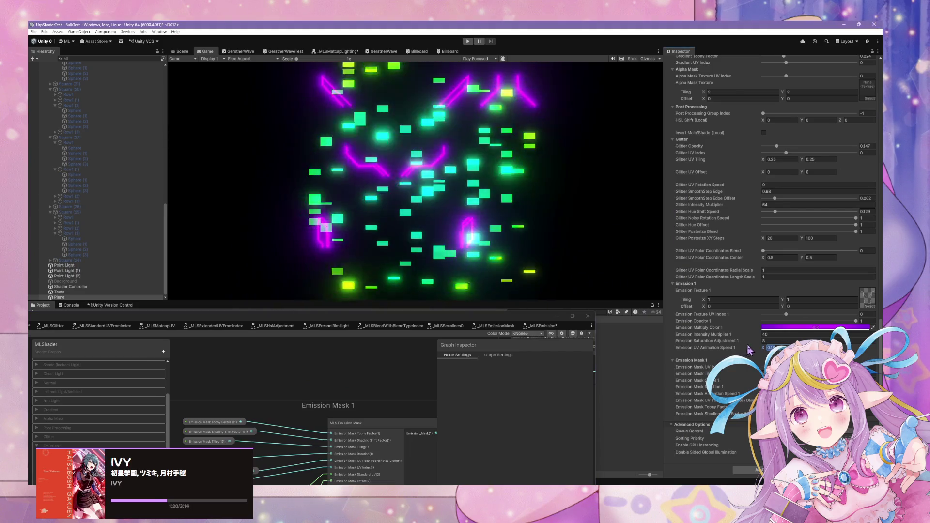
{"action": "type", "text": "0"}
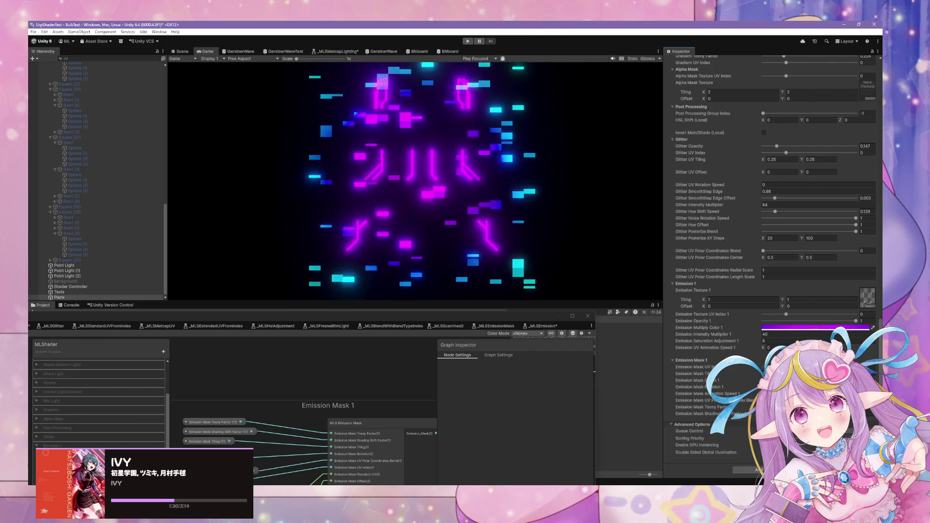
{"action": "left_click", "coordinate": [406, 323]}
{"action": "left_click_drag", "start_coordinate": [406, 322], "coordinate": [537, 110]}
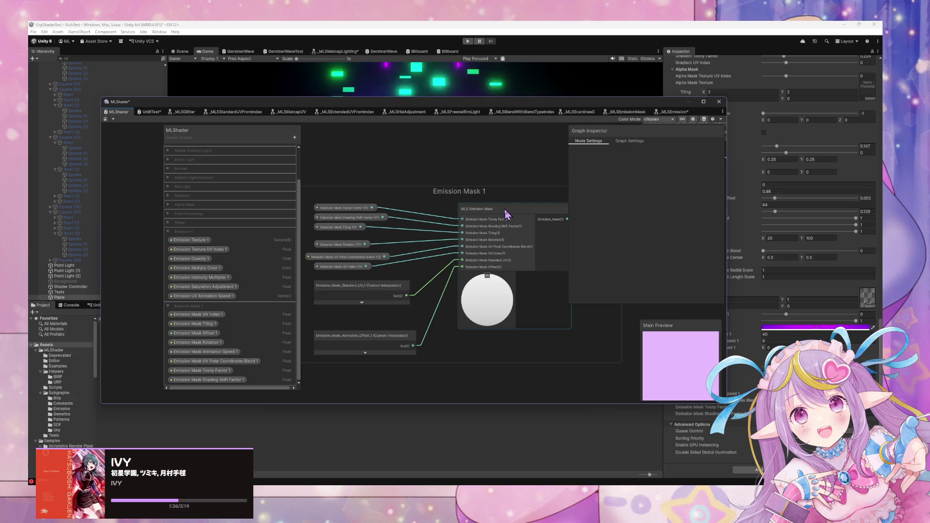
Step: In the _MLSEmissionMask subgraph, add a Float Emission Mask Offset property and delete the old Vector2 one
{"action": "double_click", "coordinate": [485, 208]}
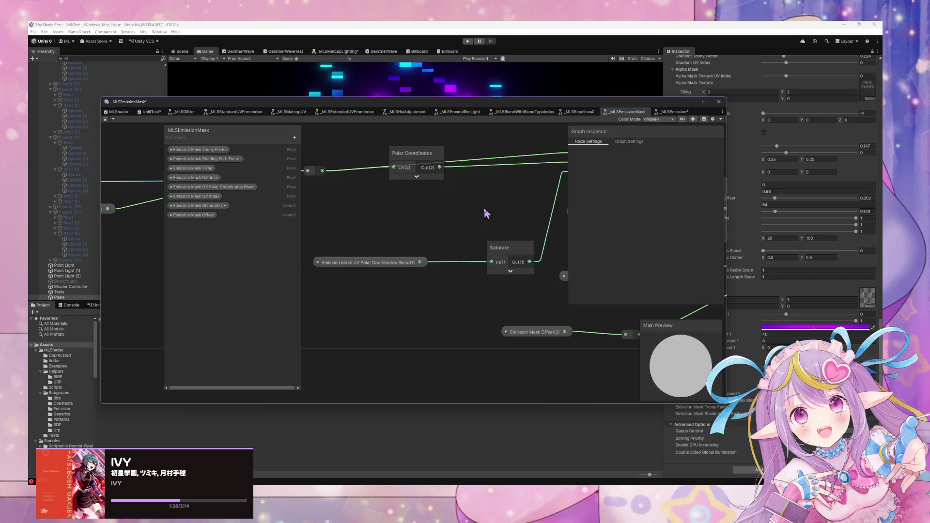
{"action": "left_click", "coordinate": [294, 138]}
{"action": "left_click", "coordinate": [315, 151]}
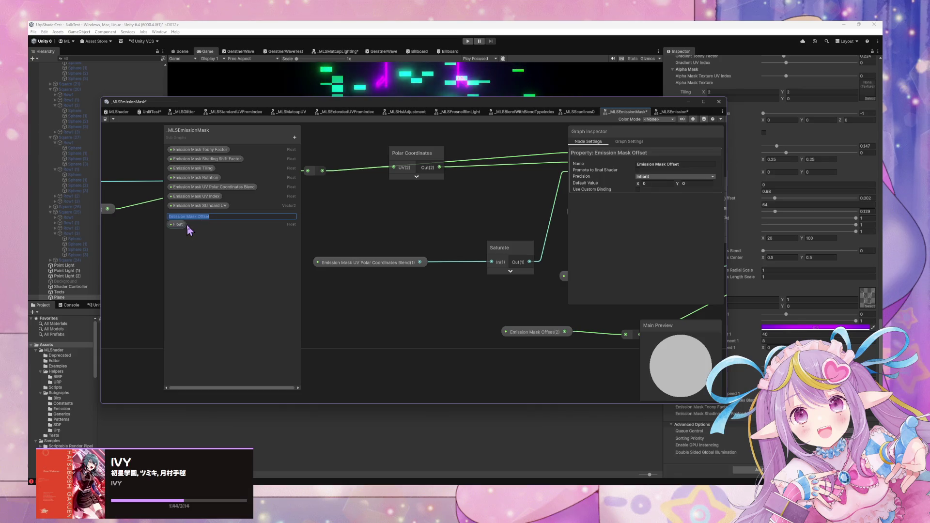
{"action": "key", "text": "Return"}
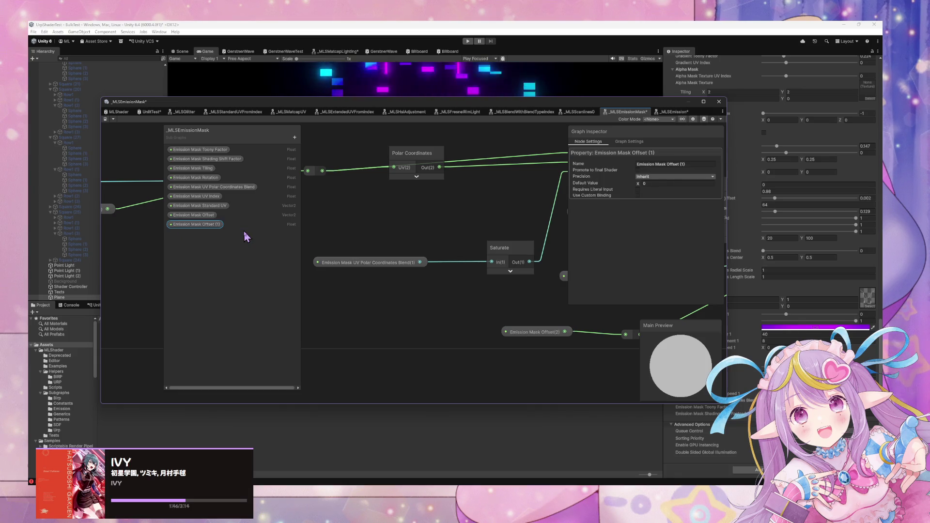
{"action": "left_click", "coordinate": [204, 217]}
{"action": "left_click", "coordinate": [220, 228]}
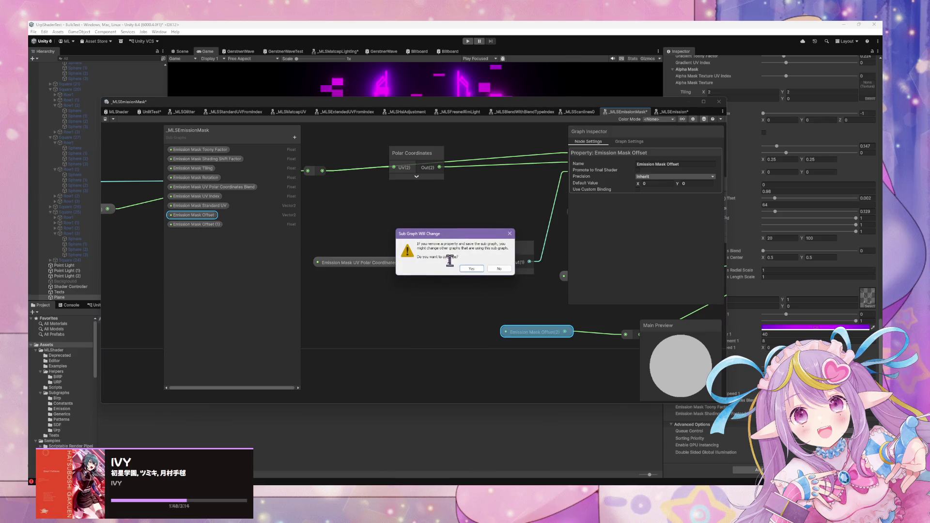
{"action": "left_click", "coordinate": [466, 270]}
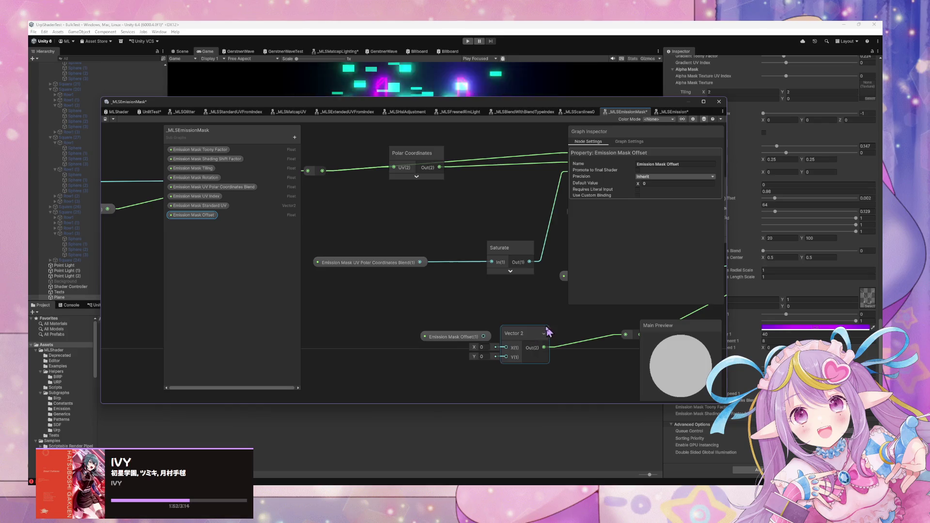
Step: Wire the new Float offset property into the reroute node and delete the leftover Vector 2 node
{"action": "left_click_drag", "start_coordinate": [529, 331], "coordinate": [404, 335]}
{"action": "mouse_move", "coordinate": [492, 343]}
{"action": "left_mouse_down"}
{"action": "mouse_move", "coordinate": [409, 333]}
{"action": "mouse_move", "coordinate": [377, 340]}
{"action": "left_mouse_up"}
{"action": "left_click_drag", "start_coordinate": [504, 345], "coordinate": [502, 341]}
{"action": "left_click", "coordinate": [389, 335]}
{"action": "key", "text": "Delete"}
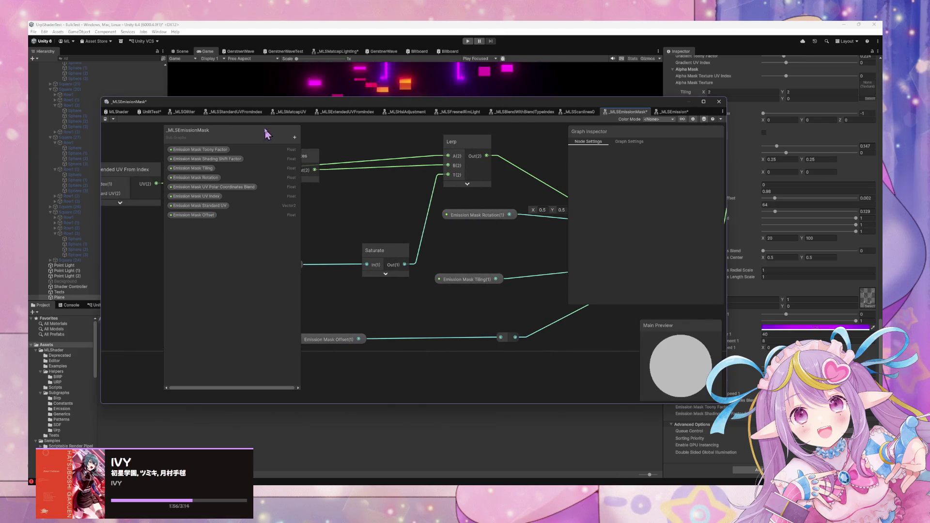
{"action": "mouse_move", "coordinate": [373, 109]}
{"action": "left_mouse_down"}
{"action": "mouse_move", "coordinate": [401, 260]}
{"action": "mouse_move", "coordinate": [424, 220]}
{"action": "left_mouse_up"}
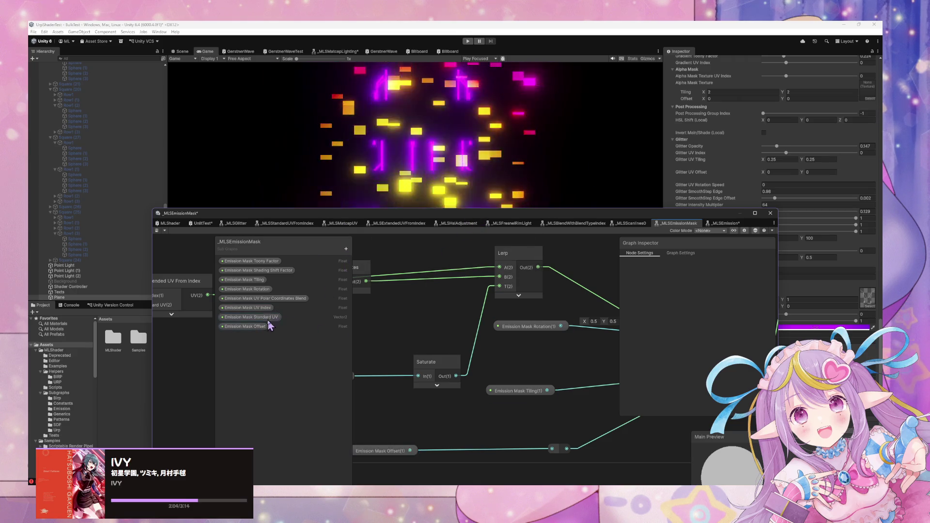
{"action": "scroll", "coordinate": [600, 318], "scroll_direction": "down", "scroll_amount": 1}
{"action": "left_click_drag", "start_coordinate": [573, 295], "coordinate": [464, 286]}
{"action": "scroll", "coordinate": [495, 327], "scroll_direction": "up", "scroll_amount": 2}
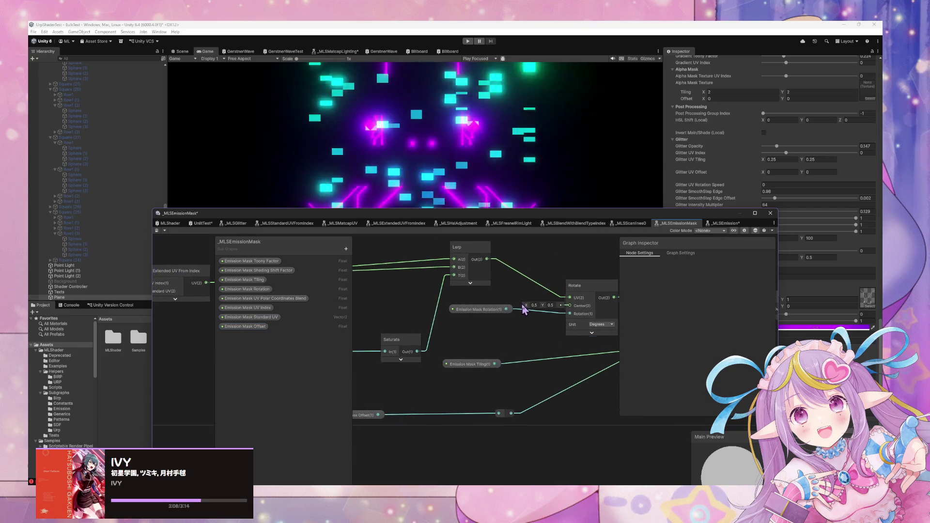
{"action": "scroll", "coordinate": [585, 288], "scroll_direction": "down", "scroll_amount": 5}
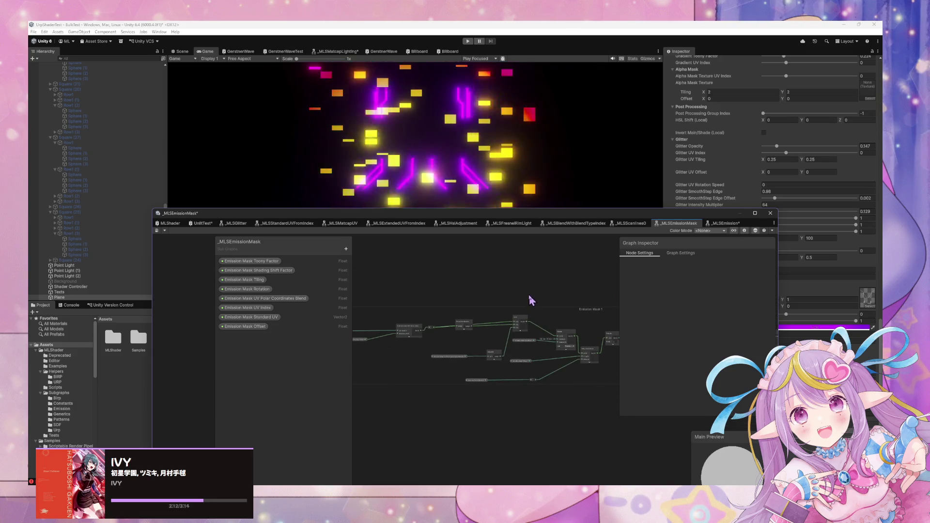
{"action": "mouse_move", "coordinate": [583, 225]}
{"action": "left_mouse_down"}
{"action": "mouse_move", "coordinate": [451, 254]}
{"action": "mouse_move", "coordinate": [538, 182]}
{"action": "mouse_move", "coordinate": [618, 191]}
{"action": "left_mouse_up"}
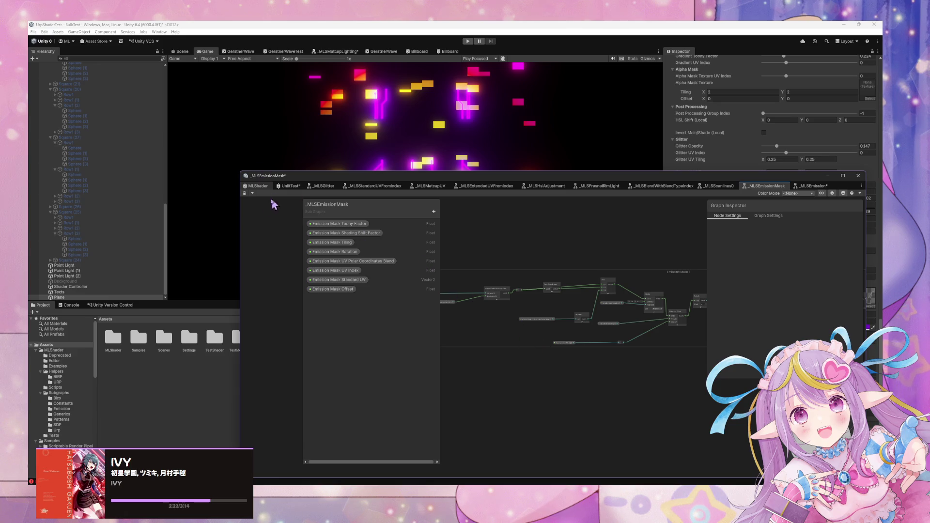
{"action": "left_click", "coordinate": [258, 187]}
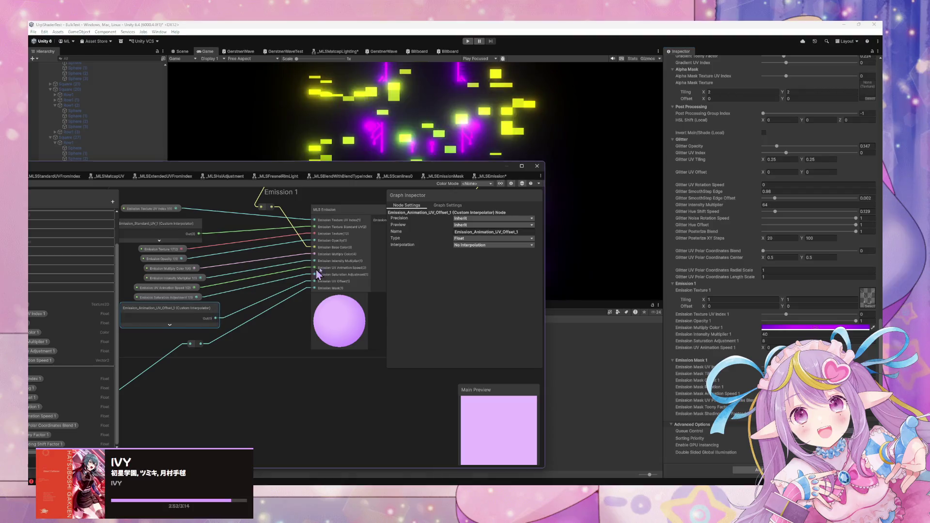
Step: Set the Emission_Animation_UV_Offset_1 vertex interpolator's type to Vector 2
{"action": "scroll", "coordinate": [345, 216], "scroll_direction": "down", "scroll_amount": 6}
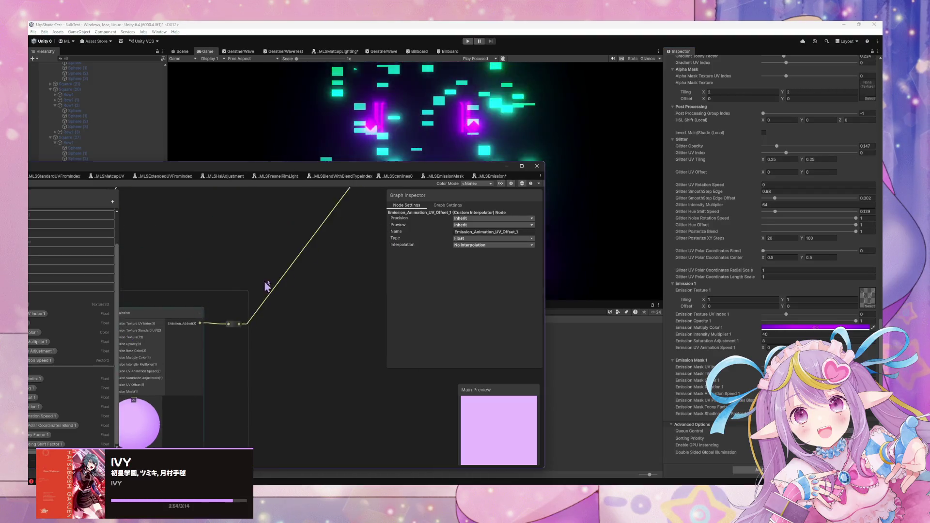
{"action": "scroll", "coordinate": [314, 337], "scroll_direction": "up", "scroll_amount": 10}
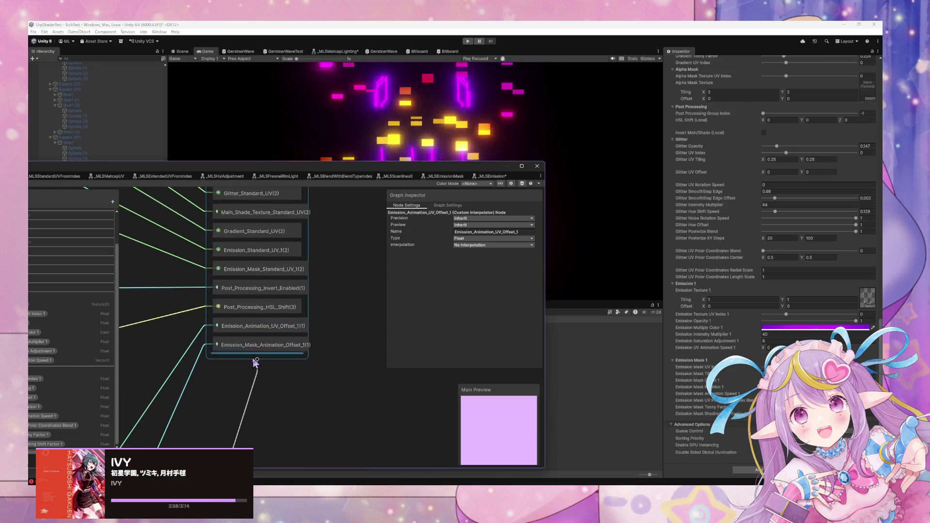
{"action": "left_click_drag", "start_coordinate": [245, 368], "coordinate": [314, 359]}
{"action": "scroll", "coordinate": [297, 342], "scroll_direction": "down", "scroll_amount": 5}
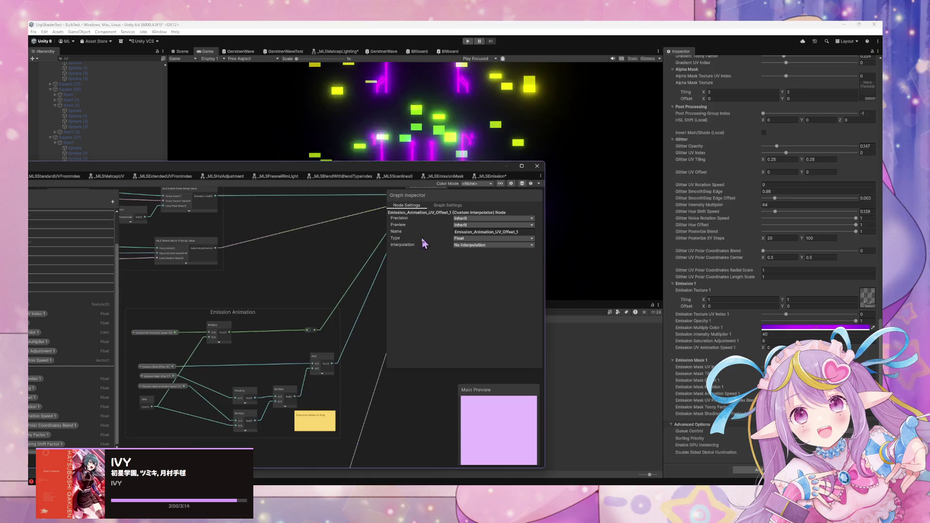
{"action": "left_click_drag", "start_coordinate": [328, 324], "coordinate": [353, 318]}
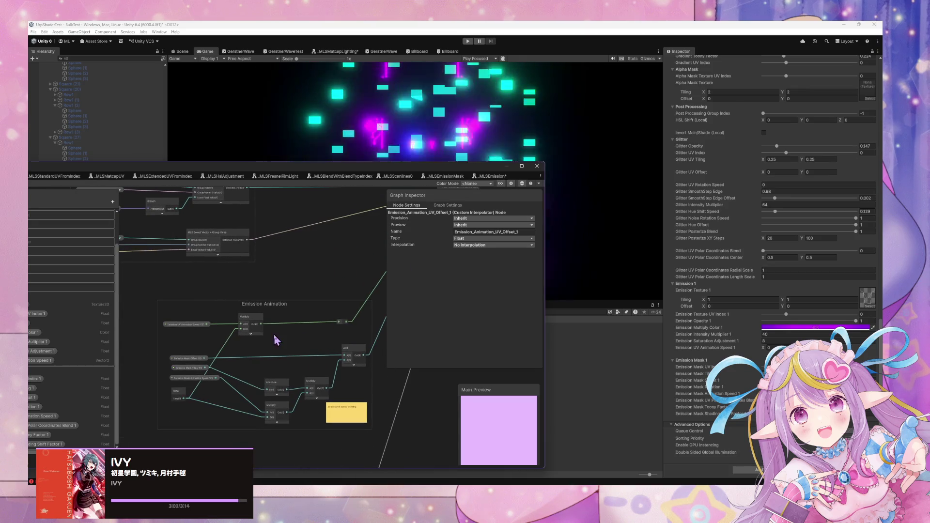
{"action": "left_click_drag", "start_coordinate": [185, 394], "coordinate": [257, 367]}
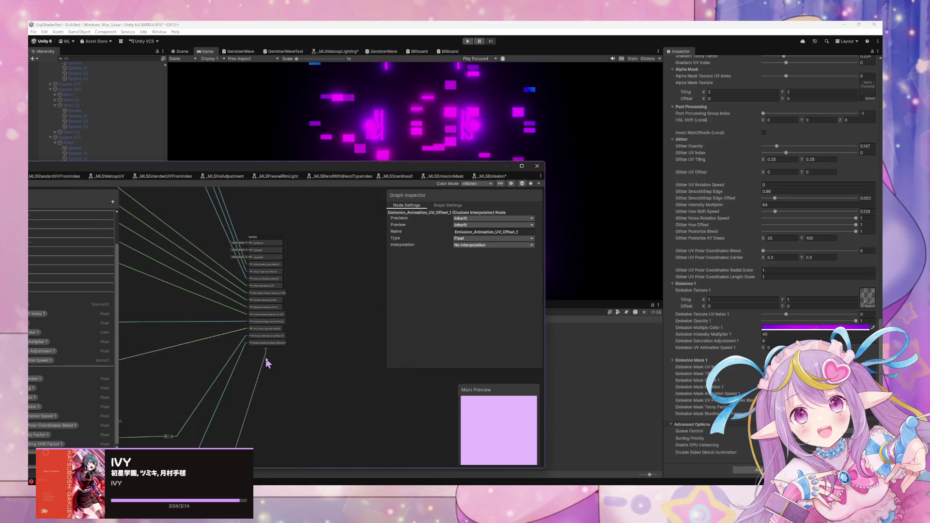
{"action": "left_click", "coordinate": [269, 336]}
{"action": "left_click", "coordinate": [485, 231]}
{"action": "left_click", "coordinate": [476, 247]}
Step: Open the MLS Emission subgraph from the MLShader graph
{"action": "scroll", "coordinate": [333, 262], "scroll_direction": "down", "scroll_amount": 5}
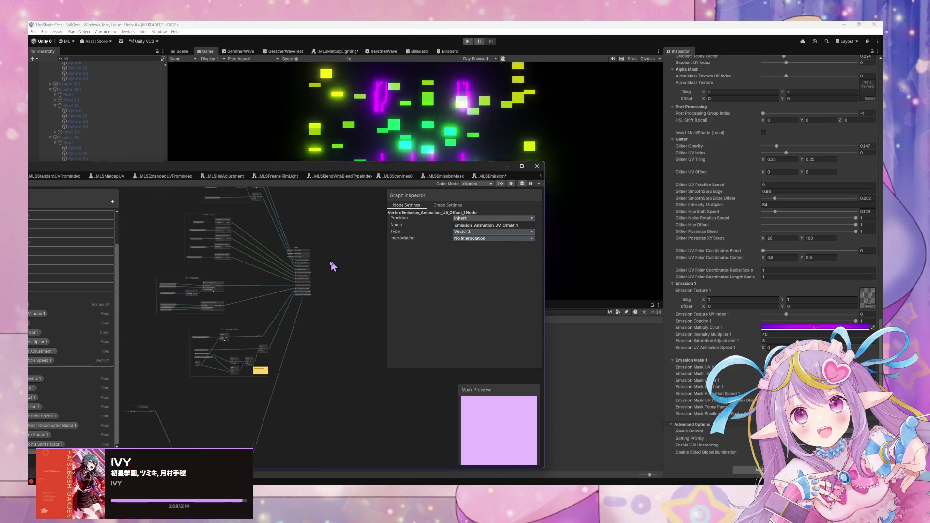
{"action": "left_click_drag", "start_coordinate": [108, 173], "coordinate": [244, 176]}
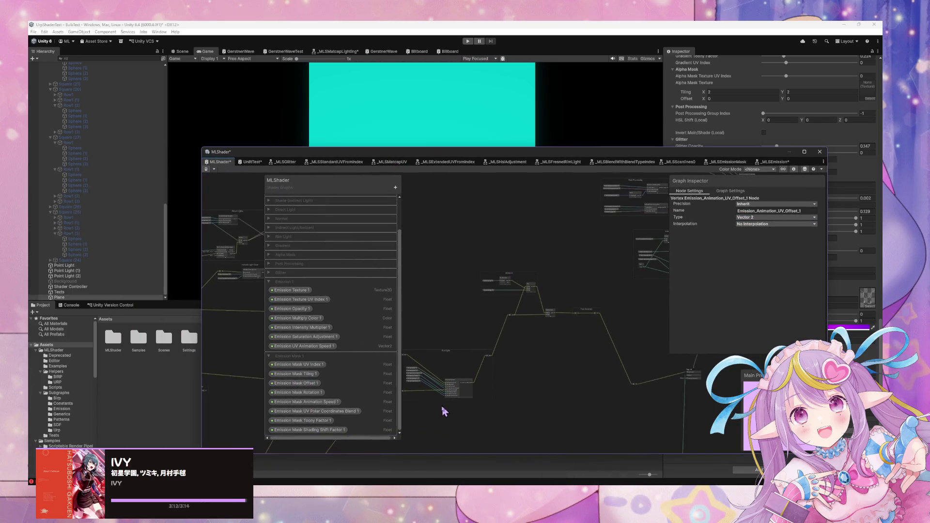
{"action": "scroll", "coordinate": [603, 297], "scroll_direction": "up", "scroll_amount": 5}
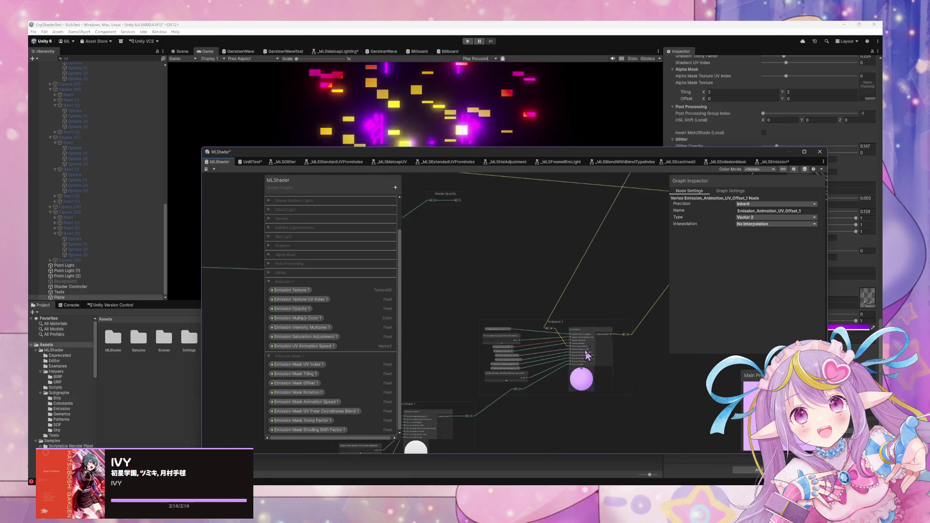
{"action": "scroll", "coordinate": [611, 326], "scroll_direction": "up", "scroll_amount": 5}
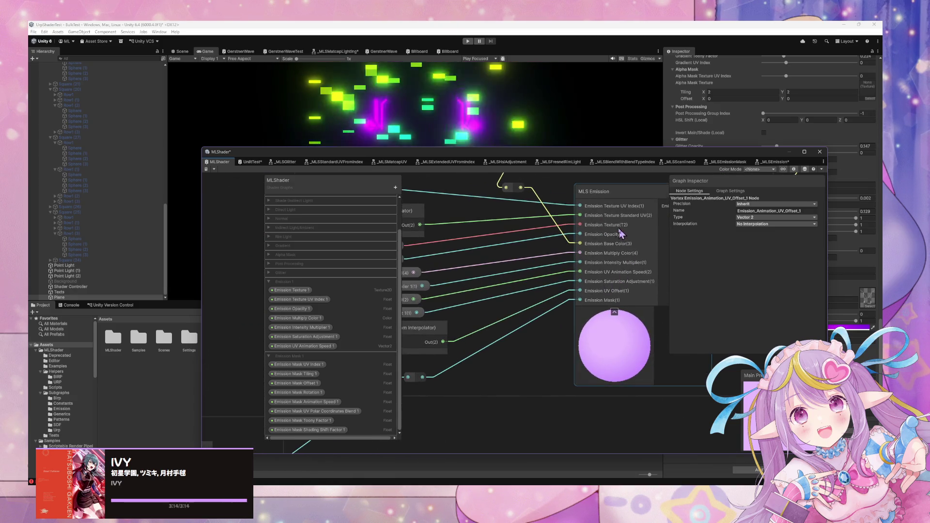
{"action": "double_click", "coordinate": [602, 194]}
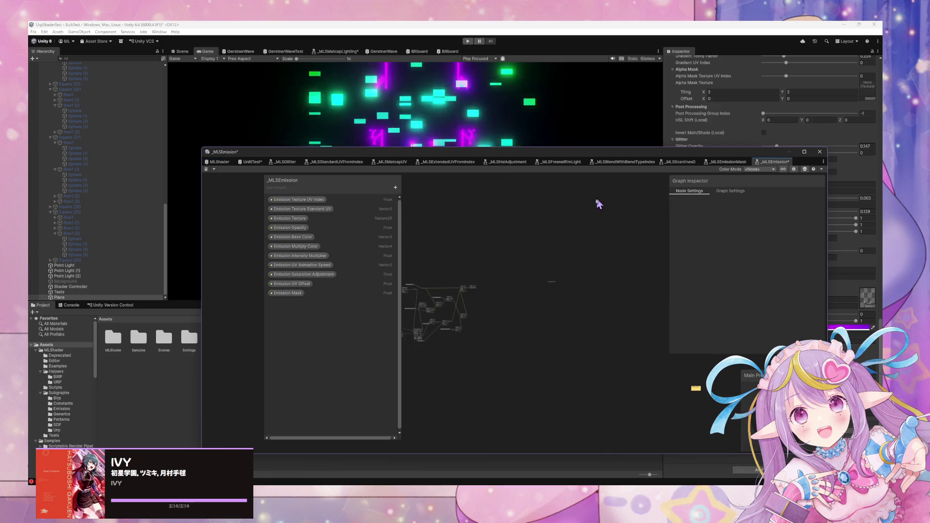
Step: Replace the Emission UV Offset property with a new Vector 2 property and delete the old one
{"action": "left_click", "coordinate": [293, 285]}
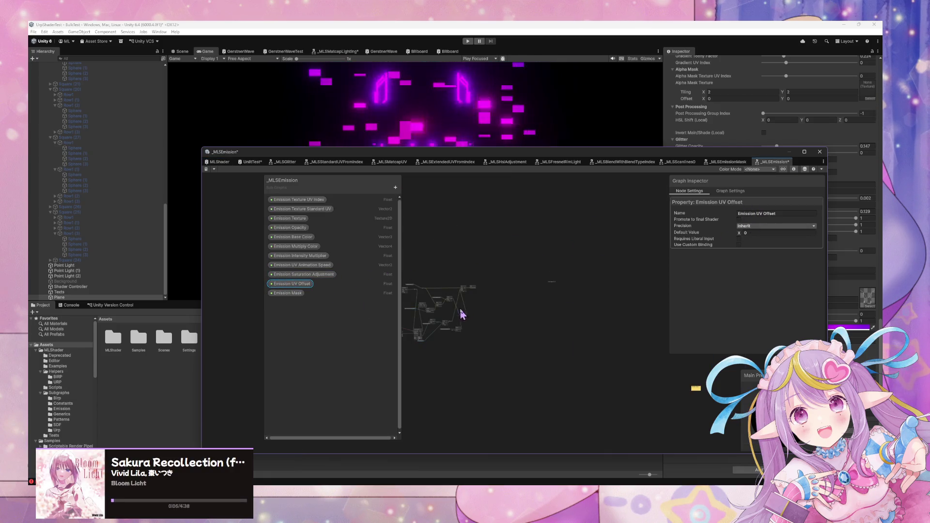
{"action": "scroll", "coordinate": [613, 274], "scroll_direction": "up", "scroll_amount": 10}
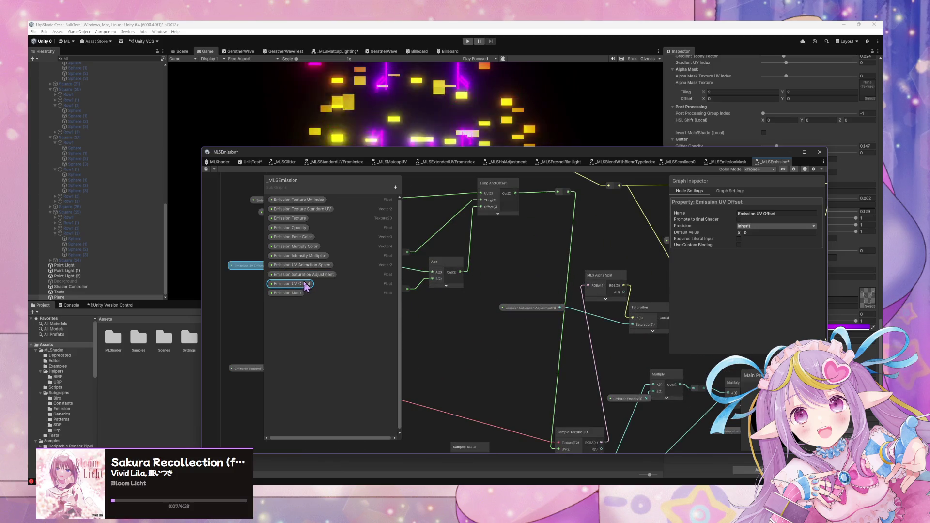
{"action": "left_click_drag", "start_coordinate": [394, 292], "coordinate": [544, 305]}
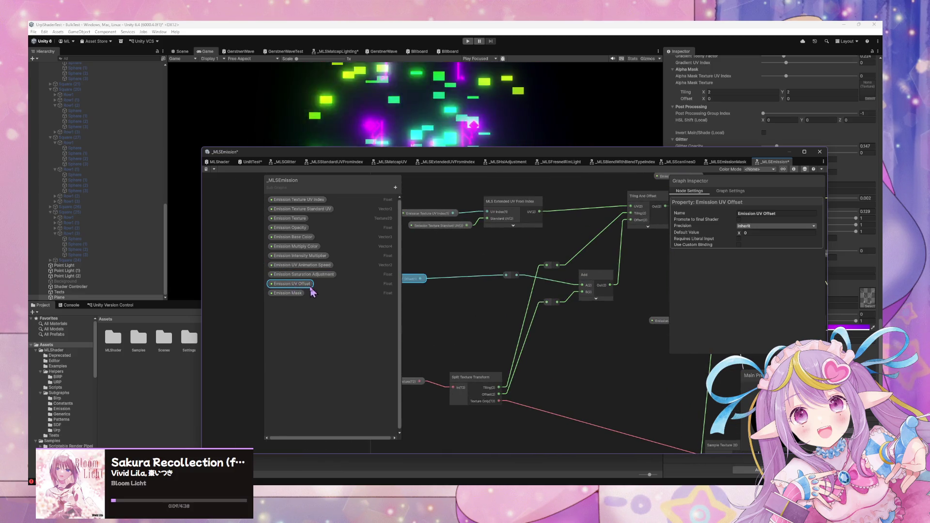
{"action": "right_click", "coordinate": [291, 286]}
{"action": "left_click", "coordinate": [772, 214]}
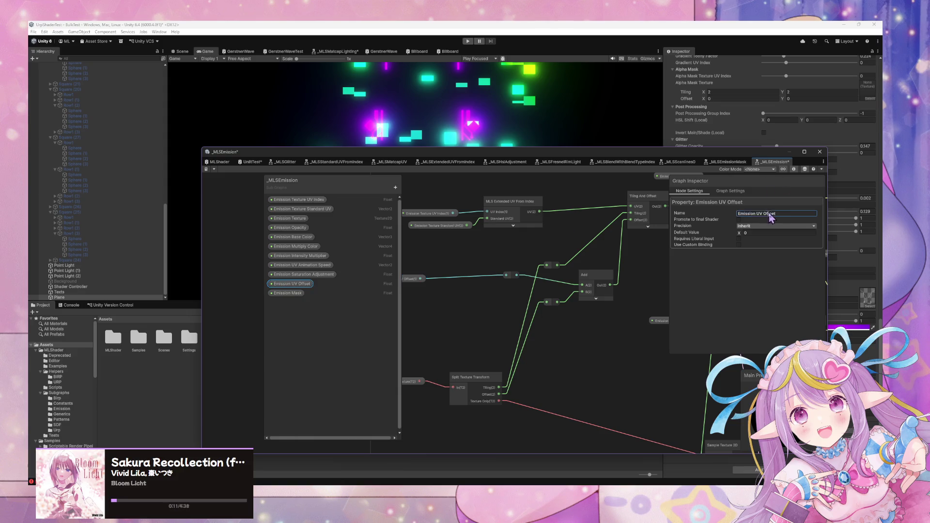
{"action": "left_click", "coordinate": [772, 214]}
{"action": "left_click", "coordinate": [396, 188]}
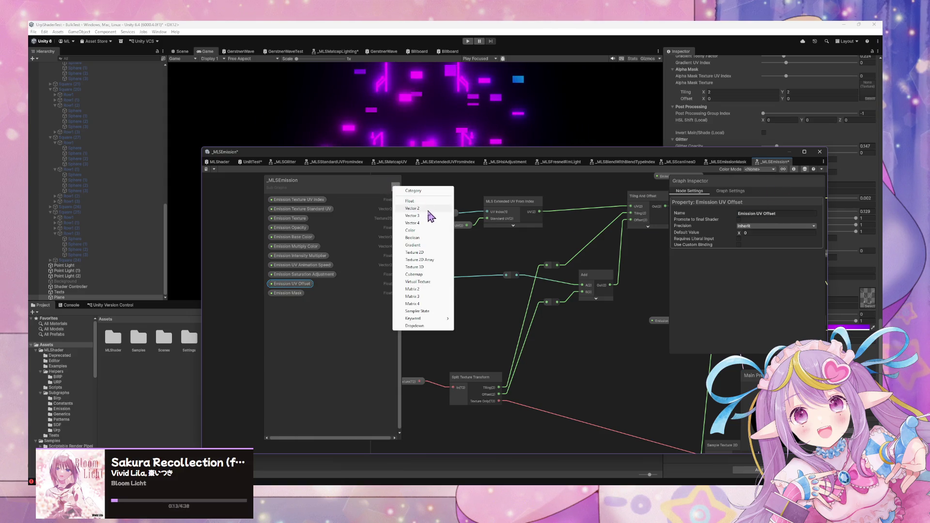
{"action": "left_click", "coordinate": [428, 210]}
{"action": "key", "text": "Return"}
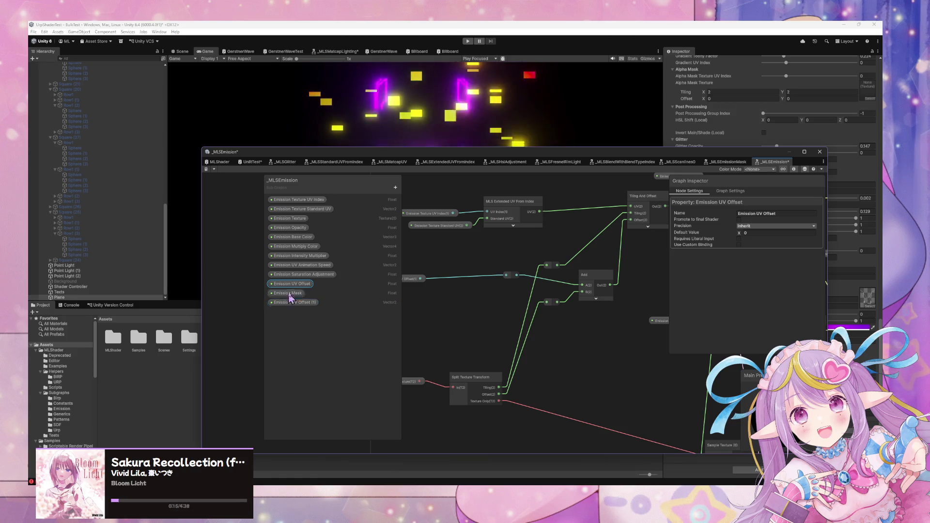
{"action": "key", "text": "Delete"}
{"action": "key", "text": "Return"}
Step: Rename the new property to 'Emission UV Offset', arrange it in the list and graph, and save the subgraph
{"action": "double_click", "coordinate": [312, 293]}
{"action": "key", "text": "BackSpace"}
{"action": "key", "text": "BackSpace"}
{"action": "key", "text": "BackSpace"}
{"action": "key", "text": "Return"}
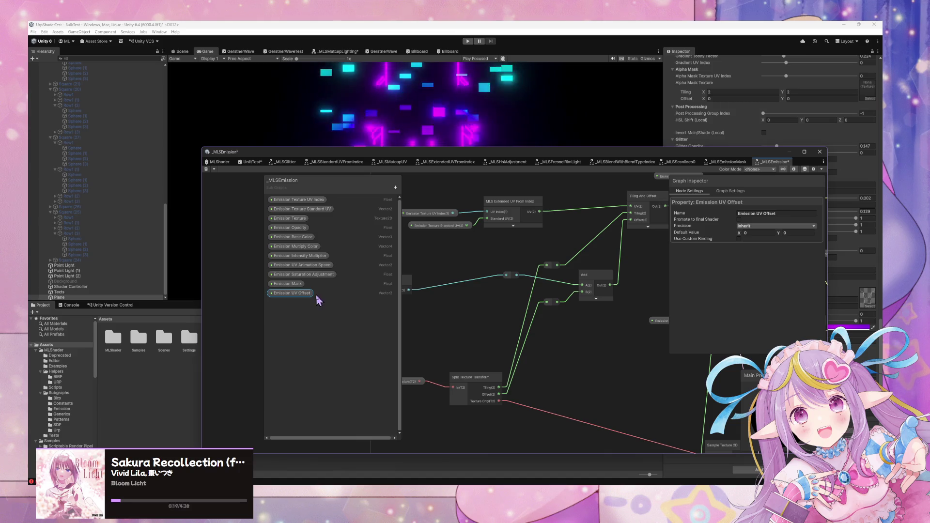
{"action": "mouse_move", "coordinate": [296, 295]}
{"action": "left_mouse_down"}
{"action": "mouse_move", "coordinate": [300, 284]}
{"action": "mouse_move", "coordinate": [436, 263]}
{"action": "mouse_move", "coordinate": [506, 275]}
{"action": "left_mouse_up"}
{"action": "mouse_move", "coordinate": [425, 292]}
{"action": "left_mouse_down"}
{"action": "mouse_move", "coordinate": [497, 296]}
{"action": "mouse_move", "coordinate": [464, 277]}
{"action": "left_mouse_up"}
{"action": "left_click", "coordinate": [207, 169]}
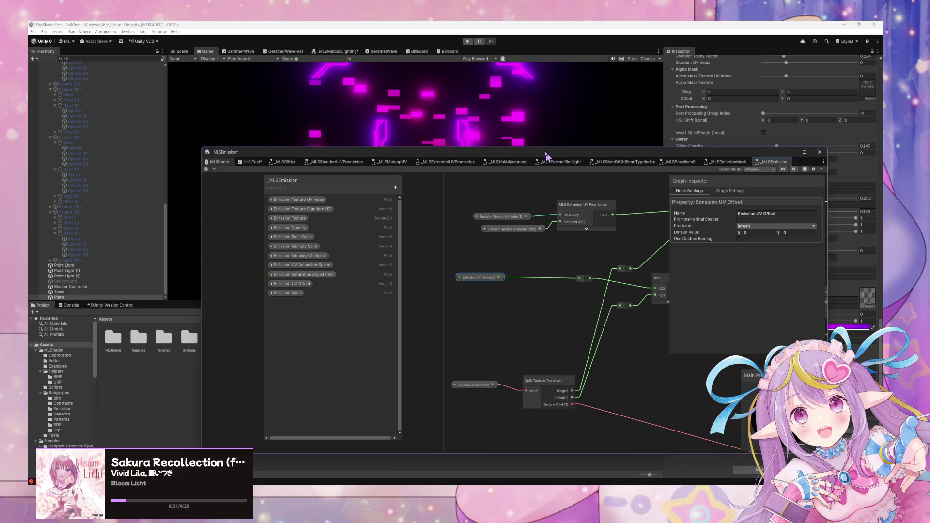
{"action": "mouse_move", "coordinate": [550, 155]}
{"action": "left_mouse_down"}
{"action": "mouse_move", "coordinate": [550, 356]}
{"action": "mouse_move", "coordinate": [550, 204]}
{"action": "mouse_move", "coordinate": [460, 136]}
{"action": "left_mouse_up"}
{"action": "left_click_drag", "start_coordinate": [380, 333], "coordinate": [537, 256]}
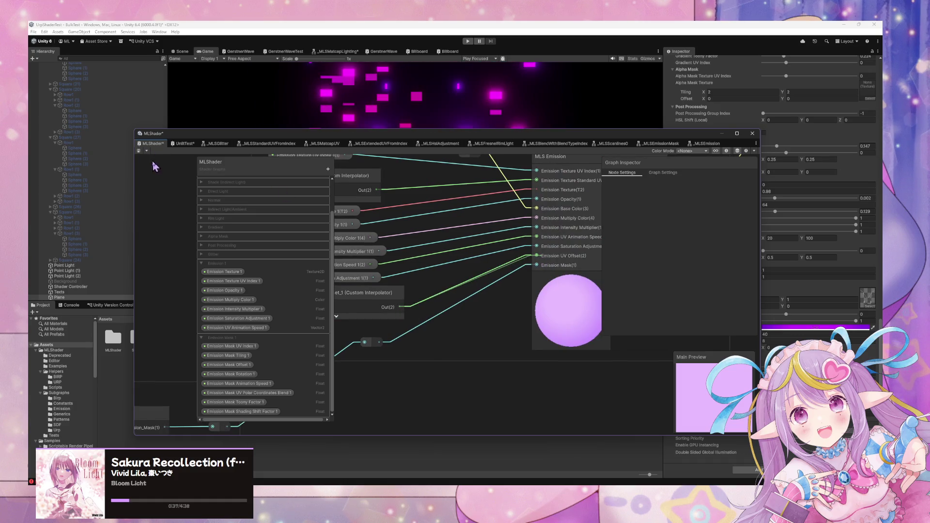
Step: Save the MLShader asset to recompile the shader and bring the Game view into focus
{"action": "left_click", "coordinate": [139, 152]}
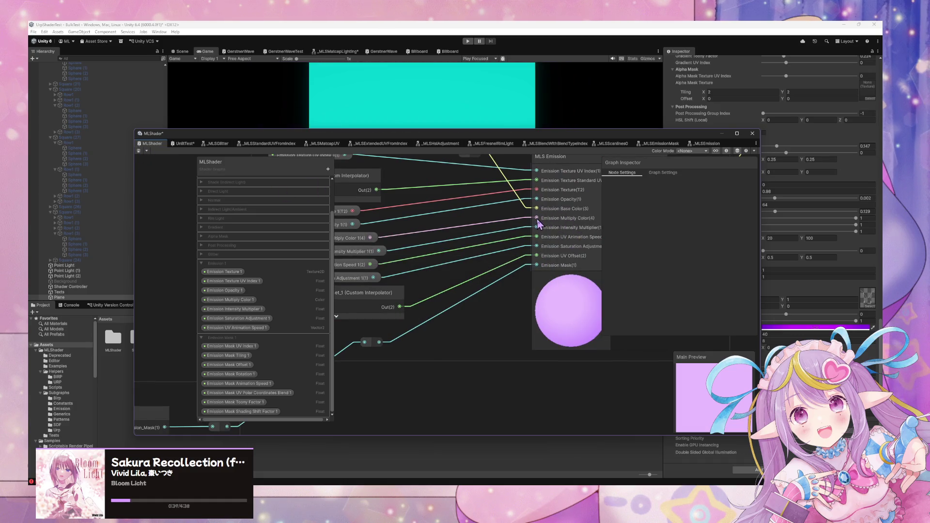
{"action": "left_click_drag", "start_coordinate": [574, 133], "coordinate": [394, 282]}
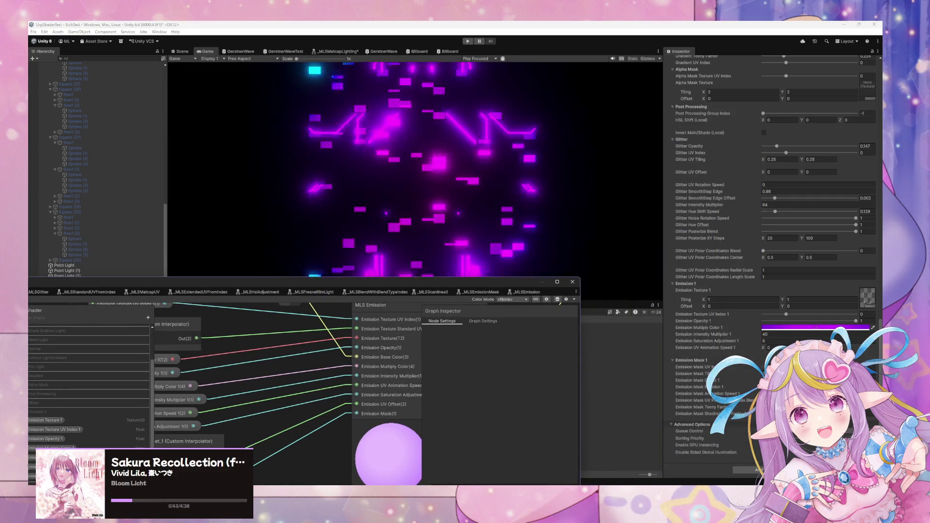
{"action": "left_click", "coordinate": [446, 265]}
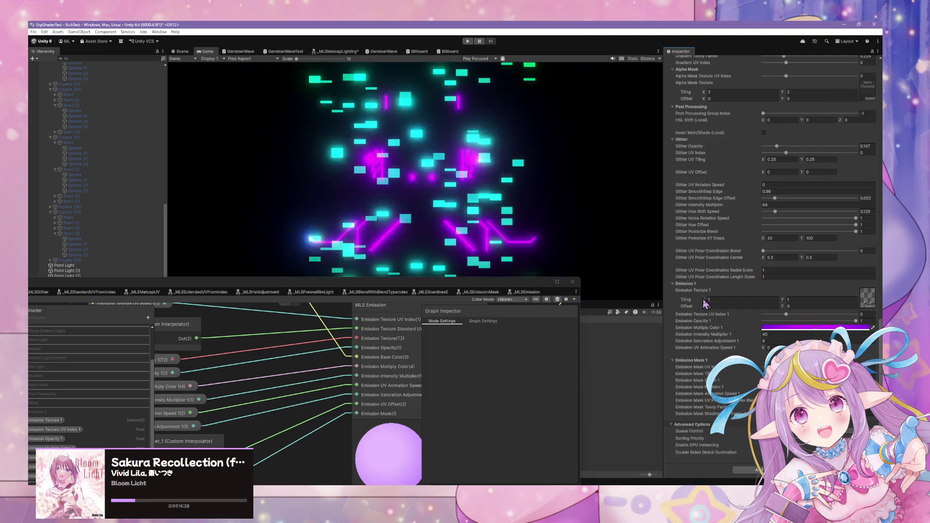
Step: Open the HDR colour picker for the purple Emission Multiply Color 1 in the material Inspector
{"action": "left_click_drag", "start_coordinate": [508, 282], "coordinate": [408, 359]}
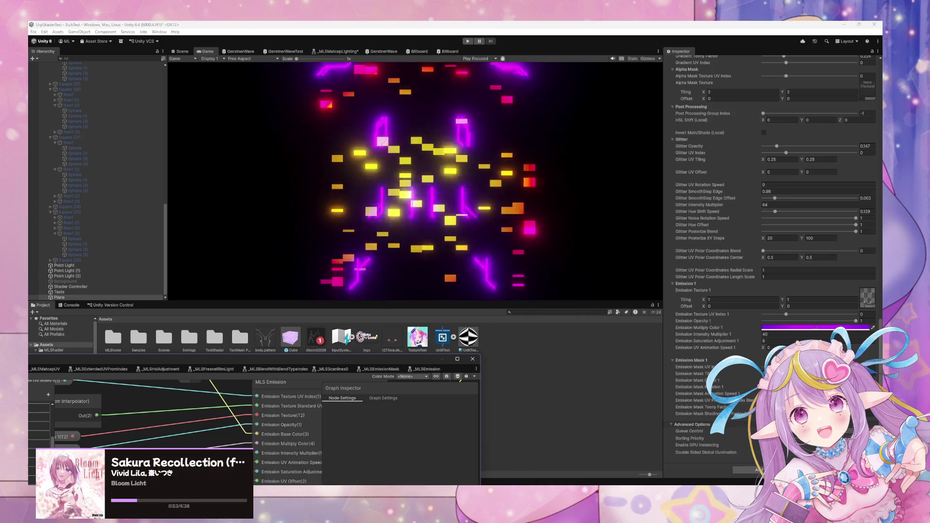
{"action": "left_click", "coordinate": [752, 388]}
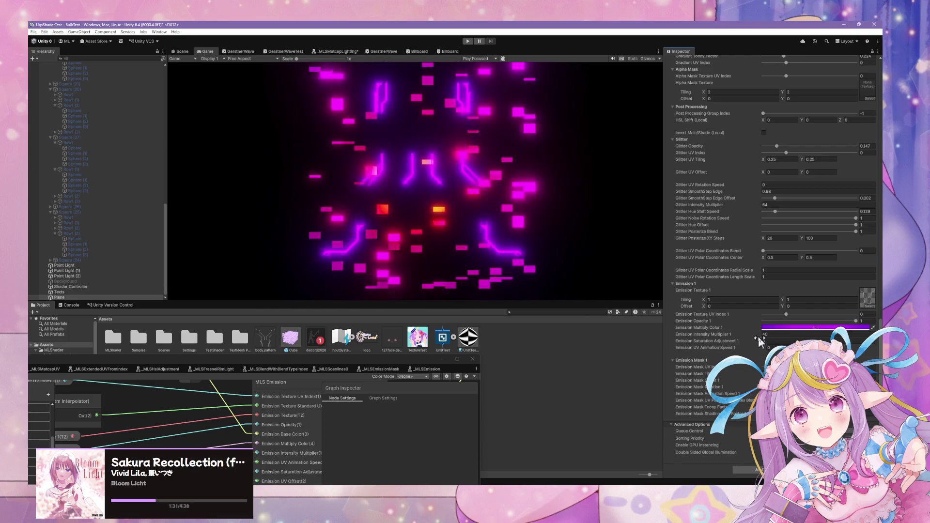
{"action": "left_click", "coordinate": [845, 328]}
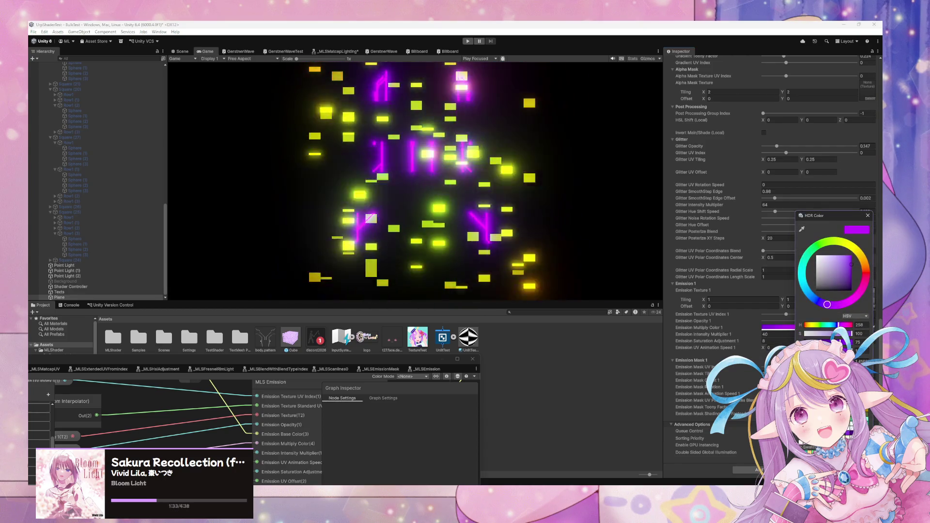
Step: Shift Emission Multiply Color 1's hue from magenta to bright green and close the picker
{"action": "left_click", "coordinate": [805, 265]}
{"action": "left_click_drag", "start_coordinate": [802, 275], "coordinate": [817, 250]}
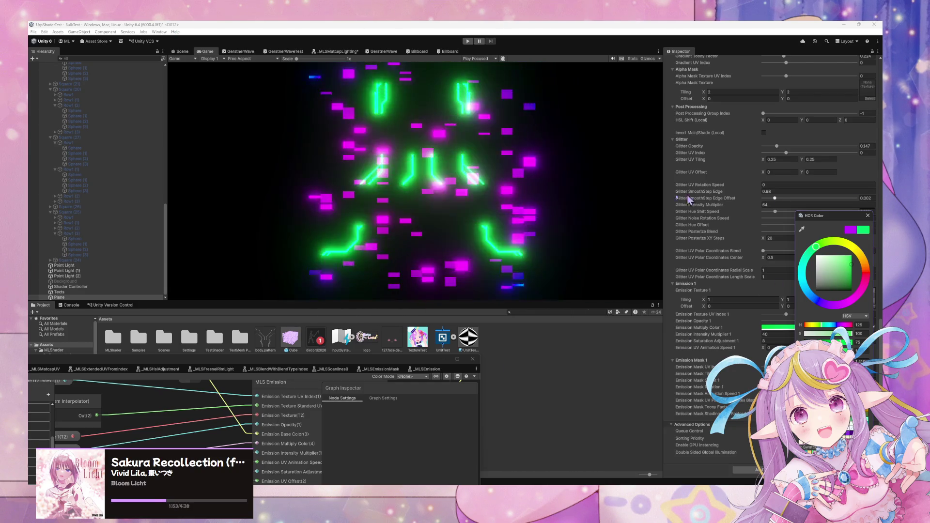
{"action": "left_click_drag", "start_coordinate": [860, 218], "coordinate": [629, 191]}
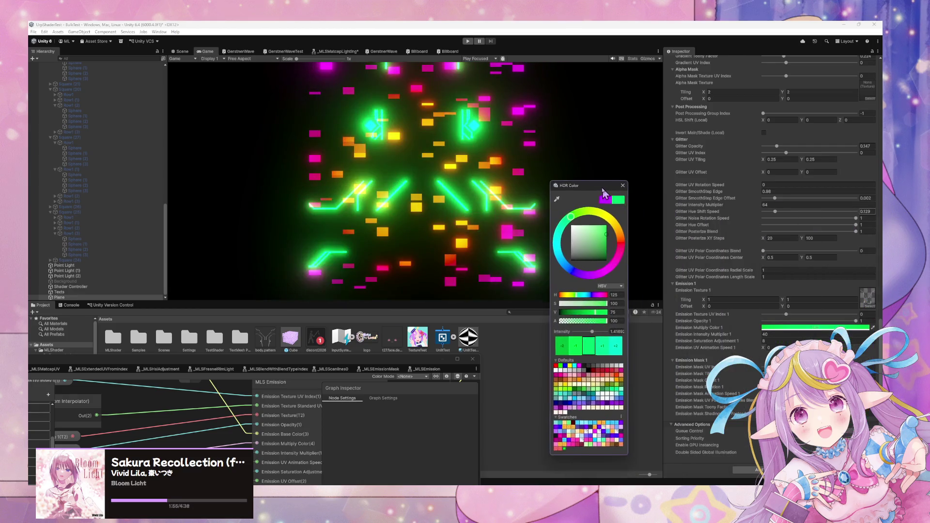
{"action": "left_click", "coordinate": [629, 190]}
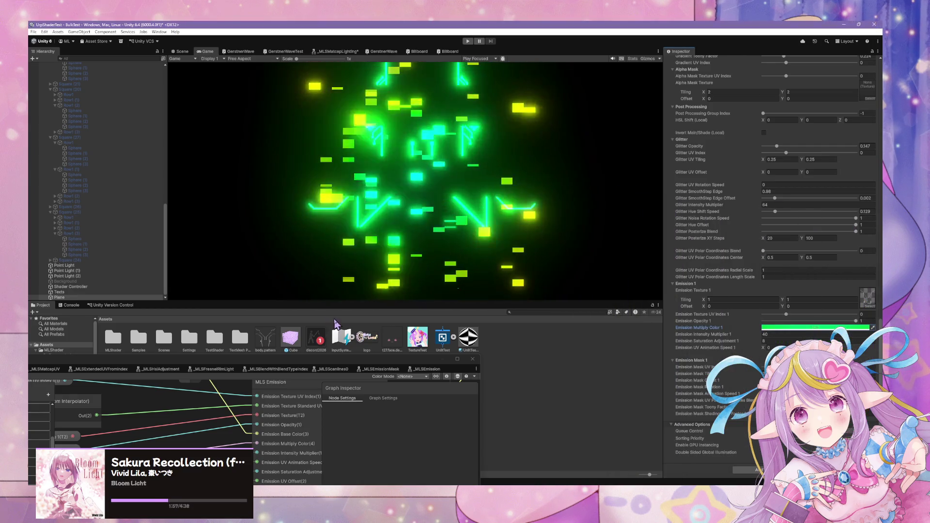
{"action": "mouse_move", "coordinate": [325, 366]}
{"action": "left_mouse_down"}
{"action": "mouse_move", "coordinate": [565, 282]}
{"action": "mouse_move", "coordinate": [498, 332]}
{"action": "left_mouse_up"}
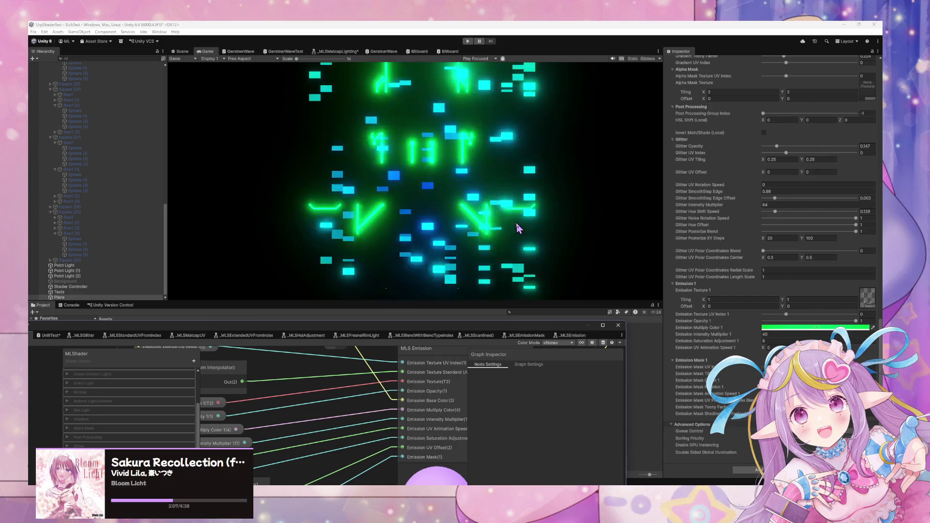
{"action": "left_click", "coordinate": [184, 54]}
{"action": "mouse_move", "coordinate": [480, 203]}
{"action": "left_mouse_down"}
{"action": "mouse_move", "coordinate": [499, 117]}
{"action": "mouse_move", "coordinate": [499, 202]}
{"action": "mouse_move", "coordinate": [490, 220]}
{"action": "mouse_move", "coordinate": [466, 223]}
{"action": "mouse_move", "coordinate": [450, 218]}
{"action": "mouse_move", "coordinate": [457, 214]}
{"action": "left_mouse_up"}
{"action": "left_click", "coordinate": [208, 51]}
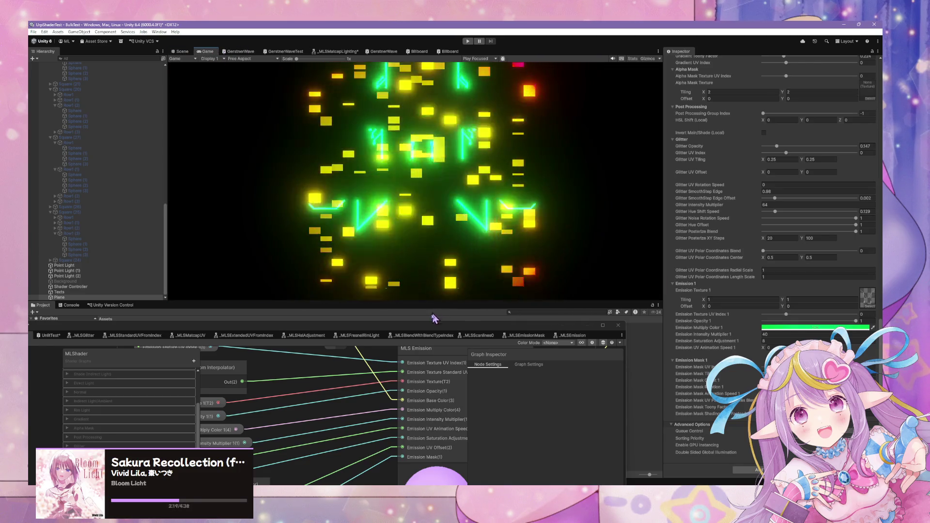
{"action": "mouse_move", "coordinate": [432, 328]}
{"action": "left_mouse_down"}
{"action": "mouse_move", "coordinate": [443, 145]}
{"action": "mouse_move", "coordinate": [495, 371]}
{"action": "left_mouse_up"}
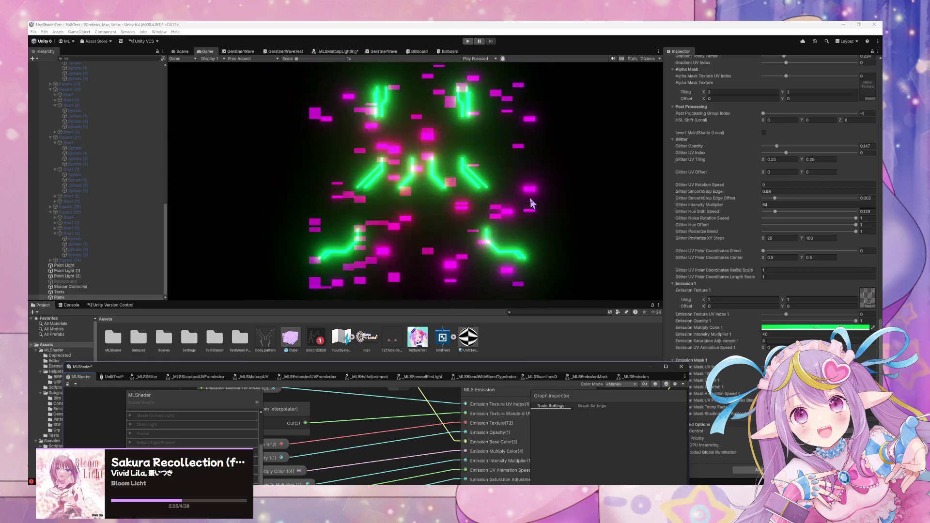
{"action": "left_click_drag", "start_coordinate": [588, 370], "coordinate": [521, 371]}
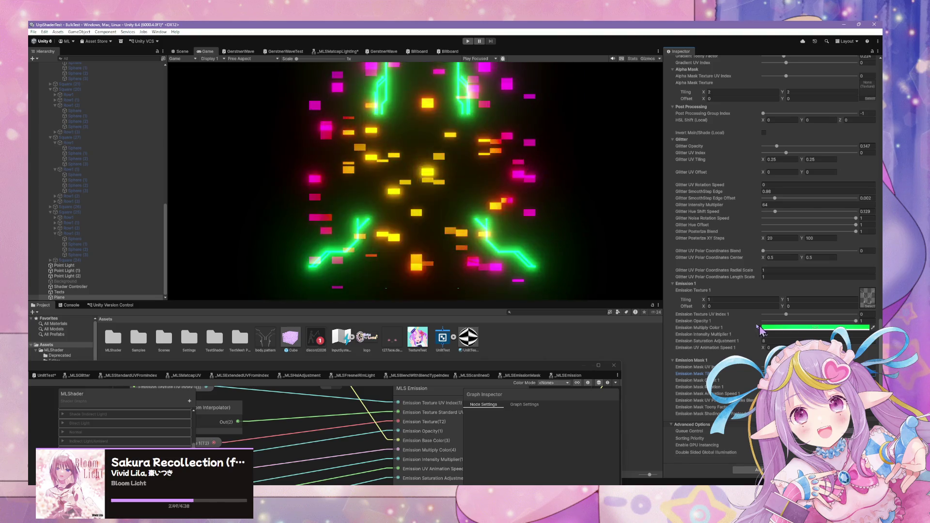
{"action": "left_click", "coordinate": [435, 490]}
{"action": "left_click", "coordinate": [453, 455]}
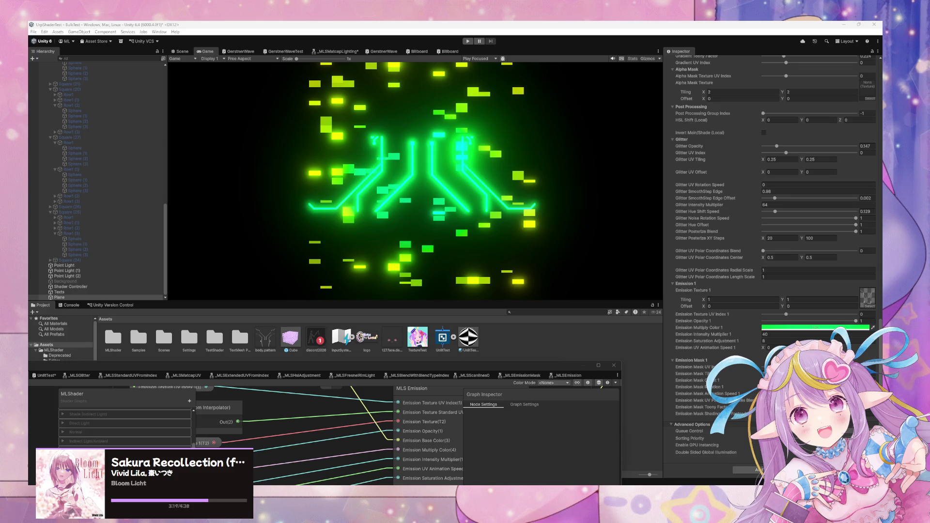
{"action": "key", "text": "alt+Tab"}
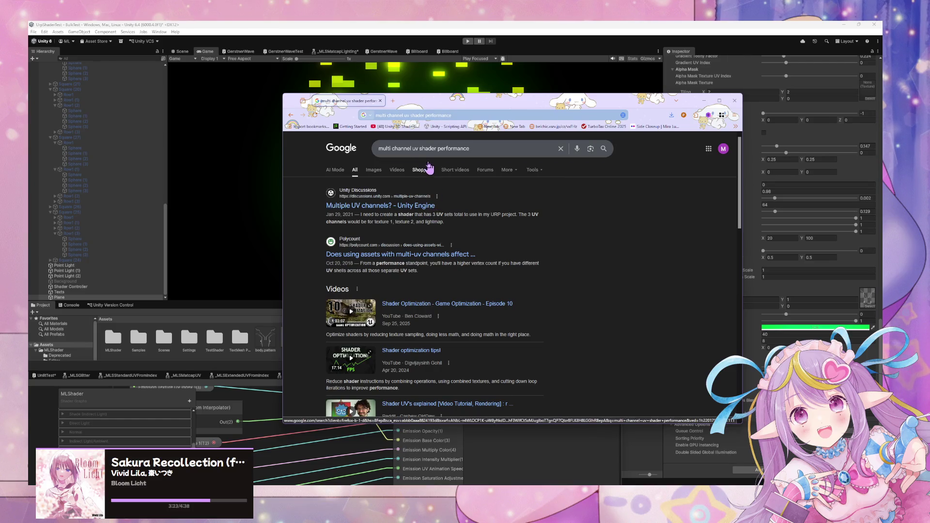
{"action": "scroll", "coordinate": [429, 167], "scroll_direction": "down", "scroll_amount": 5}
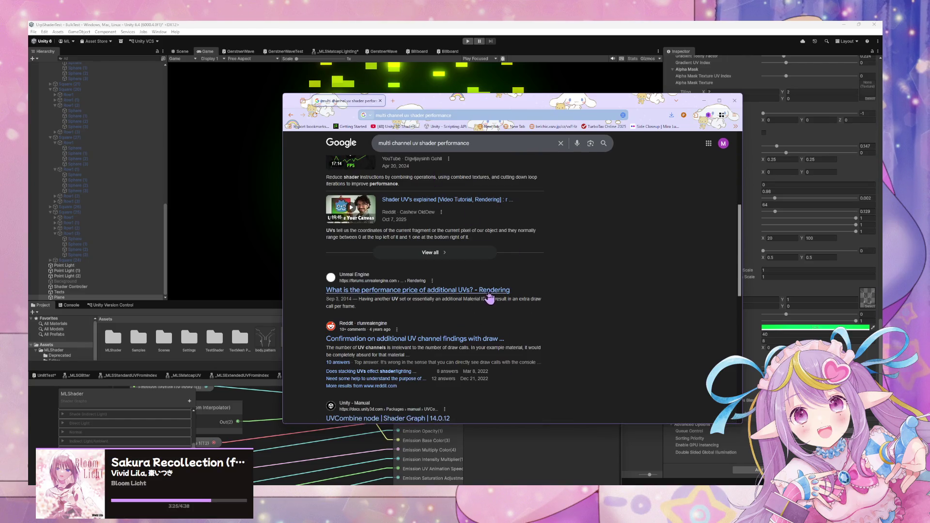
{"action": "left_click", "coordinate": [502, 293]}
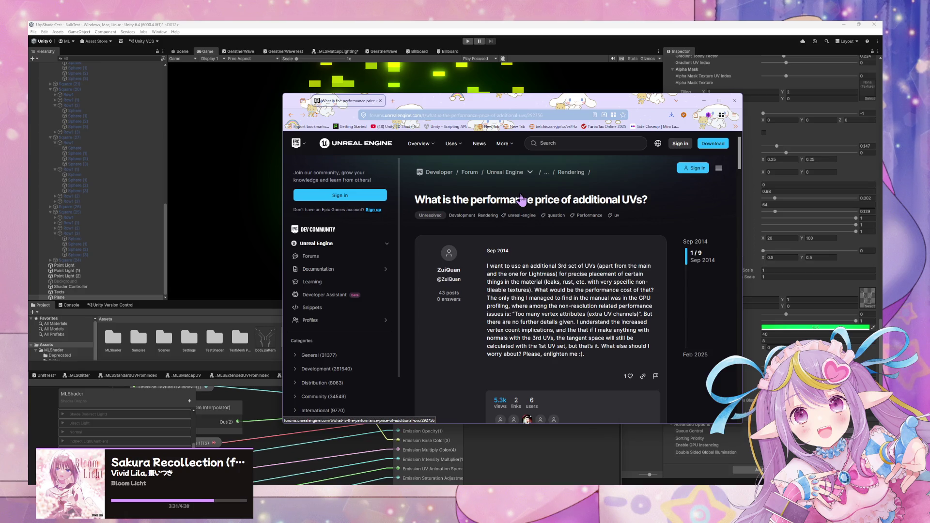
{"action": "scroll", "coordinate": [521, 199], "scroll_direction": "down", "scroll_amount": 4}
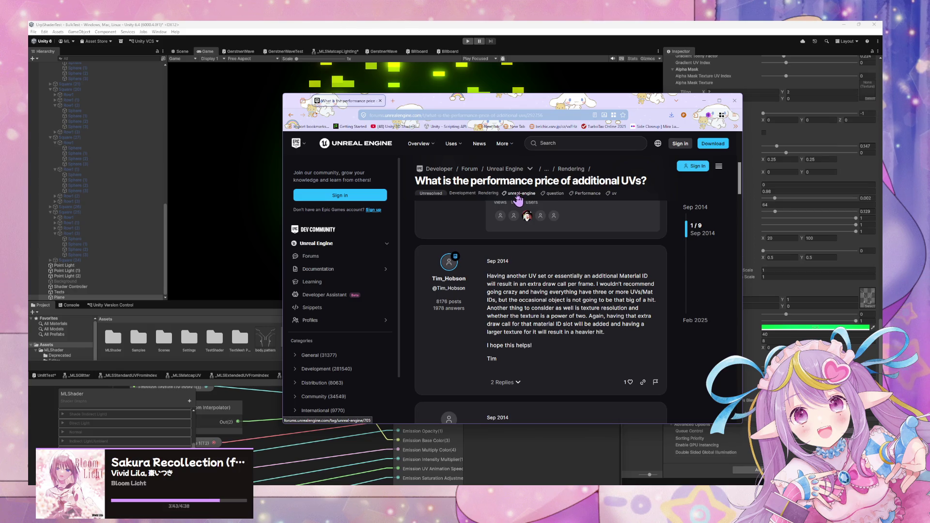
{"action": "scroll", "coordinate": [517, 198], "scroll_direction": "down", "scroll_amount": 2}
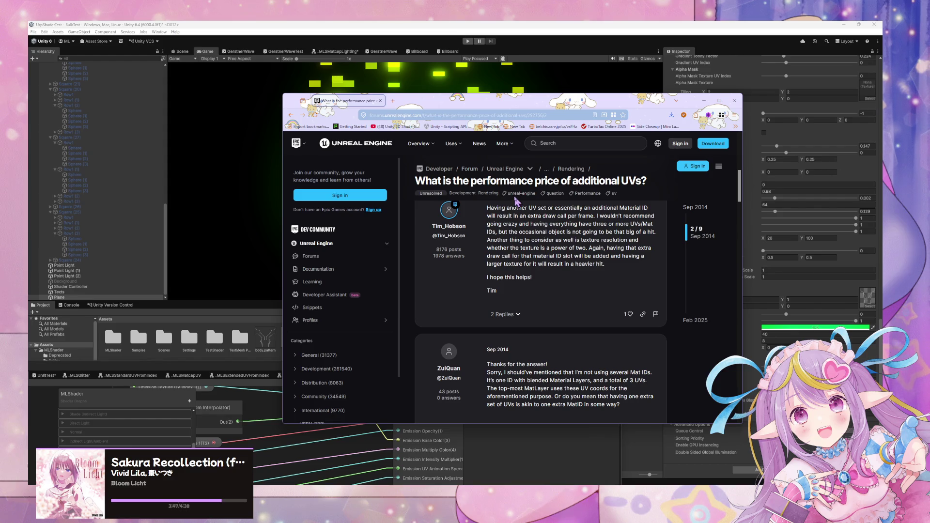
{"action": "scroll", "coordinate": [512, 211], "scroll_direction": "down", "scroll_amount": 2}
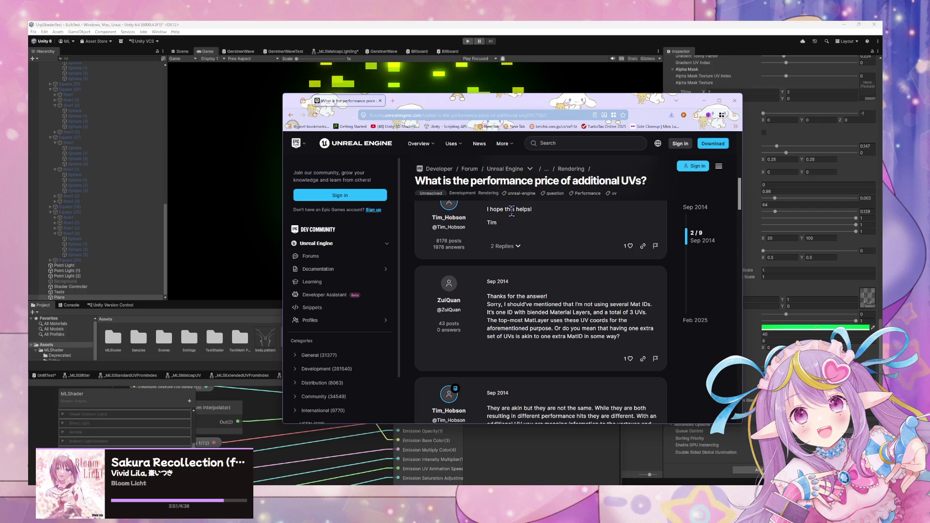
{"action": "scroll", "coordinate": [512, 211], "scroll_direction": "down", "scroll_amount": 2}
{"action": "scroll", "coordinate": [513, 217], "scroll_direction": "down", "scroll_amount": 3}
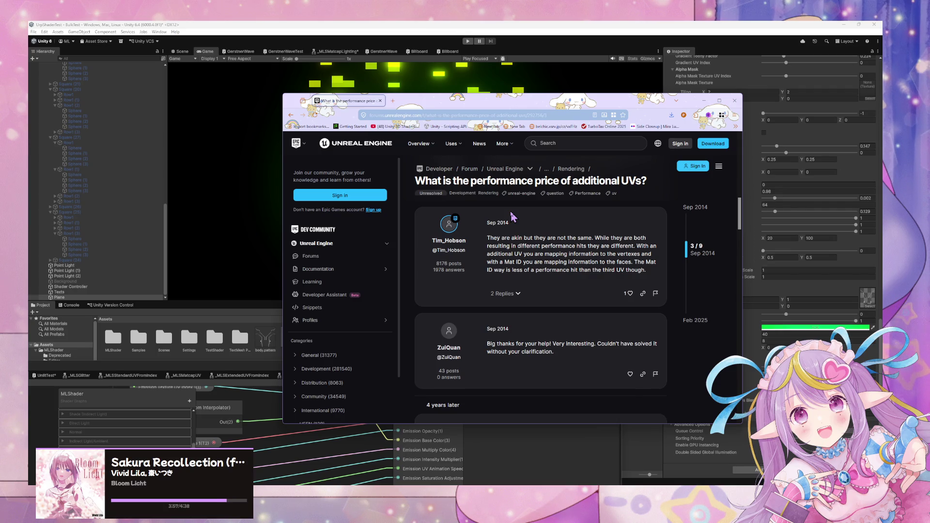
{"action": "scroll", "coordinate": [513, 217], "scroll_direction": "down", "scroll_amount": 2}
{"action": "scroll", "coordinate": [512, 217], "scroll_direction": "down", "scroll_amount": 3}
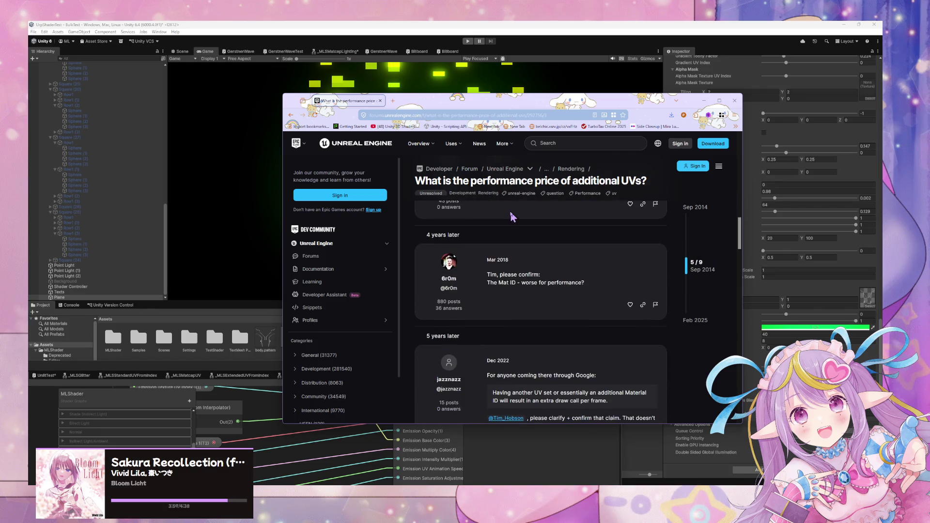
{"action": "scroll", "coordinate": [513, 216], "scroll_direction": "down", "scroll_amount": 2}
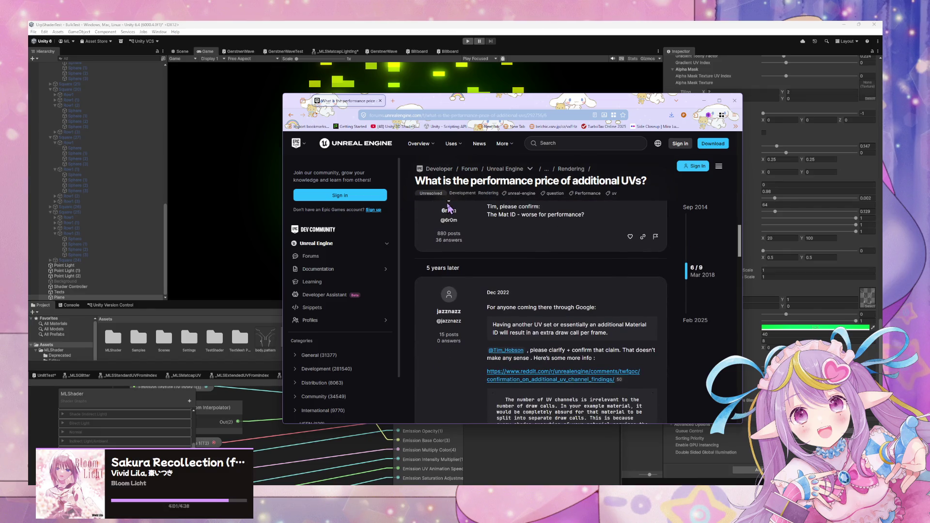
{"action": "scroll", "coordinate": [453, 206], "scroll_direction": "down", "scroll_amount": 2}
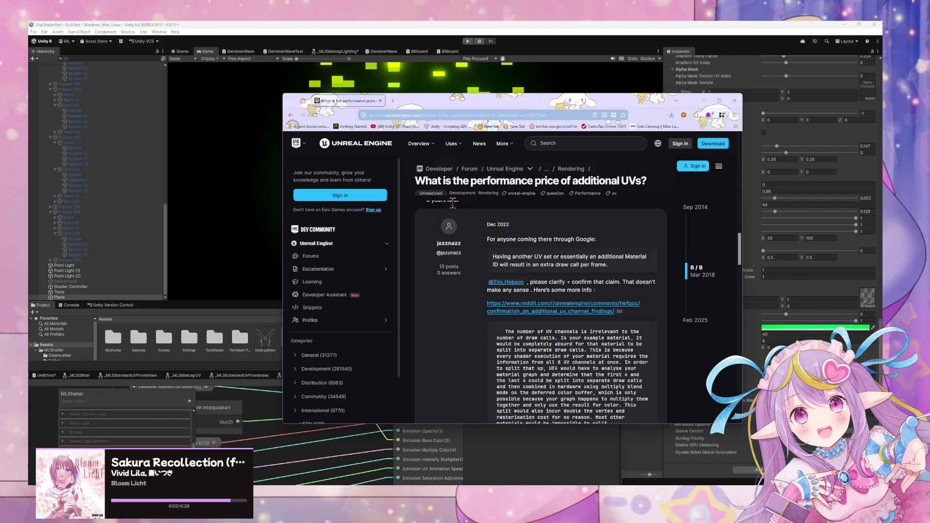
{"action": "scroll", "coordinate": [453, 204], "scroll_direction": "down", "scroll_amount": 2}
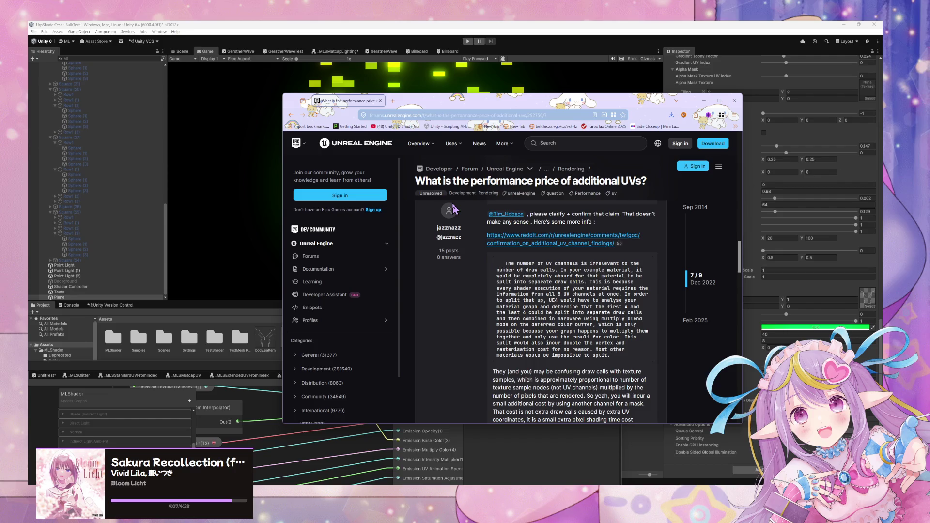
{"action": "scroll", "coordinate": [454, 207], "scroll_direction": "up", "scroll_amount": 2}
{"action": "scroll", "coordinate": [453, 204], "scroll_direction": "down", "scroll_amount": 2}
{"action": "scroll", "coordinate": [452, 210], "scroll_direction": "down", "scroll_amount": 2}
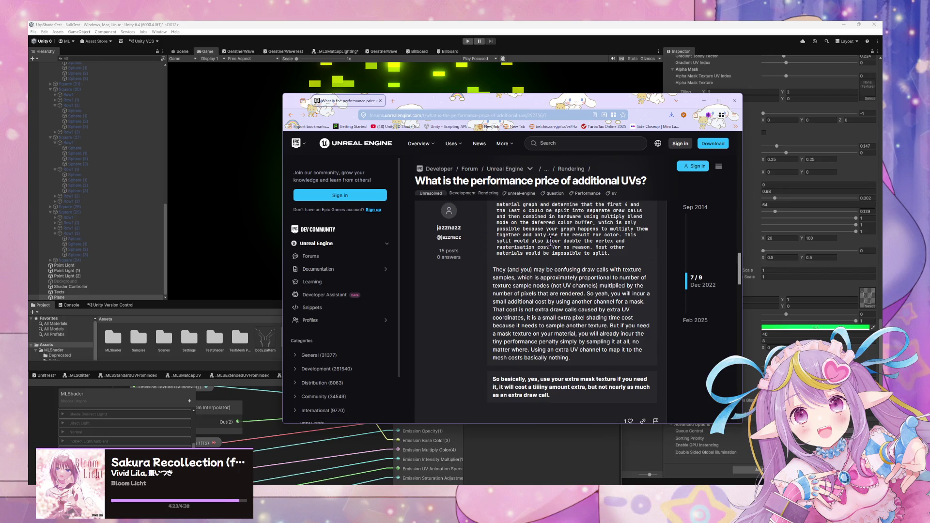
{"action": "mouse_move", "coordinate": [515, 294]}
{"action": "left_mouse_down"}
{"action": "mouse_move", "coordinate": [545, 310]}
{"action": "mouse_move", "coordinate": [584, 310]}
{"action": "left_mouse_up"}
{"action": "left_click", "coordinate": [533, 301]}
{"action": "left_click", "coordinate": [704, 101]}
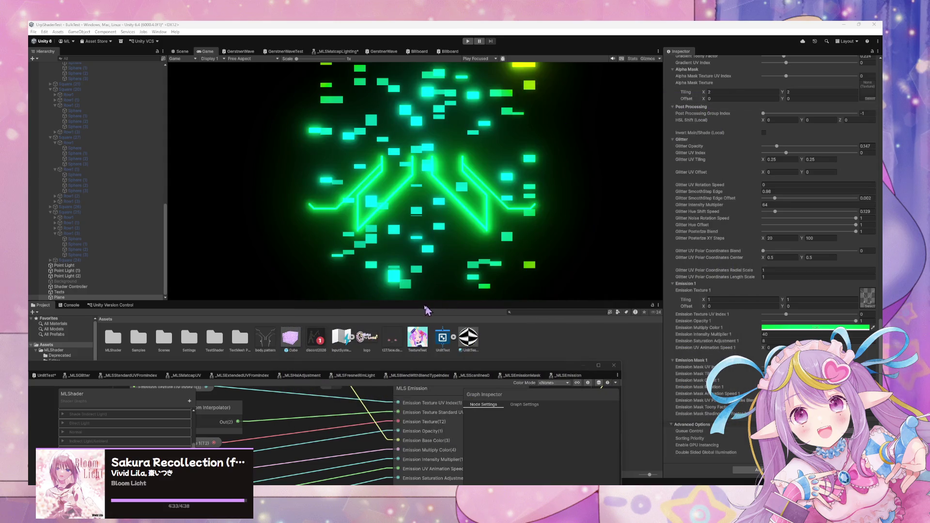
{"action": "mouse_move", "coordinate": [431, 369]}
{"action": "left_mouse_down"}
{"action": "mouse_move", "coordinate": [580, 170]}
{"action": "mouse_move", "coordinate": [572, 114]}
{"action": "mouse_move", "coordinate": [572, 124]}
{"action": "left_mouse_up"}
{"action": "mouse_move", "coordinate": [510, 243]}
{"action": "left_mouse_down"}
{"action": "mouse_move", "coordinate": [513, 203]}
{"action": "mouse_move", "coordinate": [519, 228]}
{"action": "mouse_move", "coordinate": [519, 220]}
{"action": "mouse_move", "coordinate": [484, 270]}
{"action": "left_mouse_up"}
{"action": "scroll", "coordinate": [485, 270], "scroll_direction": "up", "scroll_amount": 5}
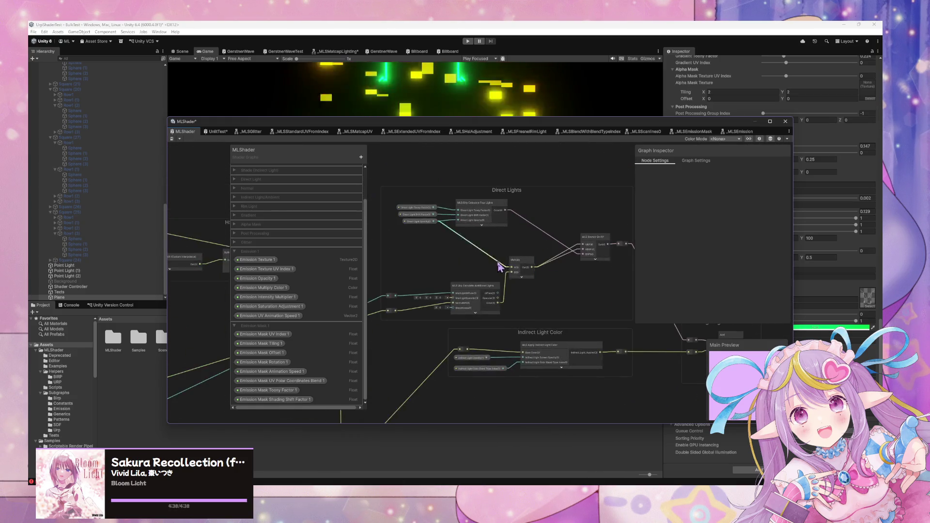
{"action": "scroll", "coordinate": [552, 283], "scroll_direction": "down", "scroll_amount": 5}
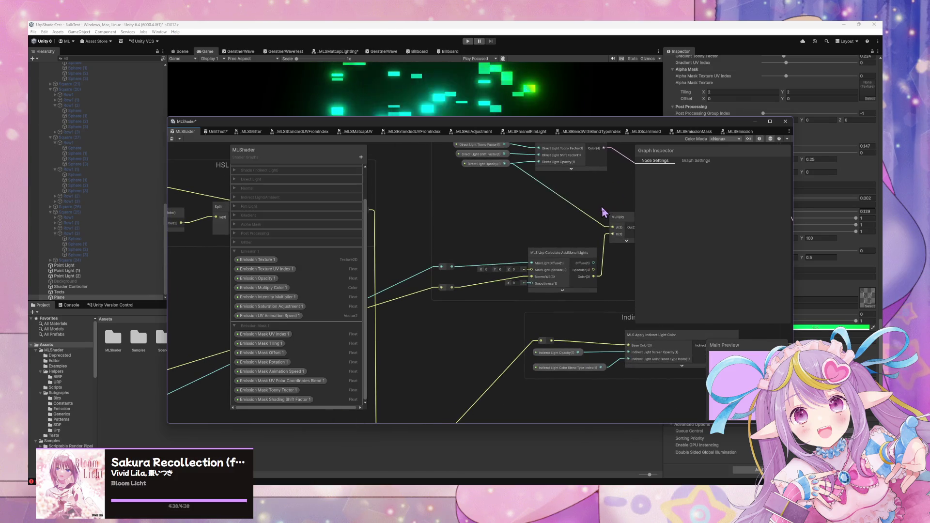
{"action": "scroll", "coordinate": [587, 221], "scroll_direction": "up", "scroll_amount": 8}
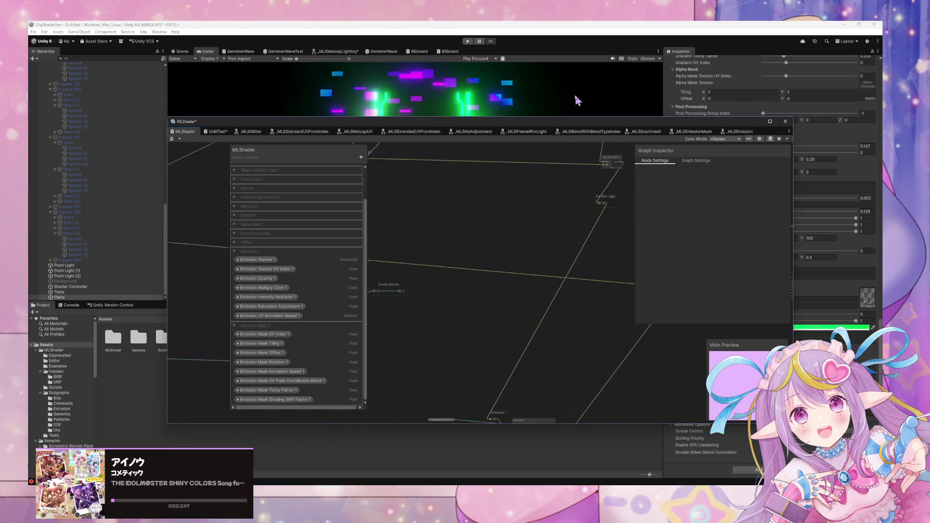
{"action": "scroll", "coordinate": [554, 225], "scroll_direction": "down", "scroll_amount": 8}
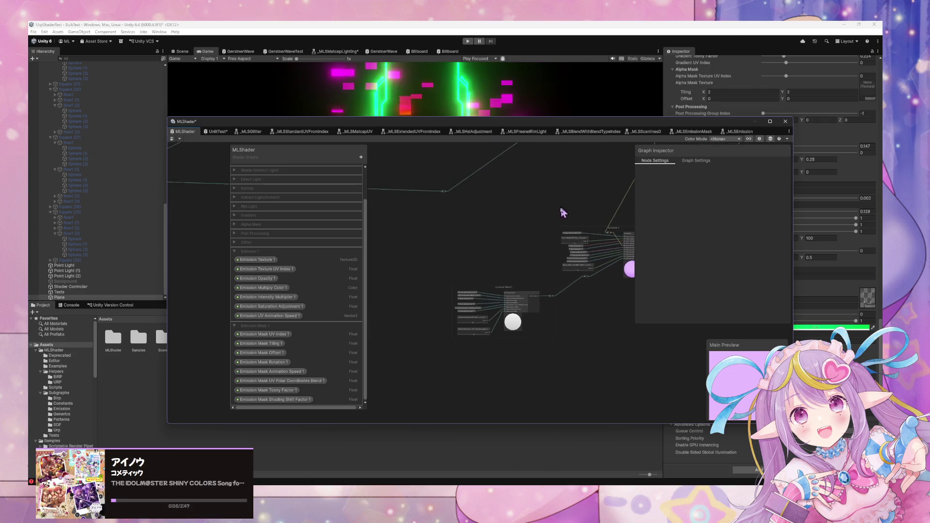
{"action": "scroll", "coordinate": [527, 266], "scroll_direction": "up", "scroll_amount": 6}
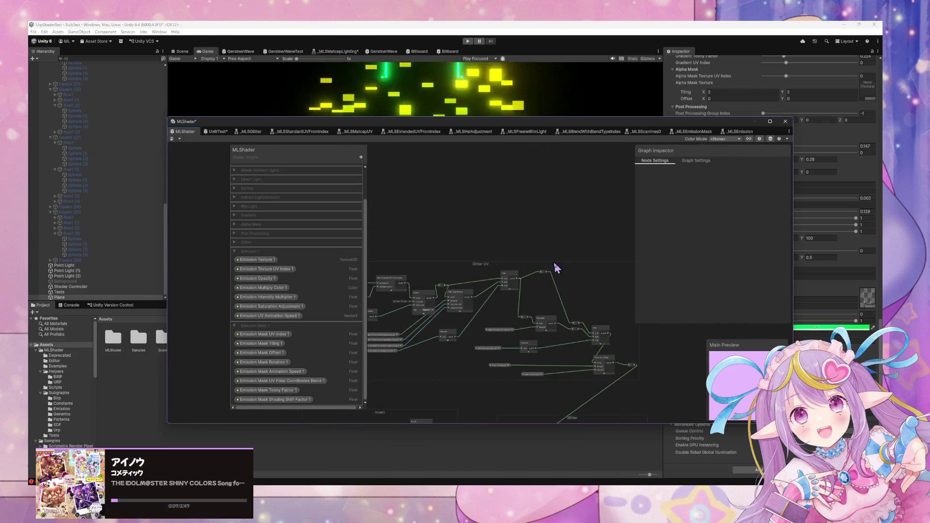
{"action": "scroll", "coordinate": [576, 238], "scroll_direction": "up", "scroll_amount": 5}
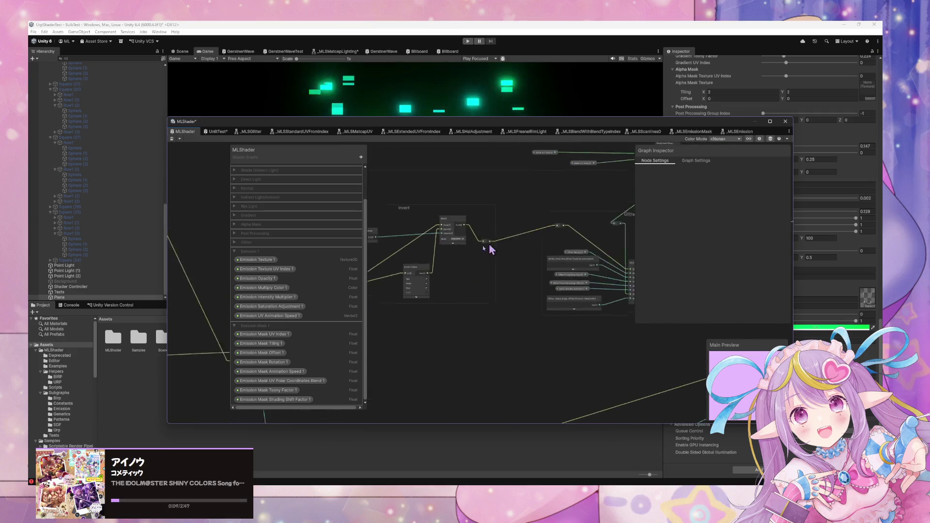
{"action": "scroll", "coordinate": [527, 263], "scroll_direction": "down", "scroll_amount": 4}
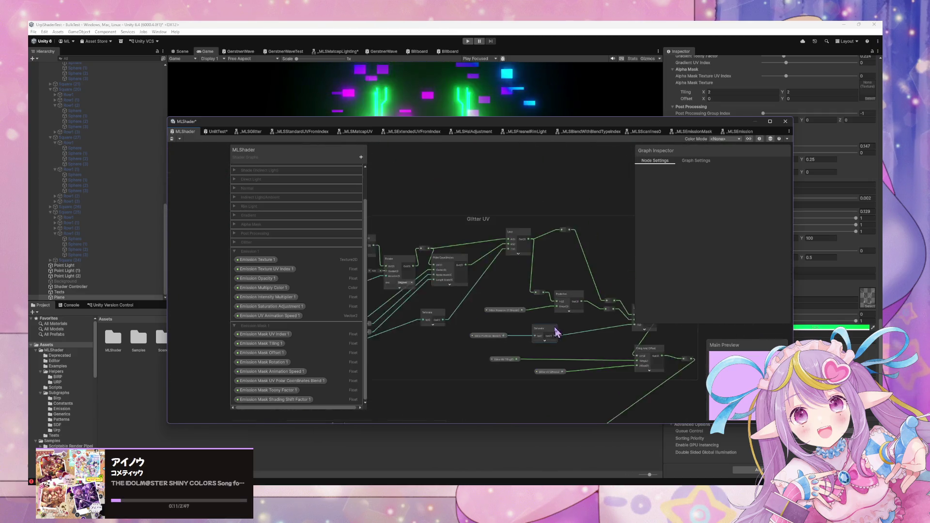
{"action": "scroll", "coordinate": [518, 313], "scroll_direction": "up", "scroll_amount": 2}
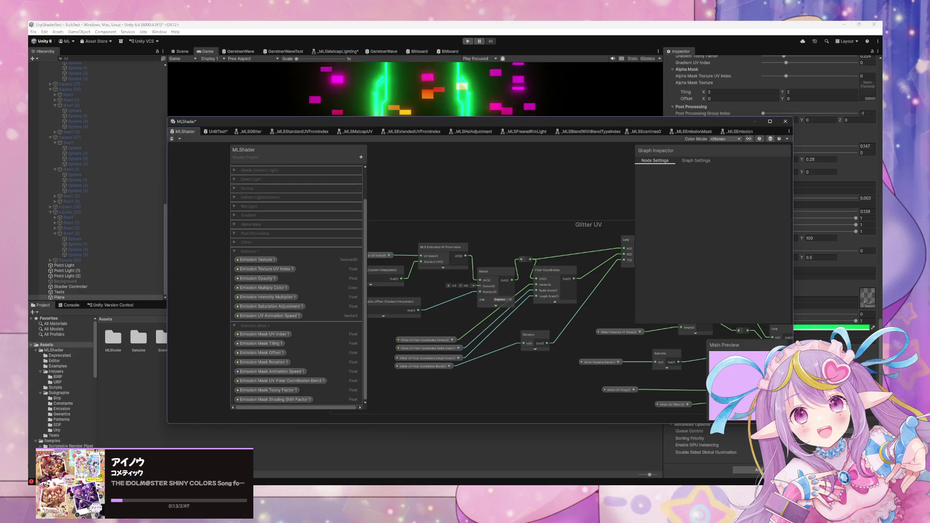
{"action": "key", "text": "alt+Tab"}
Step: Commit the six shader files with summary 'Complete Subgraph for Emission' and return to Unity
{"action": "left_click", "coordinate": [615, 402]}
{"action": "type", "text": "Complete Subgraph for Emission"}
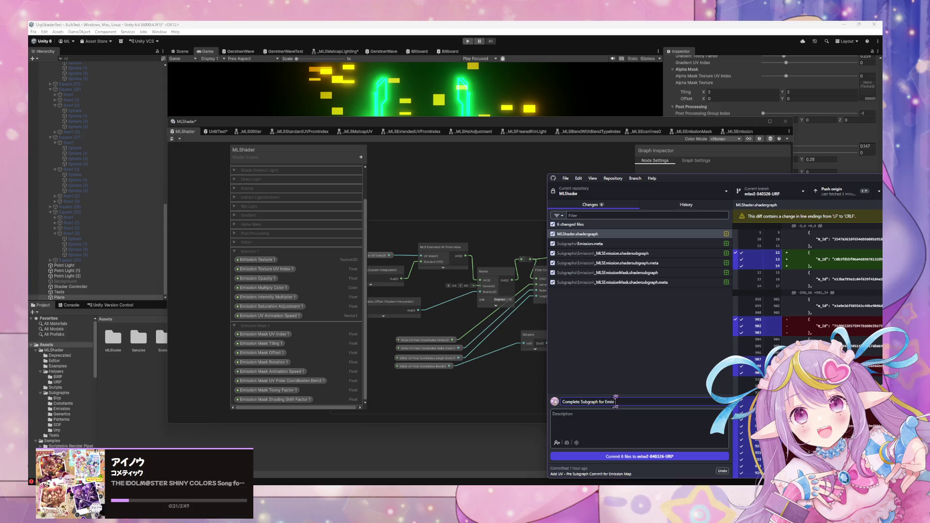
{"action": "left_click", "coordinate": [607, 457]}
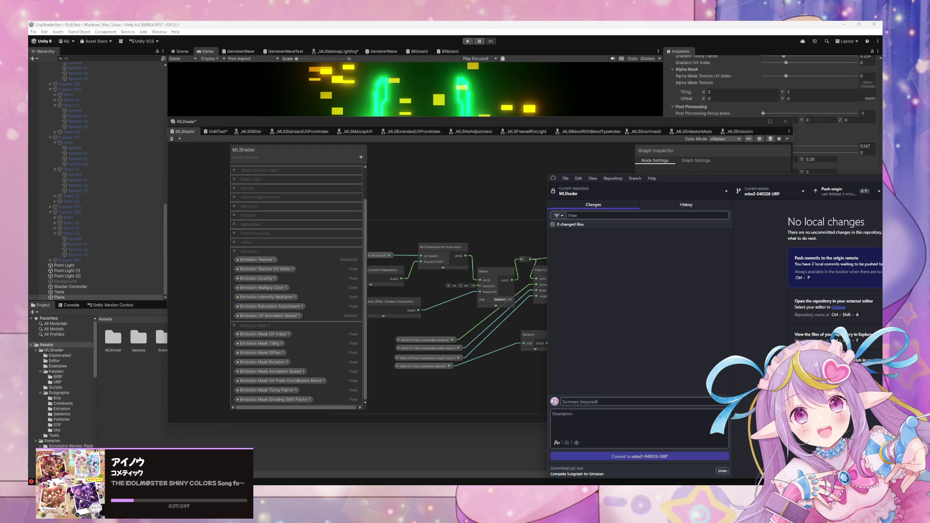
{"action": "left_click", "coordinate": [354, 31]}
Step: Move the shader graph window down and orbit the Scene view onto the glowing plane
{"action": "mouse_move", "coordinate": [405, 124]}
{"action": "left_mouse_down"}
{"action": "mouse_move", "coordinate": [475, 222]}
{"action": "mouse_move", "coordinate": [497, 277]}
{"action": "left_mouse_up"}
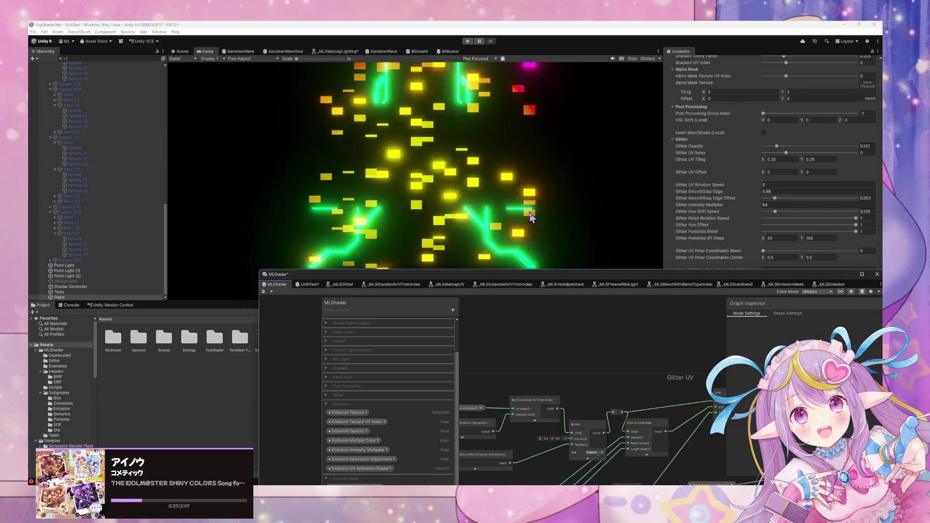
{"action": "mouse_move", "coordinate": [541, 278]}
{"action": "left_mouse_down"}
{"action": "mouse_move", "coordinate": [538, 302]}
{"action": "mouse_move", "coordinate": [320, 351]}
{"action": "left_mouse_up"}
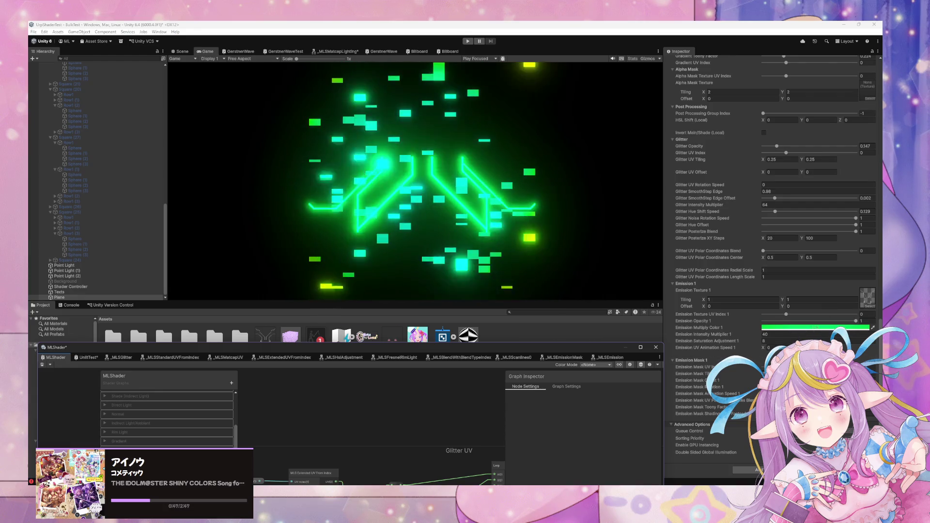
{"action": "left_click", "coordinate": [692, 367]}
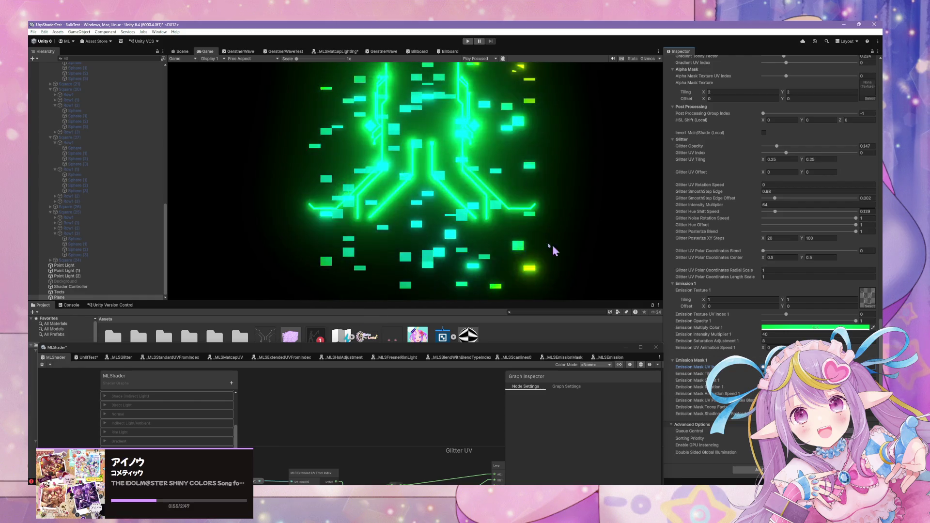
{"action": "left_click", "coordinate": [181, 51]}
{"action": "mouse_move", "coordinate": [390, 177]}
{"action": "left_mouse_down"}
{"action": "mouse_move", "coordinate": [426, 192]}
{"action": "mouse_move", "coordinate": [458, 167]}
{"action": "mouse_move", "coordinate": [453, 100]}
{"action": "left_mouse_up"}
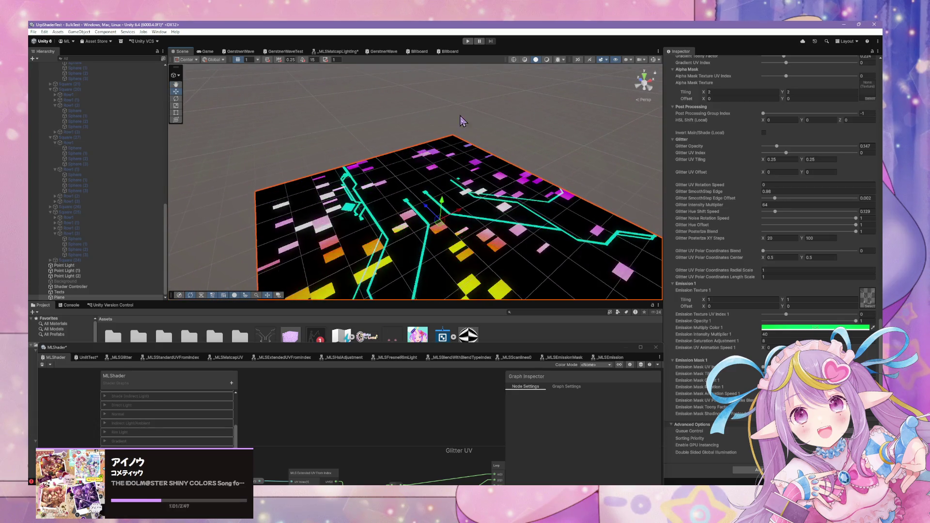
Step: Try Emission Texture UV Index 1 at -1, reset it to 0, and raise the graph window
{"action": "left_click", "coordinate": [786, 314]}
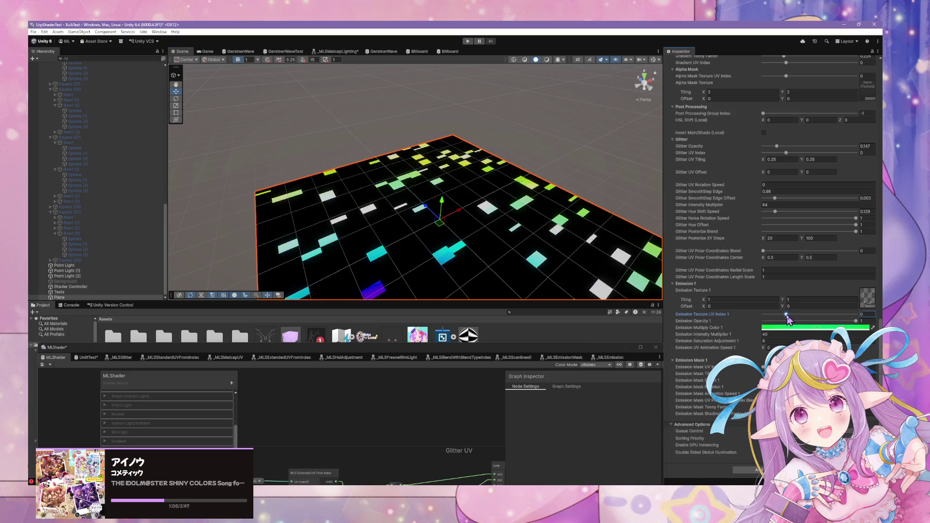
{"action": "left_click_drag", "start_coordinate": [787, 316], "coordinate": [745, 316]}
{"action": "mouse_move", "coordinate": [630, 271]}
{"action": "left_mouse_down"}
{"action": "mouse_move", "coordinate": [591, 290]}
{"action": "mouse_move", "coordinate": [575, 311]}
{"action": "mouse_move", "coordinate": [586, 320]}
{"action": "left_mouse_up"}
{"action": "left_click_drag", "start_coordinate": [763, 314], "coordinate": [786, 314]}
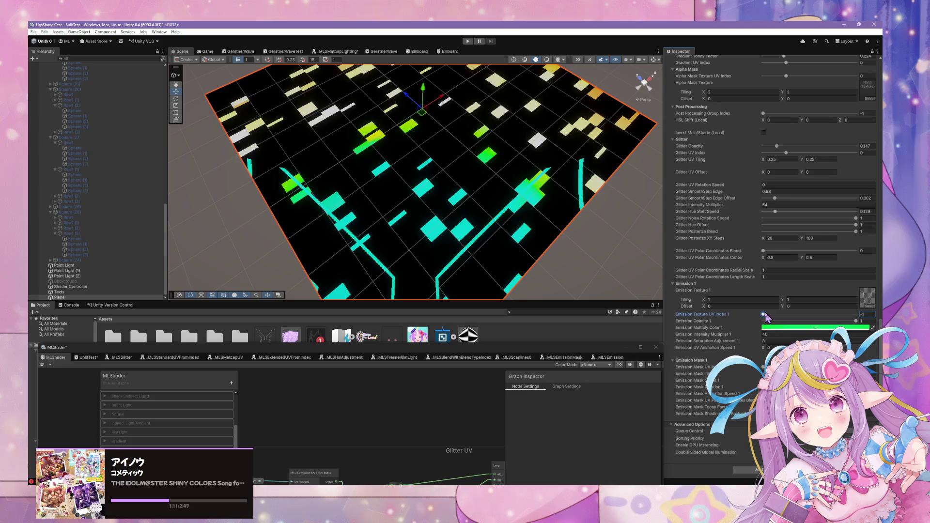
{"action": "mouse_move", "coordinate": [485, 165]}
{"action": "left_mouse_down"}
{"action": "mouse_move", "coordinate": [417, 159]}
{"action": "mouse_move", "coordinate": [358, 101]}
{"action": "left_mouse_up"}
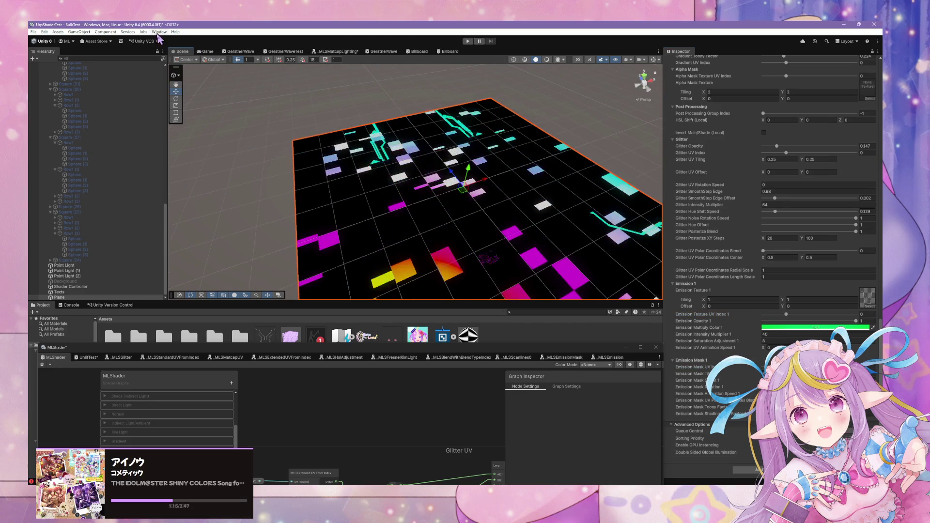
{"action": "key", "text": "ctrl+2"}
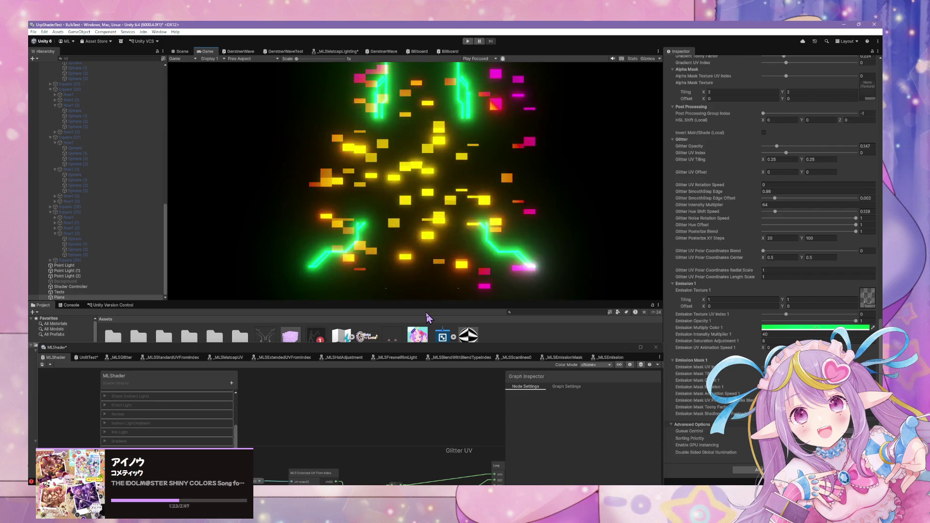
{"action": "left_click_drag", "start_coordinate": [434, 348], "coordinate": [449, 116]}
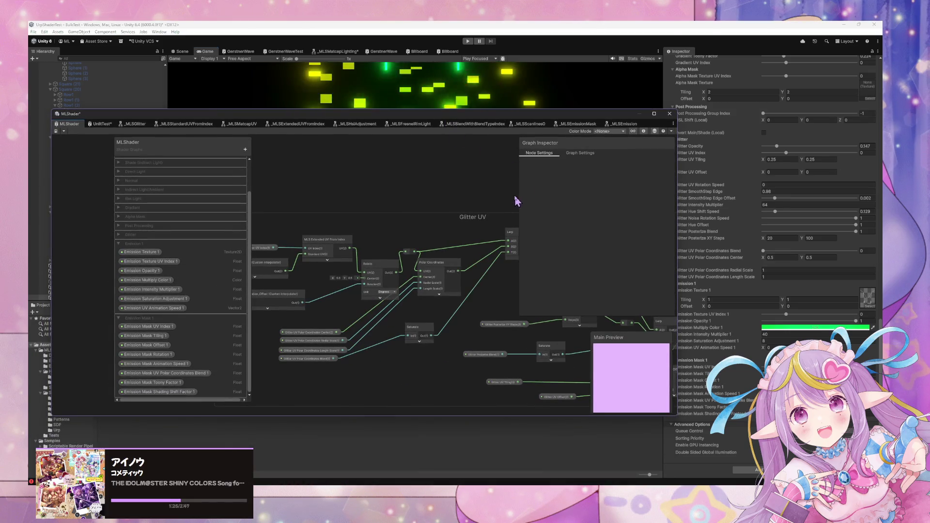
Step: Shift the four Glitter UV Polar property nodes to the left
{"action": "scroll", "coordinate": [405, 180], "scroll_direction": "down", "scroll_amount": 8}
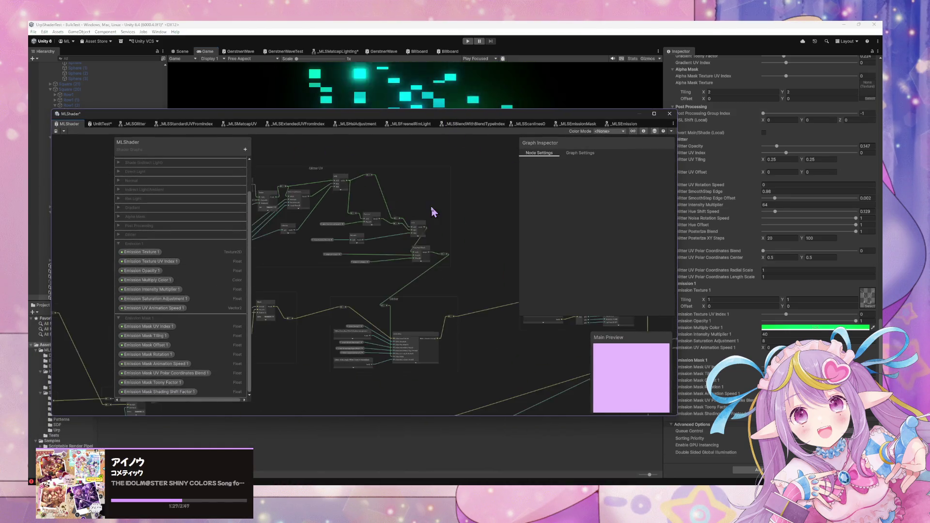
{"action": "scroll", "coordinate": [373, 212], "scroll_direction": "up", "scroll_amount": 5}
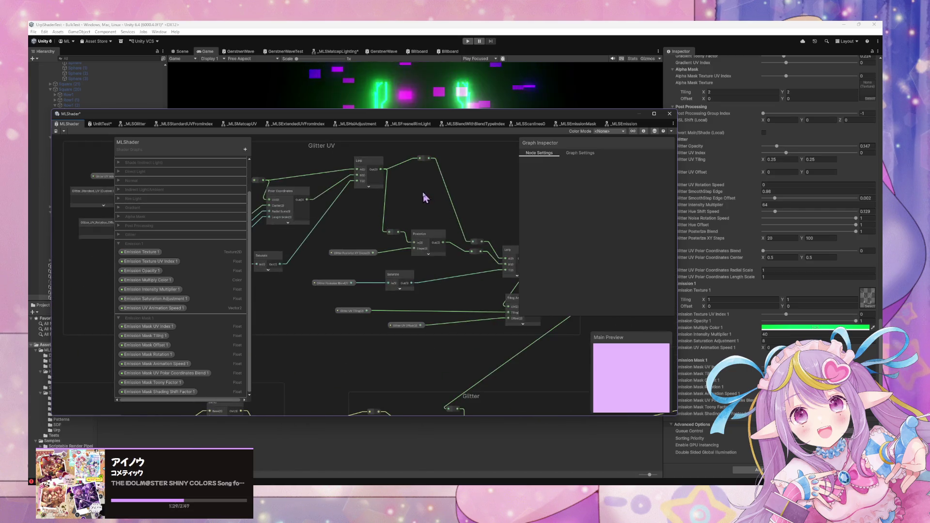
{"action": "left_click_drag", "start_coordinate": [360, 286], "coordinate": [358, 284]}
{"action": "left_click_drag", "start_coordinate": [378, 292], "coordinate": [332, 296]}
{"action": "left_click", "coordinate": [318, 258]}
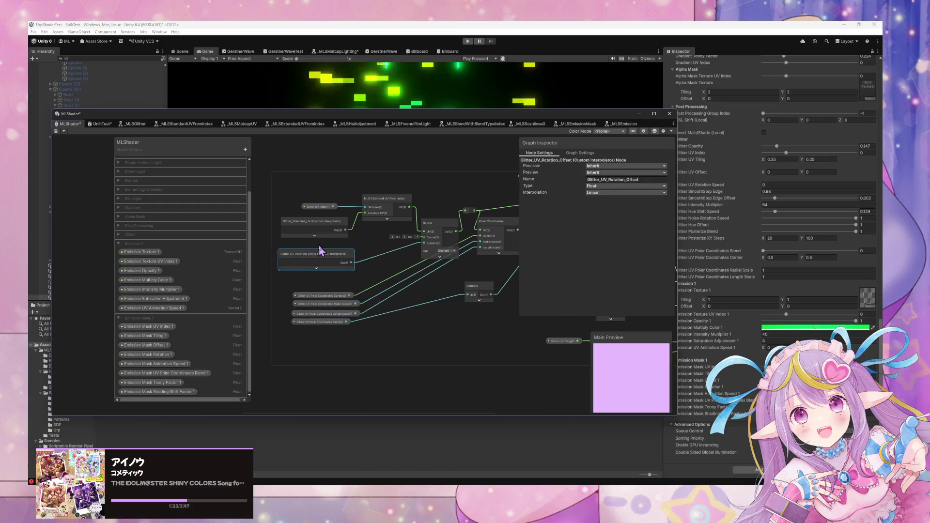
{"action": "left_click", "coordinate": [316, 231]}
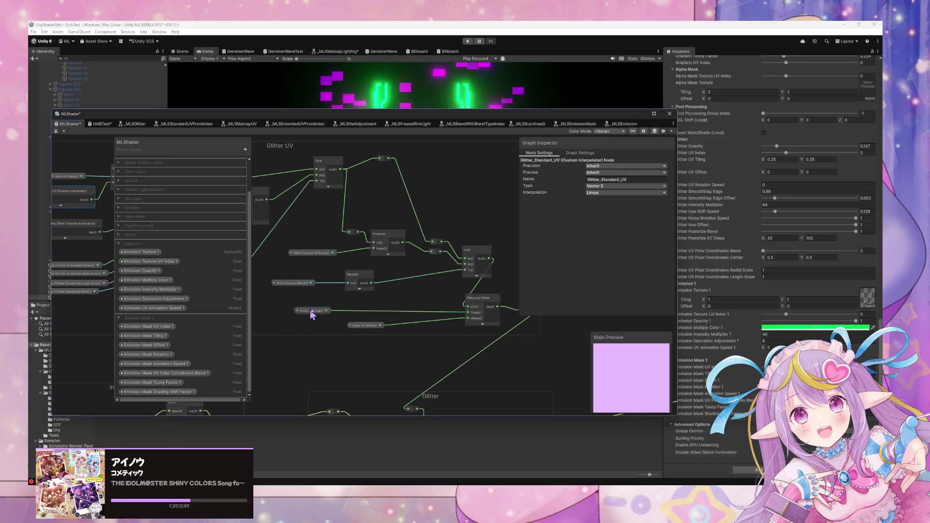
{"action": "left_click", "coordinate": [308, 310]}
Step: Move the Glitter UV group upward and save the shader graph
{"action": "scroll", "coordinate": [447, 266], "scroll_direction": "down", "scroll_amount": 2}
{"action": "left_click_drag", "start_coordinate": [331, 181], "coordinate": [333, 150]}
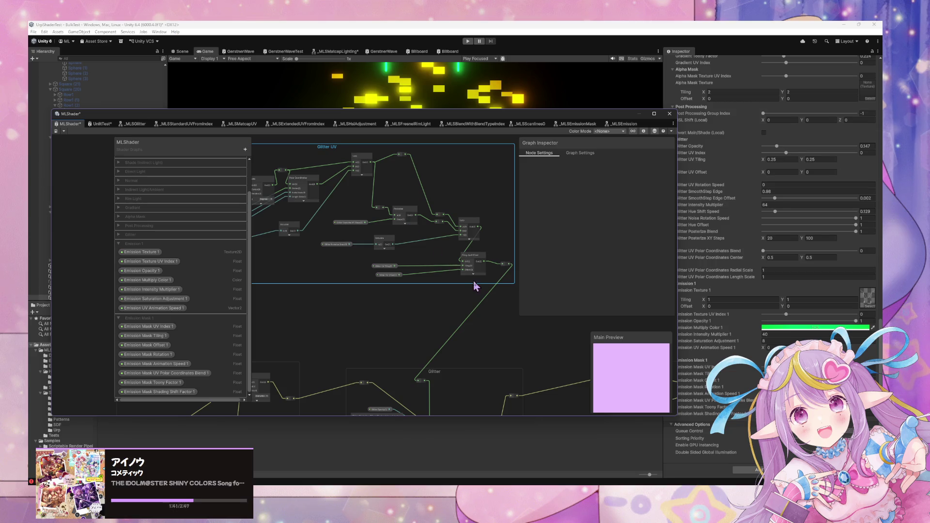
{"action": "scroll", "coordinate": [361, 217], "scroll_direction": "down", "scroll_amount": 5}
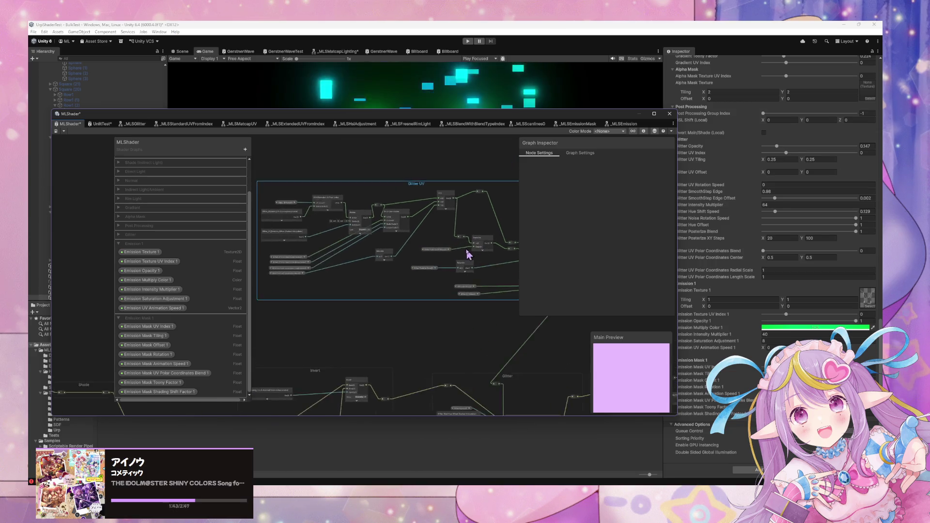
{"action": "scroll", "coordinate": [447, 242], "scroll_direction": "down", "scroll_amount": 3}
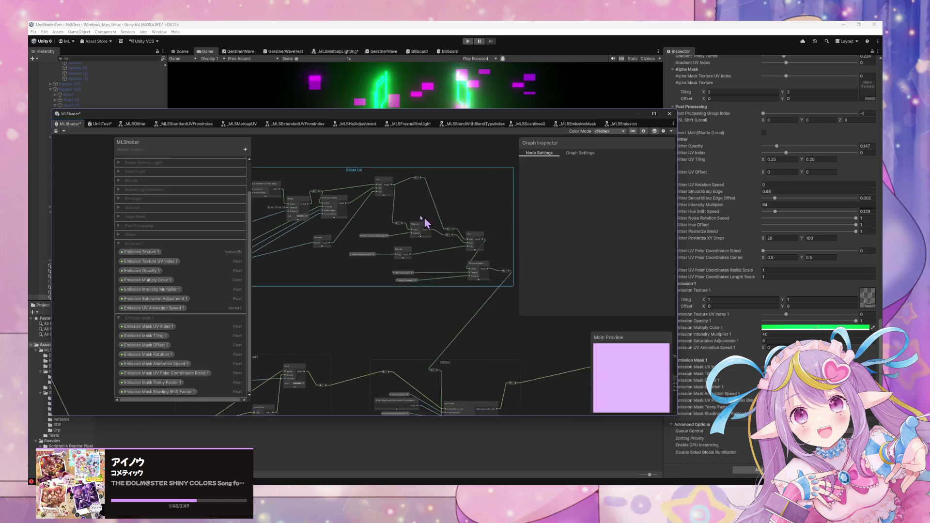
{"action": "scroll", "coordinate": [415, 270], "scroll_direction": "up", "scroll_amount": 5}
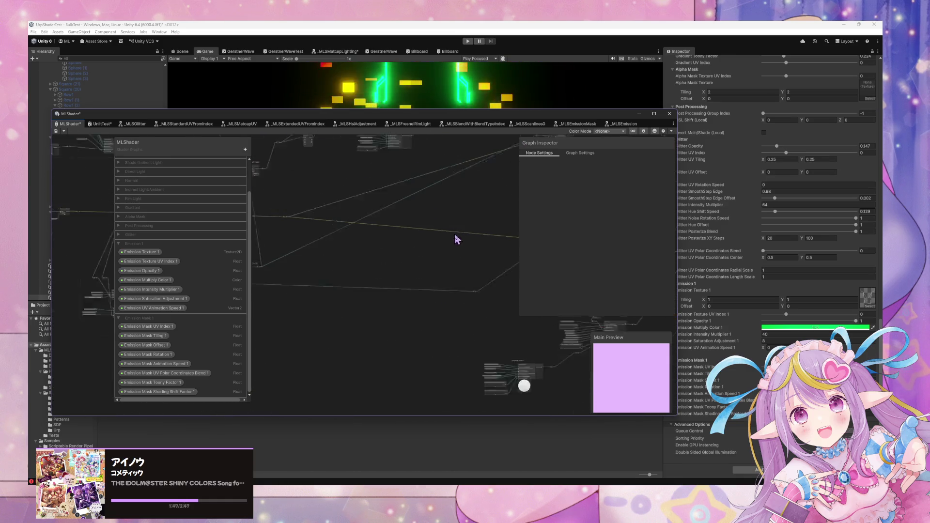
{"action": "scroll", "coordinate": [409, 235], "scroll_direction": "up", "scroll_amount": 5}
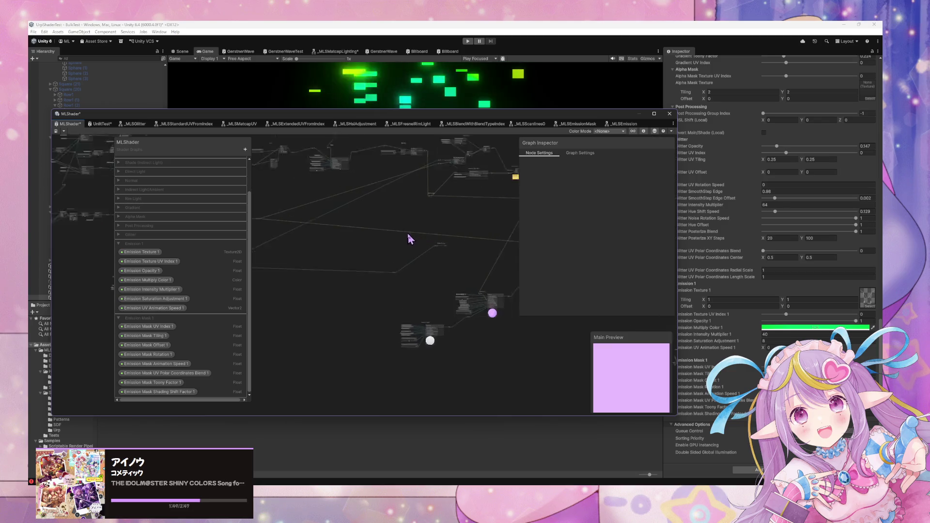
{"action": "scroll", "coordinate": [338, 189], "scroll_direction": "down", "scroll_amount": 5}
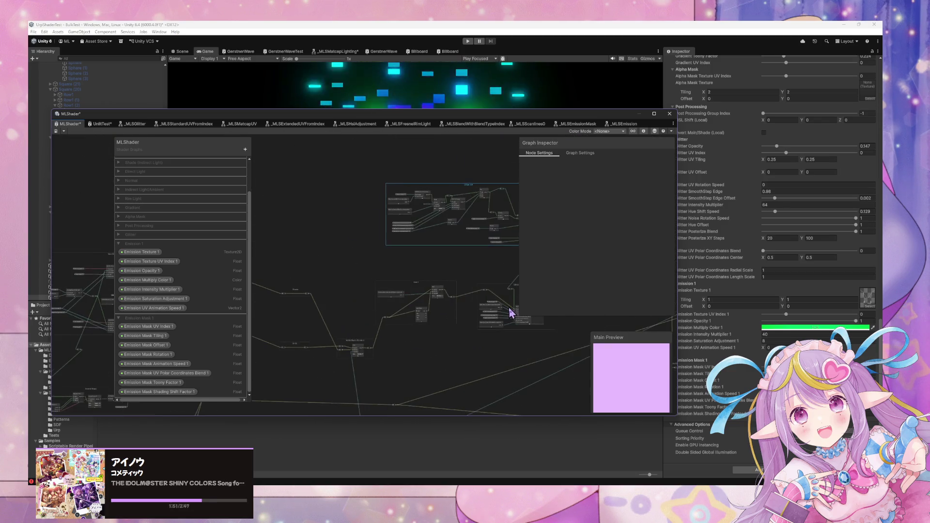
{"action": "mouse_move", "coordinate": [487, 278]}
{"action": "left_mouse_down"}
{"action": "mouse_move", "coordinate": [409, 162]}
{"action": "mouse_move", "coordinate": [203, 228]}
{"action": "mouse_move", "coordinate": [443, 222]}
{"action": "mouse_move", "coordinate": [400, 275]}
{"action": "mouse_move", "coordinate": [443, 228]}
{"action": "left_mouse_up"}
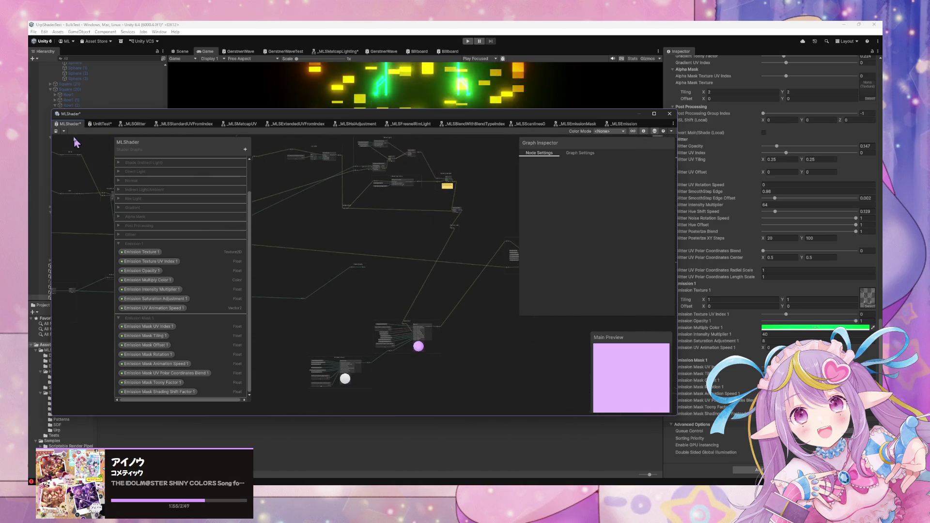
{"action": "left_click", "coordinate": [56, 130]}
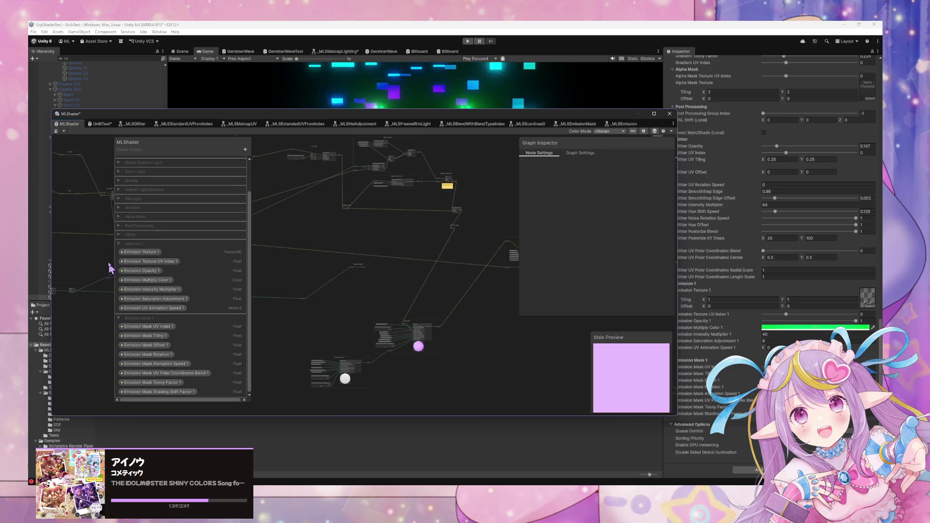
Step: Collapse the Emission 1 and Emission Mask 1 blackboard categories and expand Keywords
{"action": "left_click", "coordinate": [119, 245]}
{"action": "double_click", "coordinate": [120, 245]}
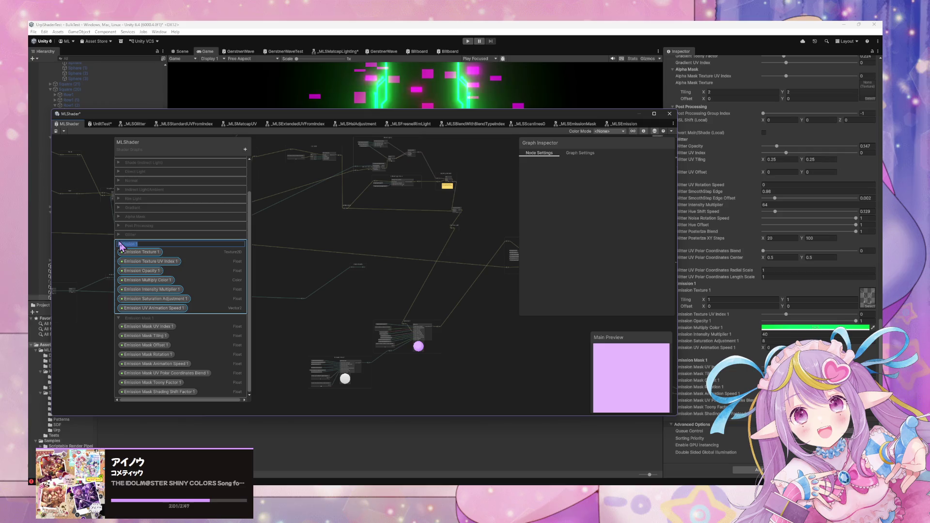
{"action": "left_click", "coordinate": [118, 245]}
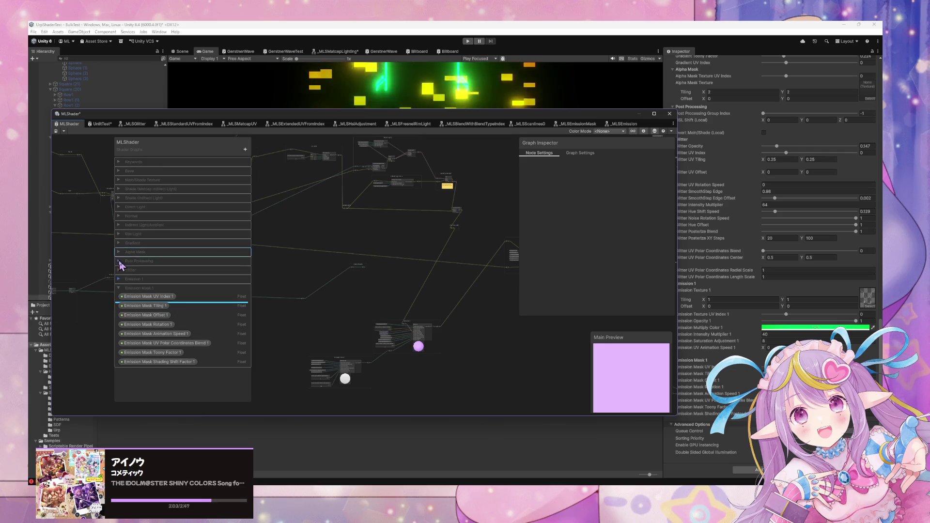
{"action": "left_click", "coordinate": [118, 288]}
{"action": "left_click", "coordinate": [119, 162]}
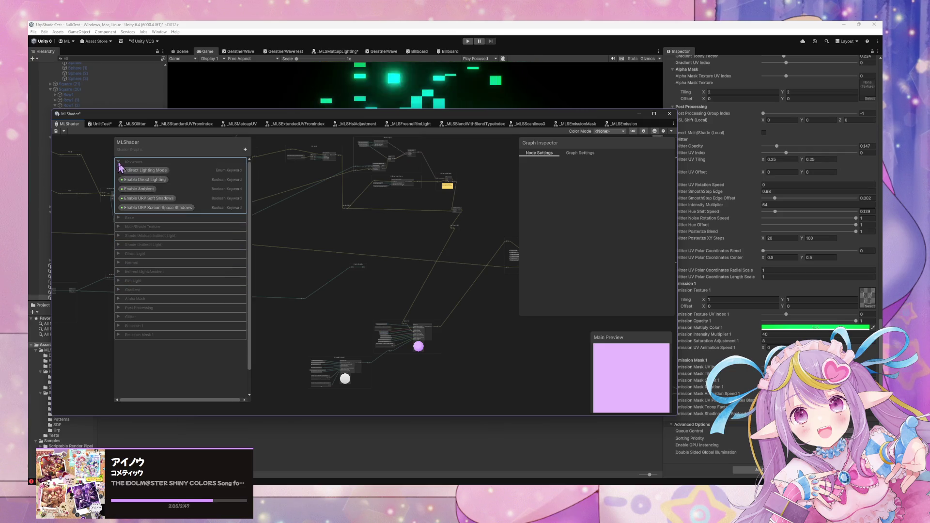
{"action": "left_click", "coordinate": [119, 228]}
{"action": "left_click", "coordinate": [119, 227]}
{"action": "left_click", "coordinate": [118, 227]}
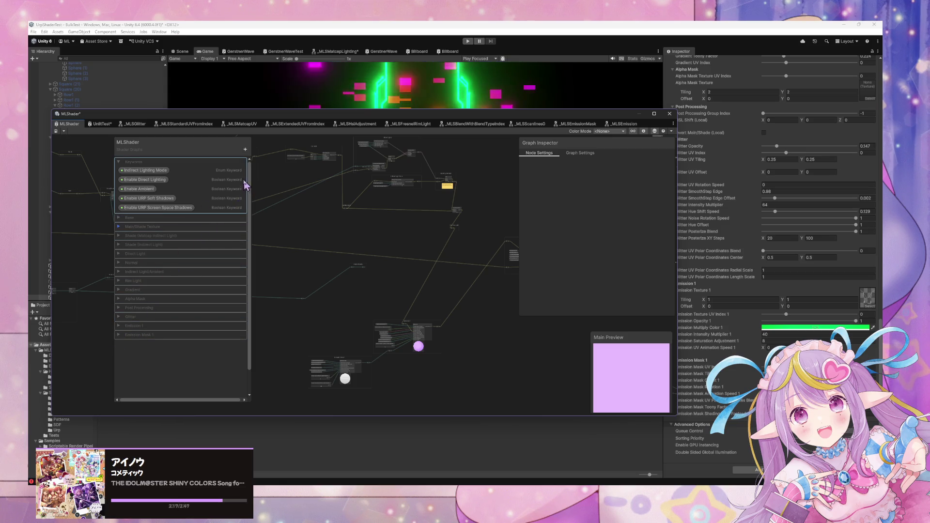
{"action": "right_click", "coordinate": [138, 326]}
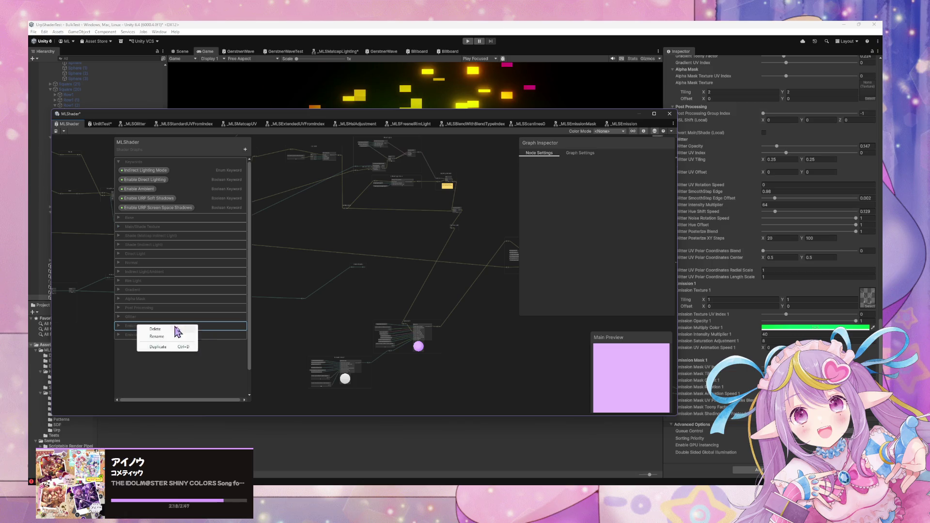
Step: Duplicate the Emission 1 category and name the copy Emission 2
{"action": "left_click", "coordinate": [159, 347]}
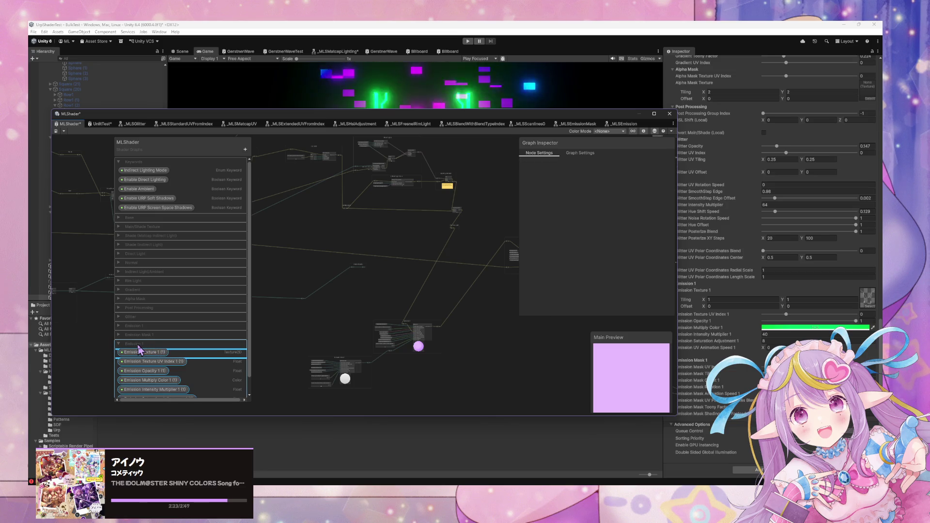
{"action": "double_click", "coordinate": [157, 344]}
{"action": "type", "text": "2"}
{"action": "key", "text": "Return"}
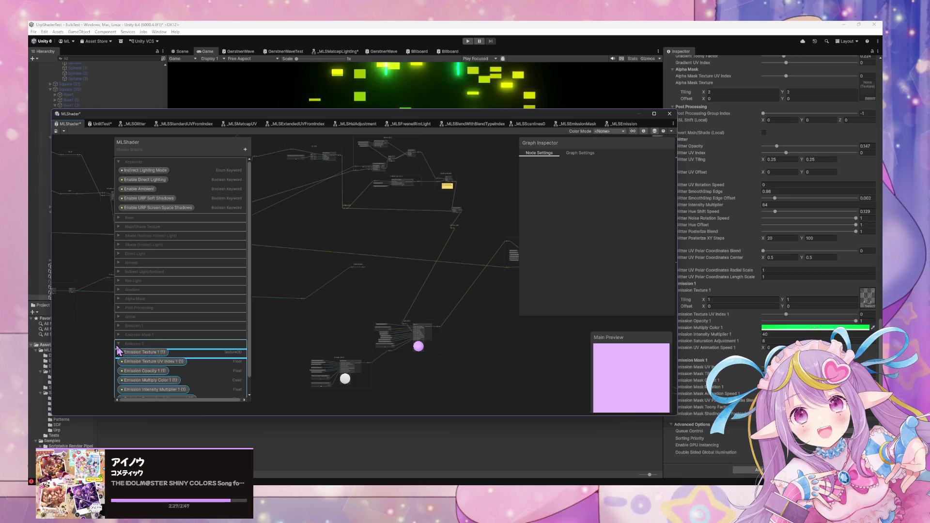
{"action": "left_click", "coordinate": [118, 344]}
{"action": "left_click_drag", "start_coordinate": [325, 335], "coordinate": [363, 253]}
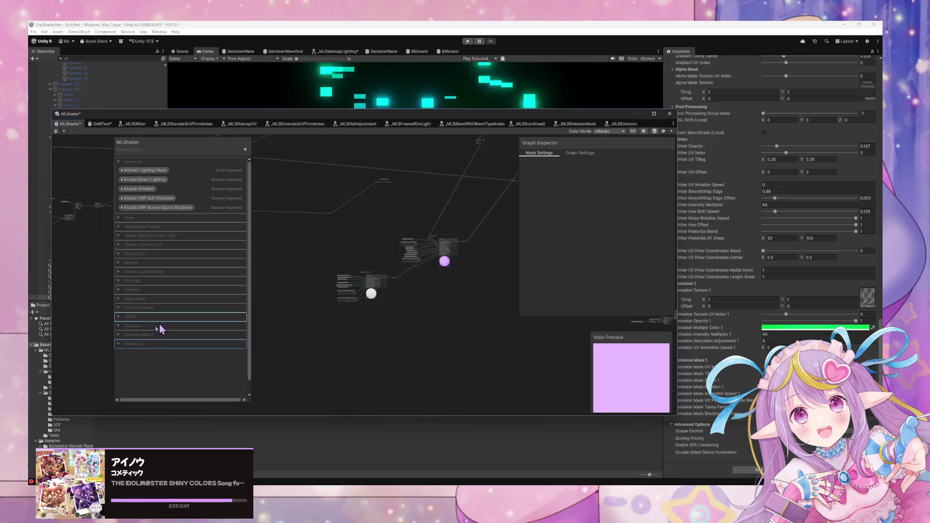
{"action": "left_click", "coordinate": [118, 344]}
Step: Rename the copies to Emission Texture 2, Emission Texture UV Index 2 and Emission Opacity 2
{"action": "double_click", "coordinate": [163, 353]}
{"action": "type", "text": "Emission Texture 2"}
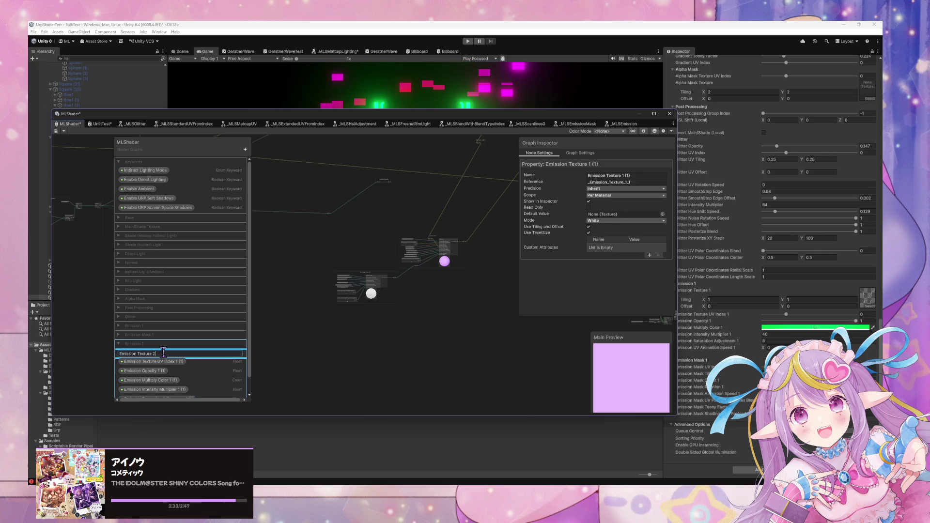
{"action": "key", "text": "Return"}
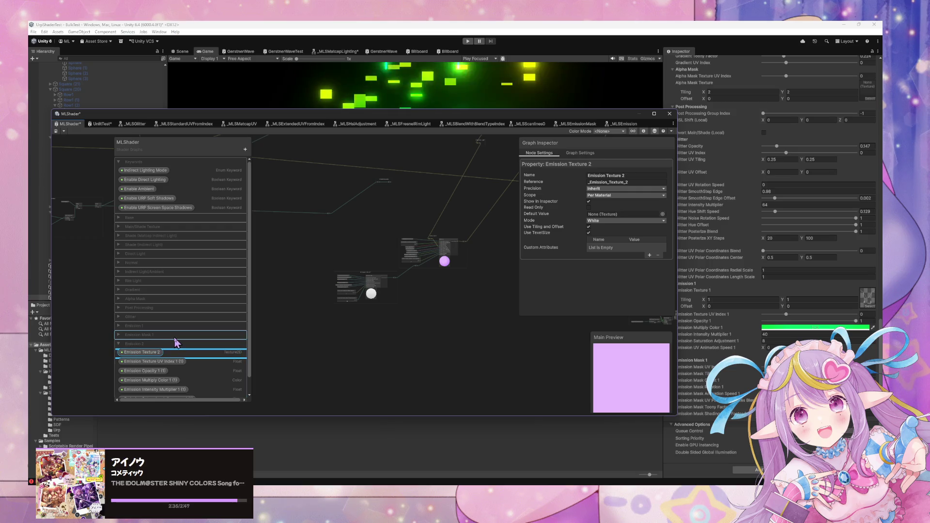
{"action": "double_click", "coordinate": [176, 362]}
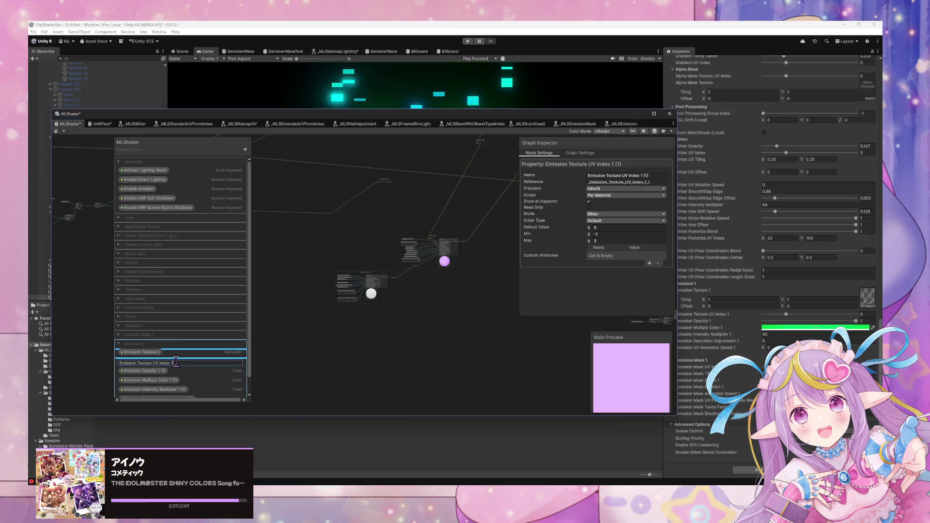
{"action": "type", "text": "2"}
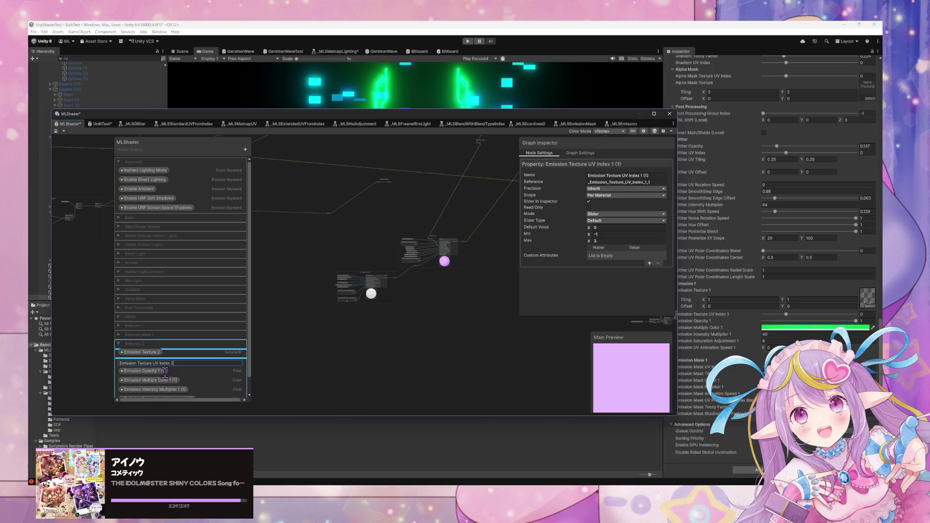
{"action": "key", "text": "Return"}
{"action": "double_click", "coordinate": [162, 371]}
{"action": "type", "text": "Emission Opacity 2"}
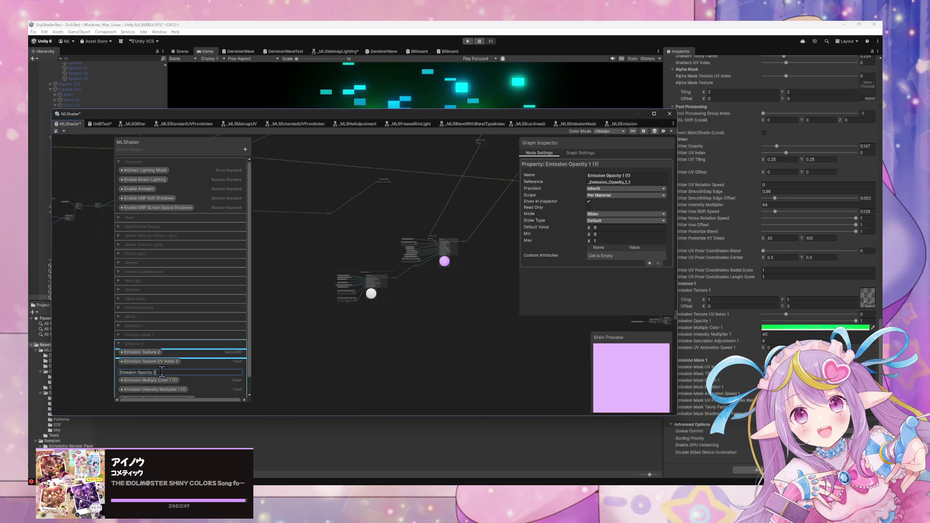
{"action": "key", "text": "Return"}
Step: Rename the next copies to Emission Multiply Color 2 and Emission Intensity Multiplier 2
{"action": "scroll", "coordinate": [191, 366], "scroll_direction": "down", "scroll_amount": 1}
{"action": "double_click", "coordinate": [190, 366]}
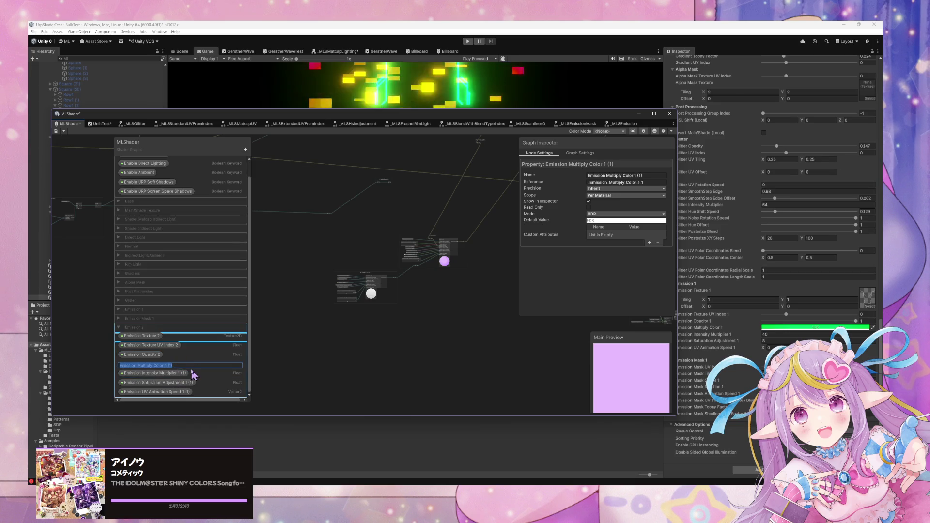
{"action": "key", "text": "End"}
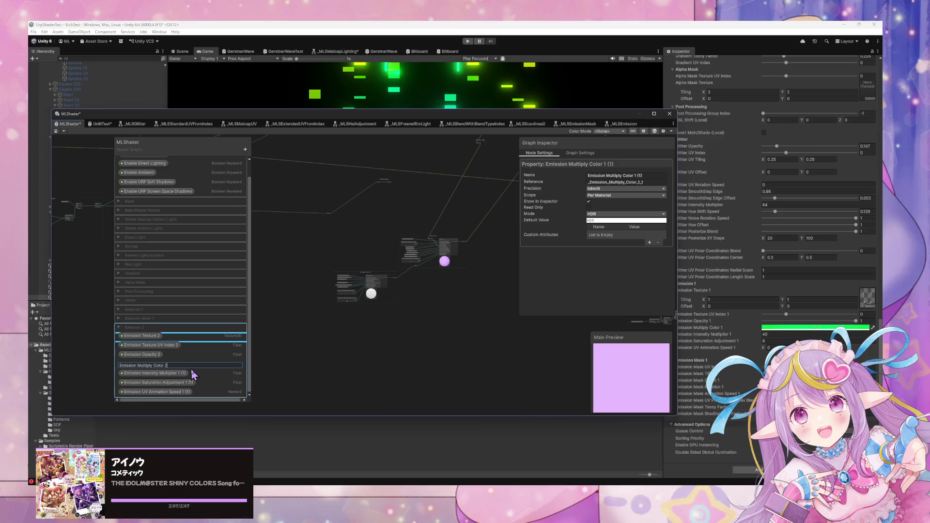
{"action": "key", "text": "BackSpace"}
{"action": "type", "text": "2"}
{"action": "key", "text": "Return"}
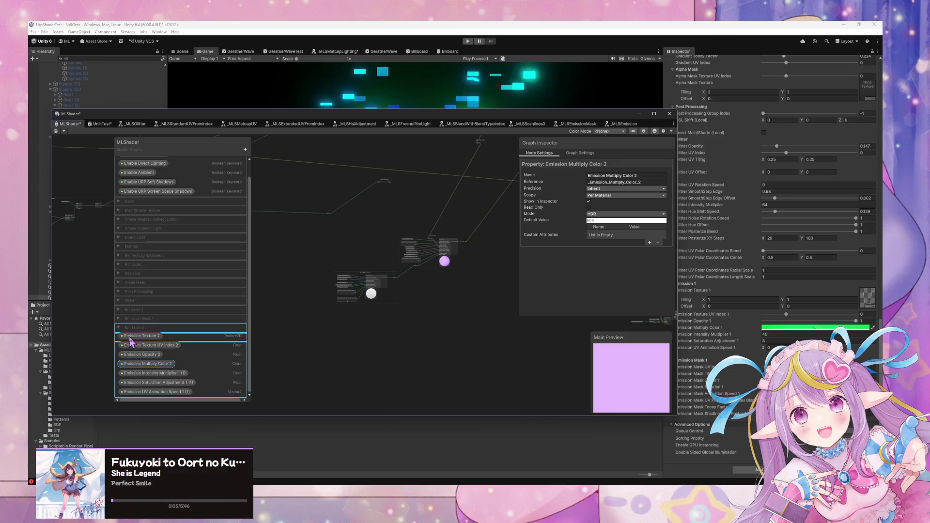
{"action": "double_click", "coordinate": [179, 375]}
{"action": "key", "text": "End"}
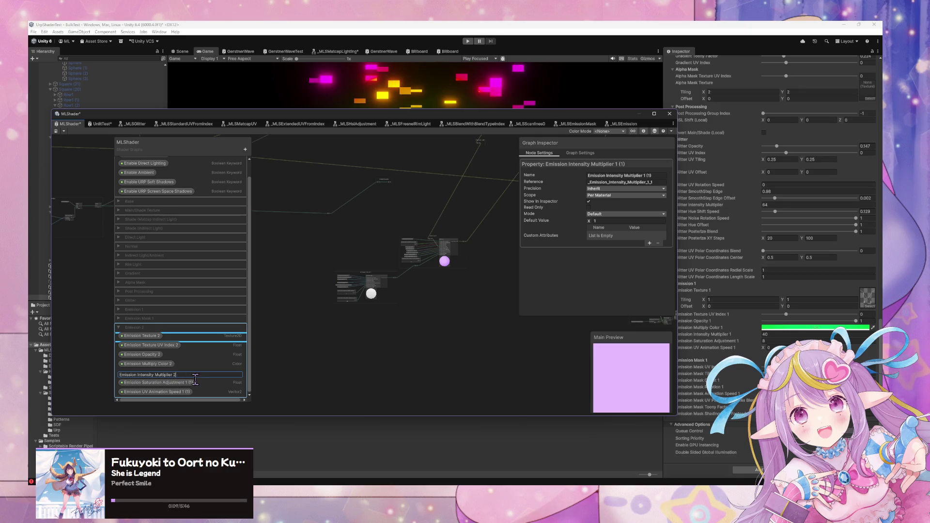
{"action": "key", "text": "Return"}
Step: Rename the last copies to Emission Saturation Adjustment 2 and Emission UV Animation Speed 2
{"action": "double_click", "coordinate": [194, 383]}
{"action": "key", "text": "End"}
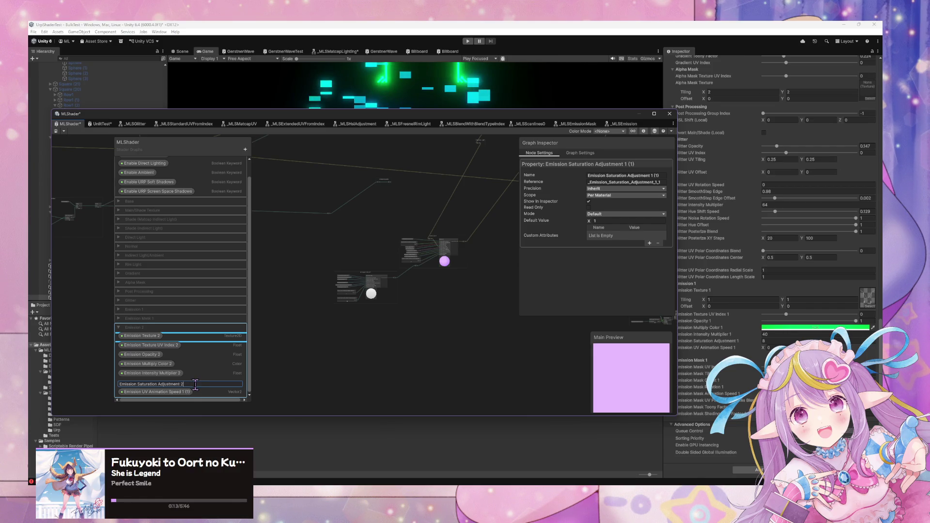
{"action": "key", "text": "Return"}
{"action": "double_click", "coordinate": [182, 394]}
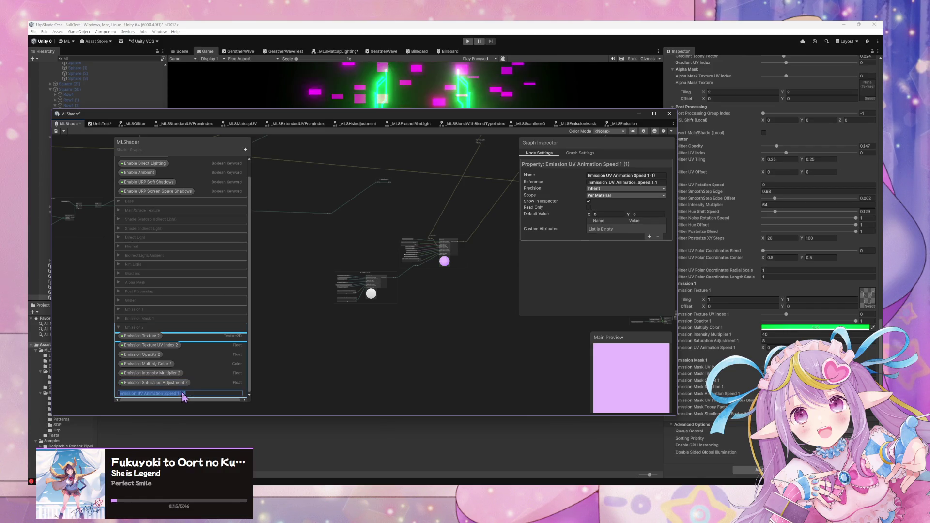
{"action": "key", "text": "End"}
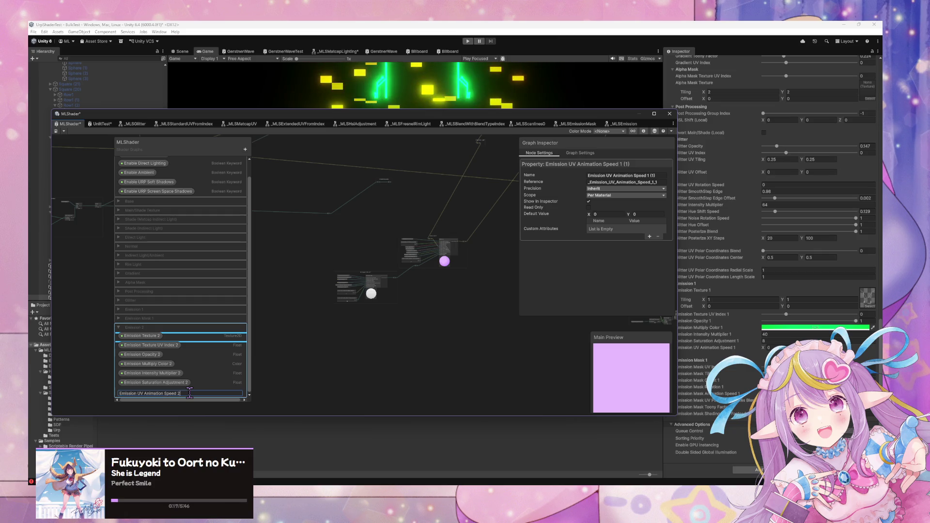
{"action": "key", "text": "Return"}
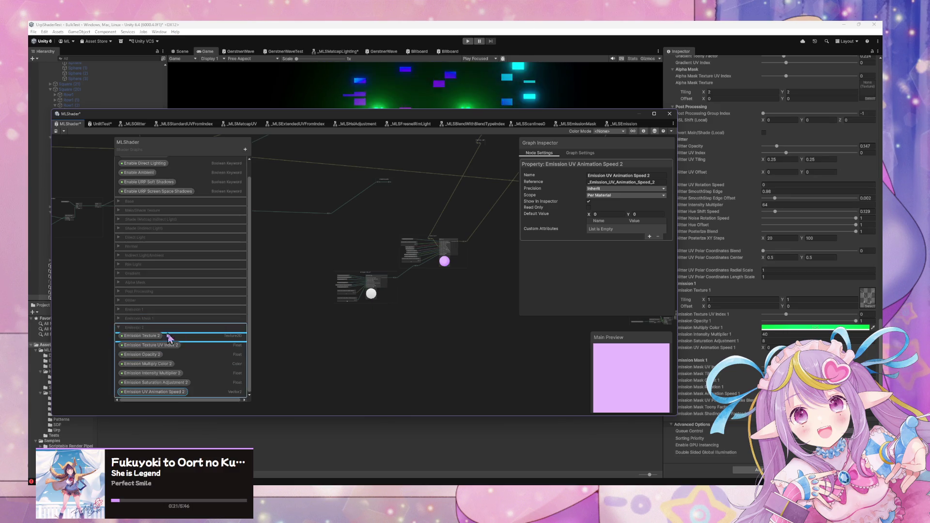
Step: Check the renamed Emission 2 category, then collapse it
{"action": "left_click", "coordinate": [119, 333]}
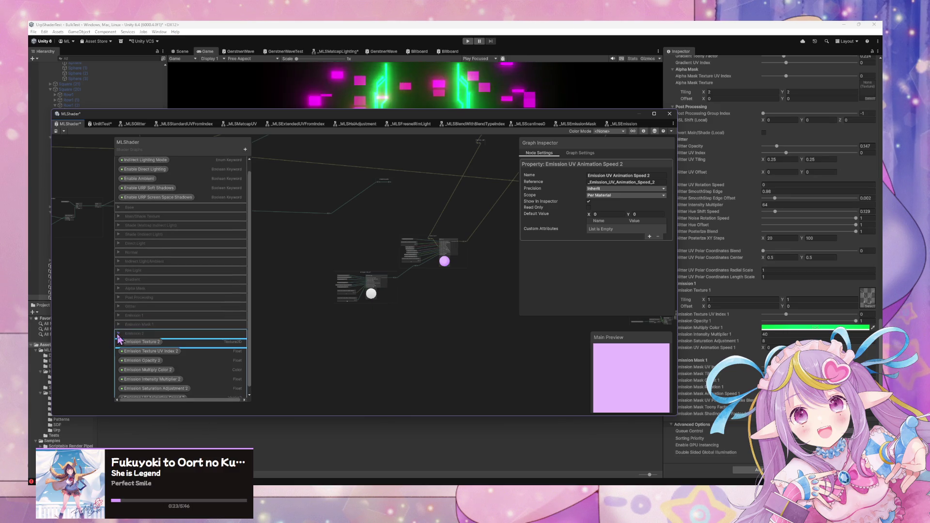
{"action": "left_click", "coordinate": [119, 333]}
{"action": "left_click", "coordinate": [120, 333]}
{"action": "left_click", "coordinate": [119, 334]}
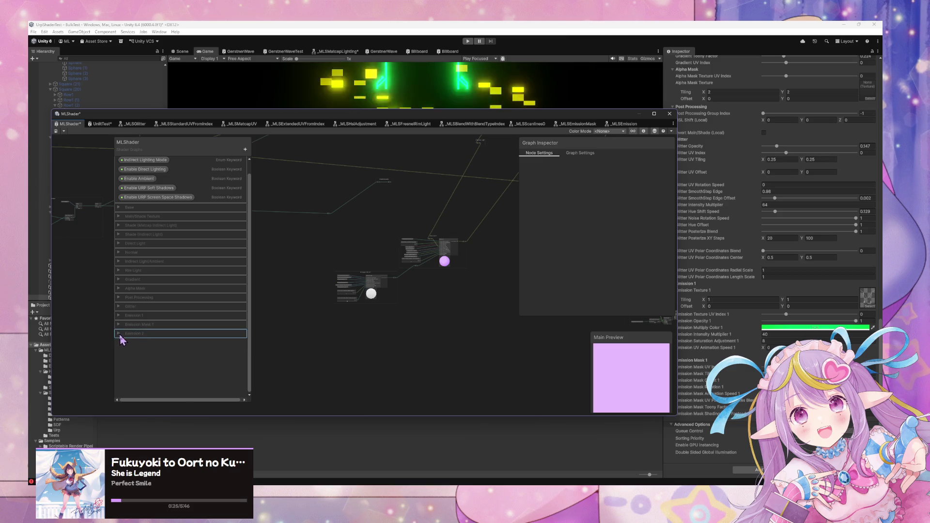
{"action": "left_click", "coordinate": [119, 329]}
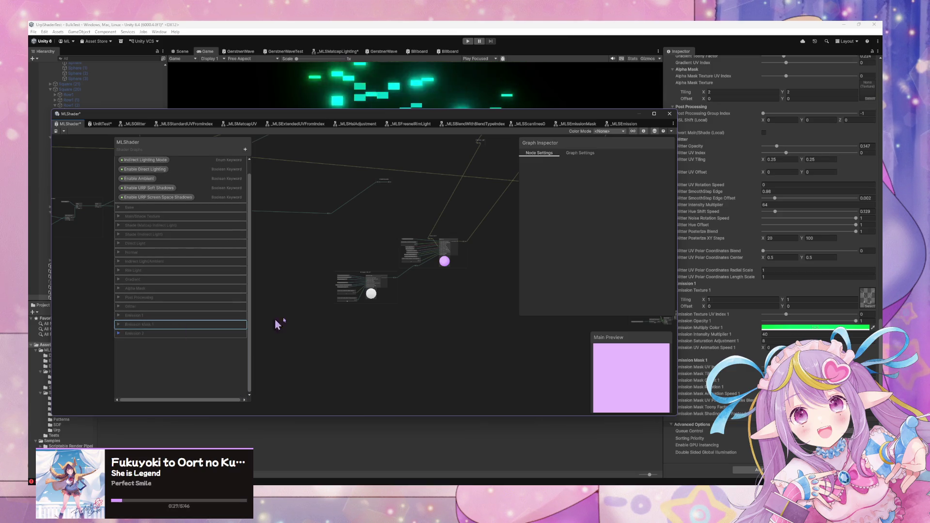
{"action": "right_click", "coordinate": [138, 329]}
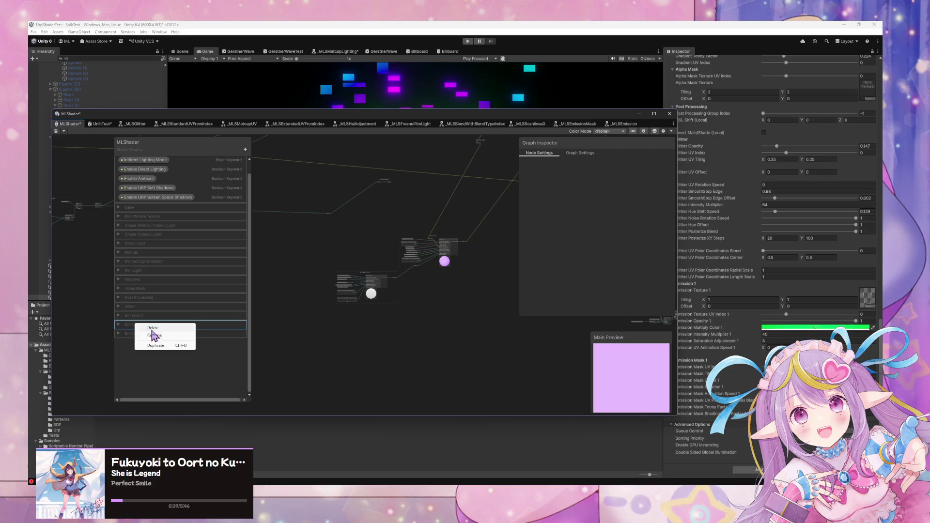
Step: Duplicate the Emission Mask 1 category and name the copy Emission Mask 2
{"action": "left_click", "coordinate": [154, 345]}
{"action": "double_click", "coordinate": [157, 344]}
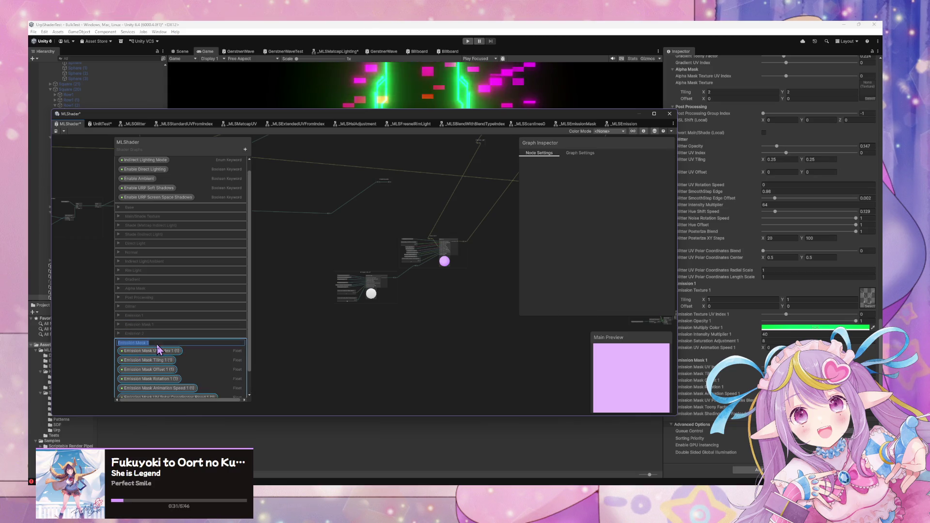
{"action": "left_click", "coordinate": [157, 344]}
{"action": "type", "text": "2"}
{"action": "key", "text": "Return"}
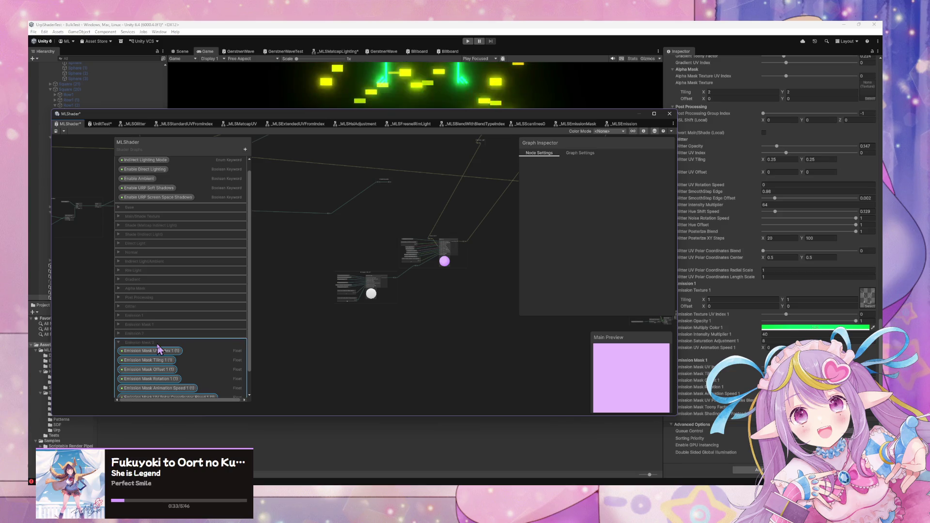
Step: Rename the copies to Emission Mask UV Index 2 and Emission Mask Tiling 2
{"action": "double_click", "coordinate": [179, 351]}
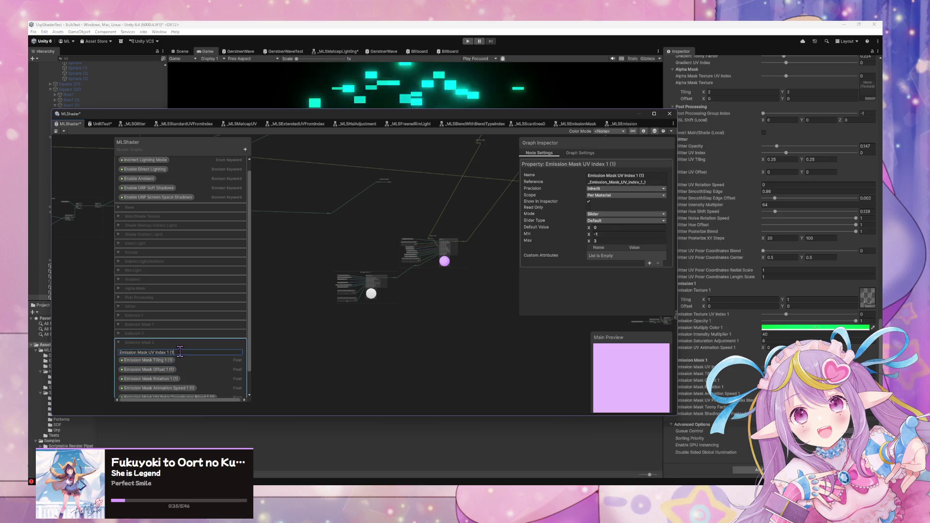
{"action": "type", "text": "2"}
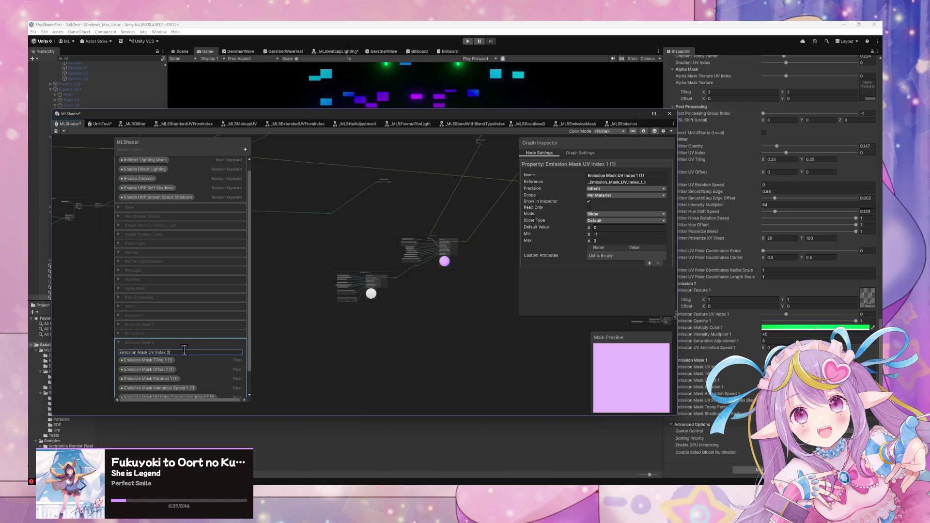
{"action": "key", "text": "Return"}
{"action": "double_click", "coordinate": [171, 361]}
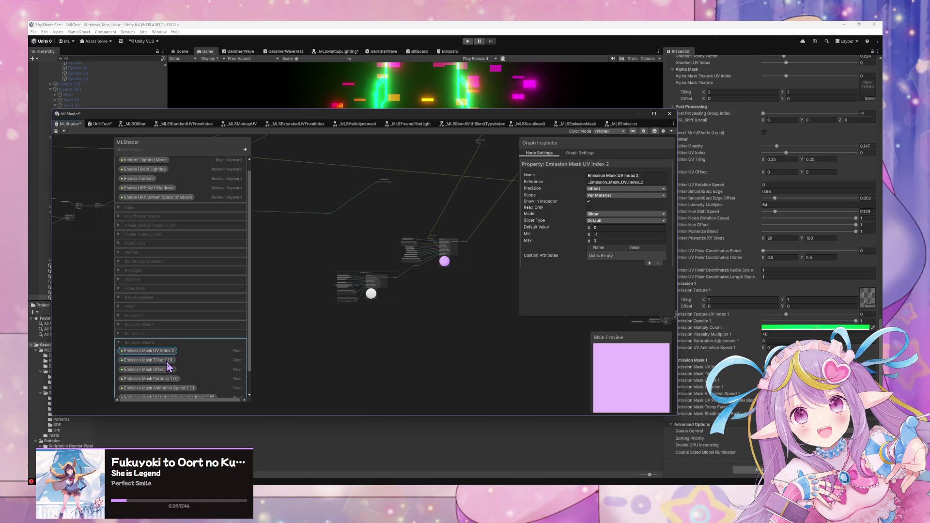
{"action": "left_click", "coordinate": [173, 361]}
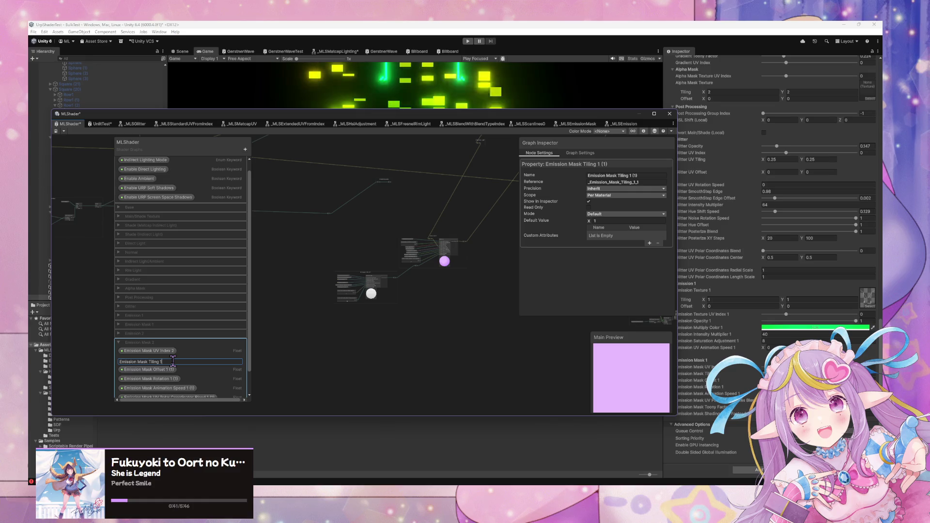
{"action": "key", "text": "BackSpace"}
{"action": "type", "text": "2"}
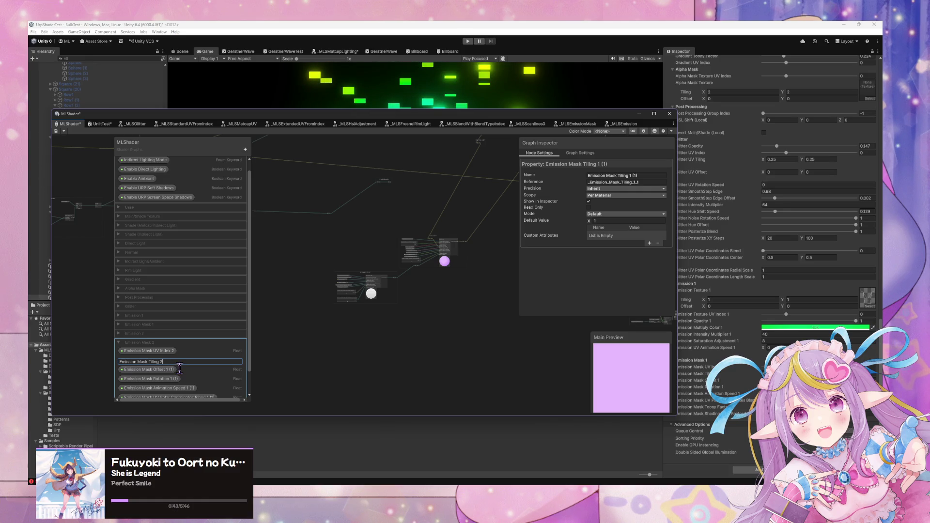
{"action": "key", "text": "Return"}
Step: Rename Shading Shift Factor, Toony Factor, UV Polar Coordinates Blend and Animation Speed to index 2
{"action": "scroll", "coordinate": [179, 368], "scroll_direction": "down", "scroll_amount": 2}
{"action": "double_click", "coordinate": [200, 393]}
{"action": "left_click", "coordinate": [199, 393]}
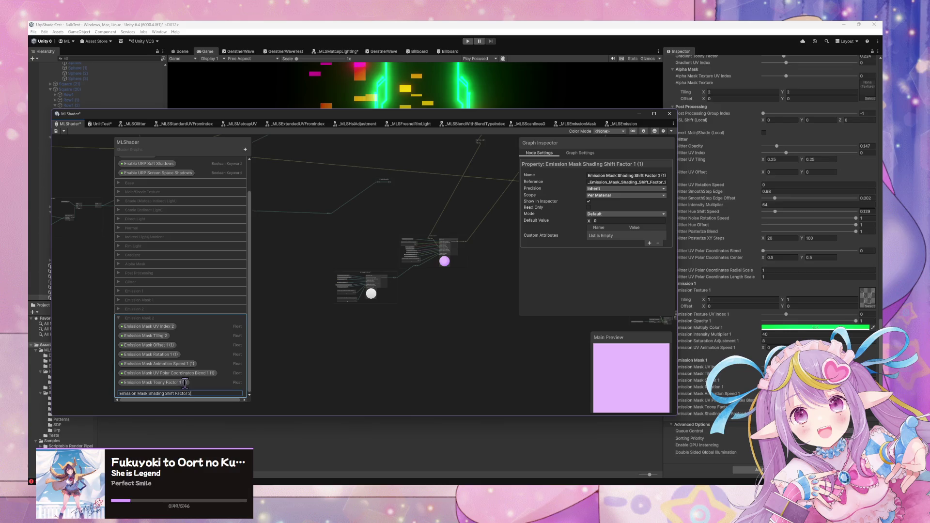
{"action": "key", "text": "Return"}
{"action": "left_click", "coordinate": [186, 386]}
{"action": "double_click", "coordinate": [186, 384]}
{"action": "type", "text": "2"}
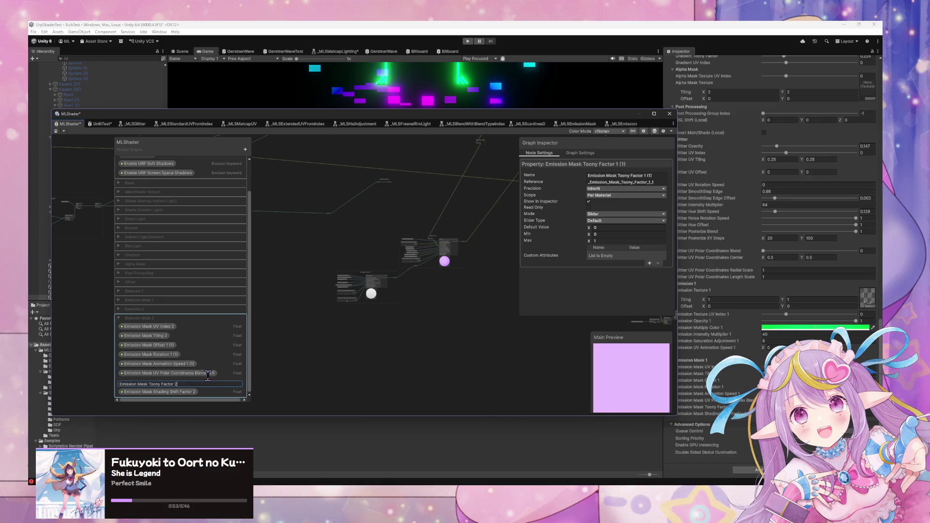
{"action": "left_click", "coordinate": [209, 374]}
{"action": "double_click", "coordinate": [210, 374]}
{"action": "key", "text": "BackSpace"}
{"action": "key", "text": "BackSpace"}
{"action": "key", "text": "BackSpace"}
{"action": "type", "text": "2"}
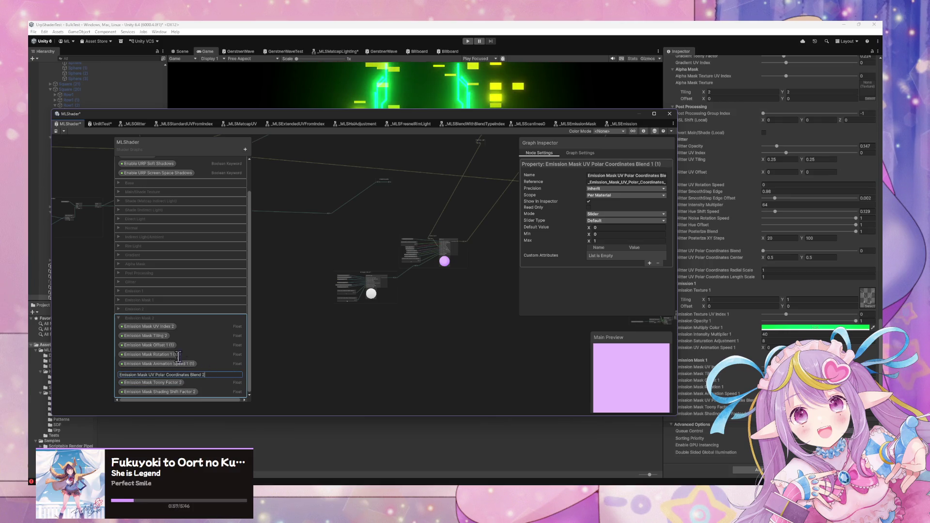
{"action": "double_click", "coordinate": [186, 364]}
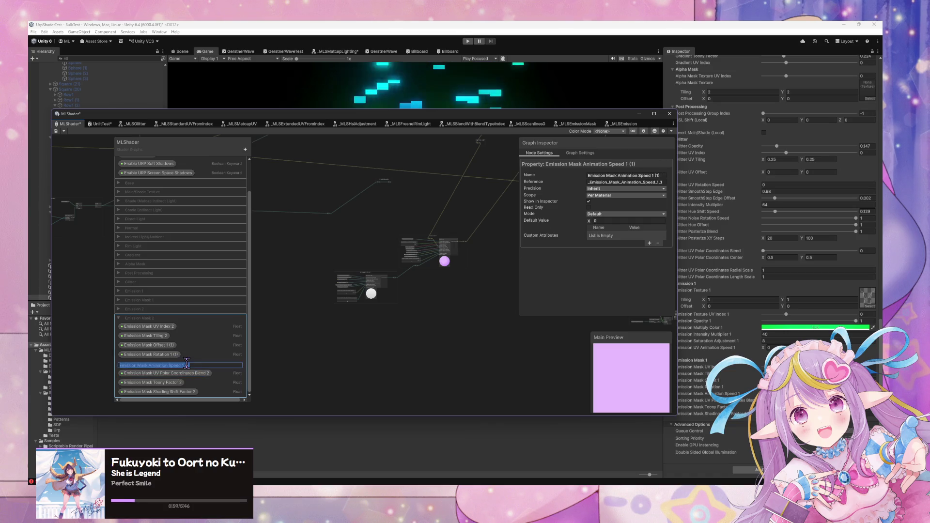
{"action": "left_click", "coordinate": [186, 365]}
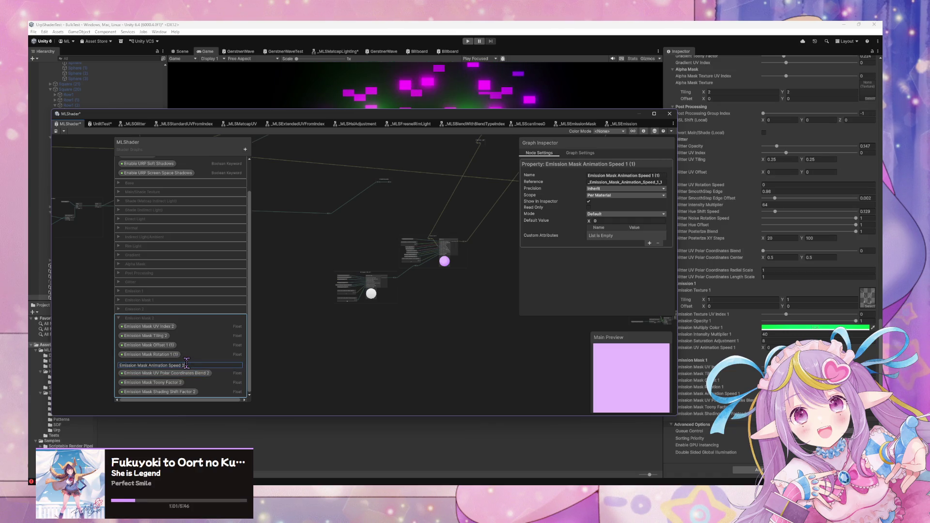
Step: Rename the copies to Emission Mask Rotation 2 and Emission Mask Offset 2
{"action": "double_click", "coordinate": [170, 354]}
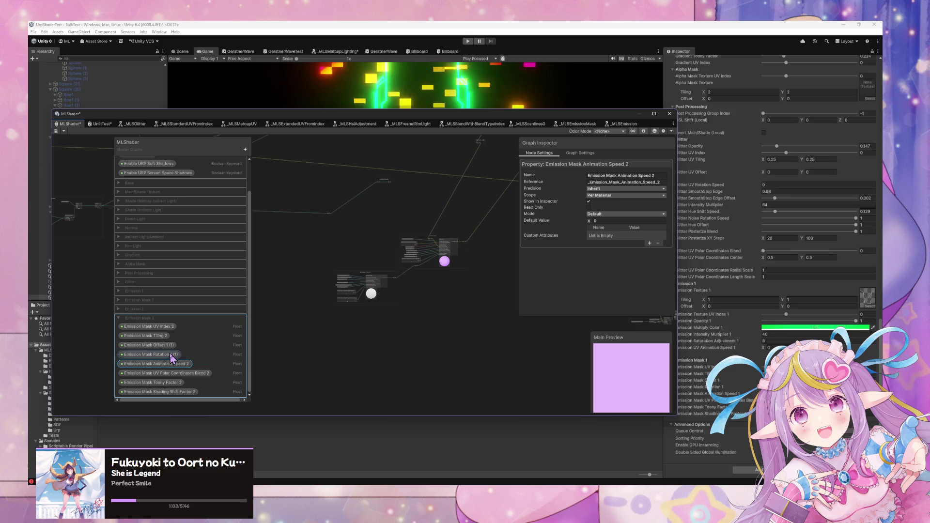
{"action": "left_click", "coordinate": [177, 355]}
{"action": "key", "text": "BackSpace"}
{"action": "key", "text": "BackSpace"}
{"action": "key", "text": "BackSpace"}
{"action": "type", "text": "2"}
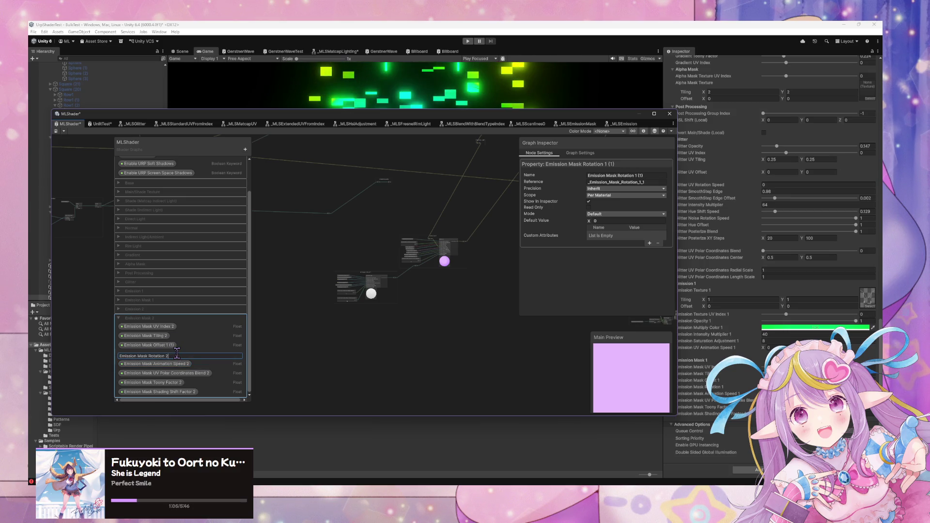
{"action": "left_click", "coordinate": [172, 345]}
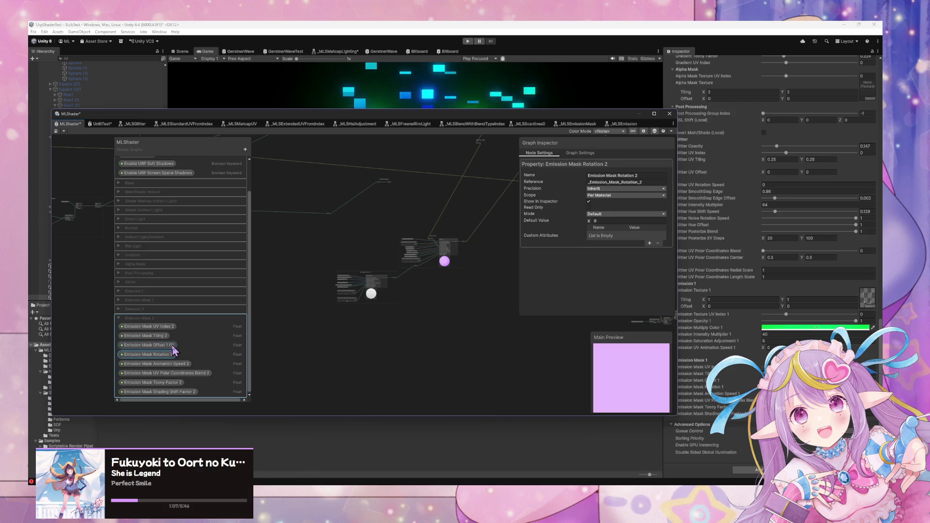
{"action": "double_click", "coordinate": [172, 346]}
{"action": "left_click", "coordinate": [173, 348]}
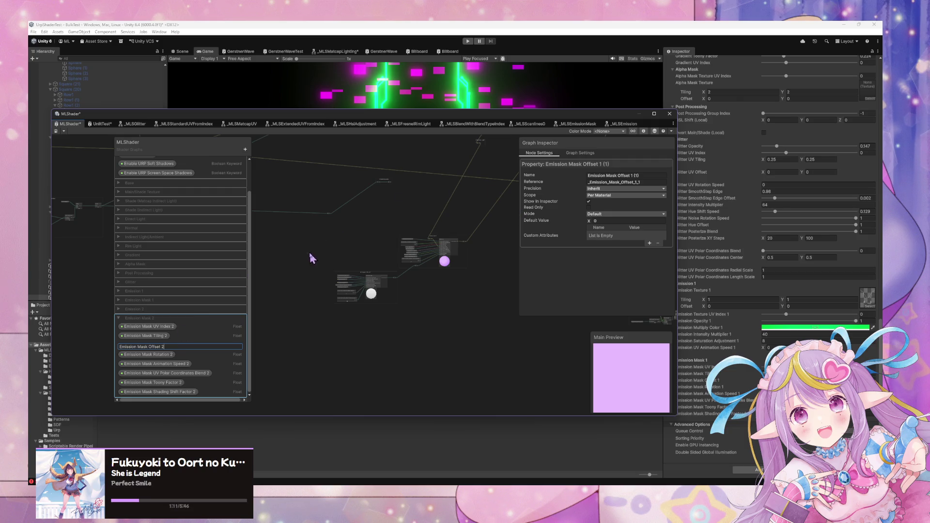
{"action": "key", "text": "Return"}
{"action": "scroll", "coordinate": [436, 281], "scroll_direction": "up", "scroll_amount": 3}
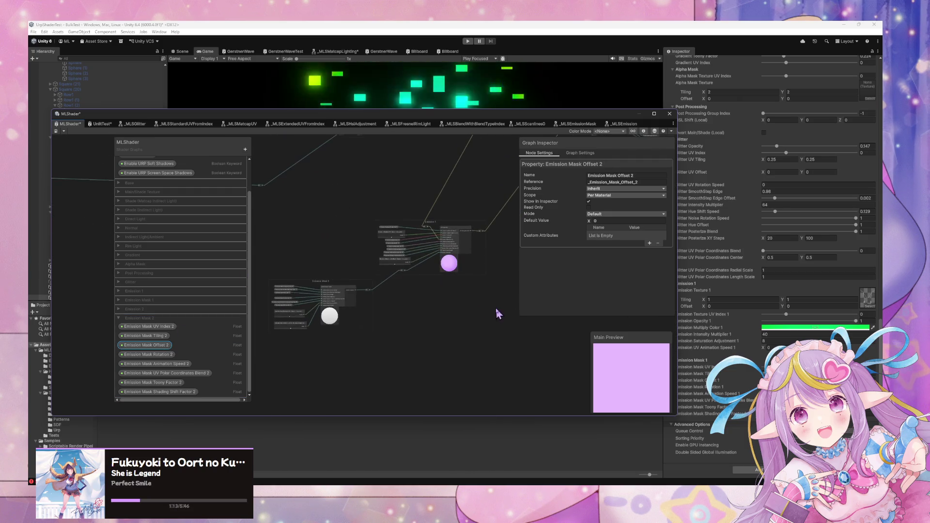
{"action": "left_click_drag", "start_coordinate": [326, 290], "coordinate": [431, 293]}
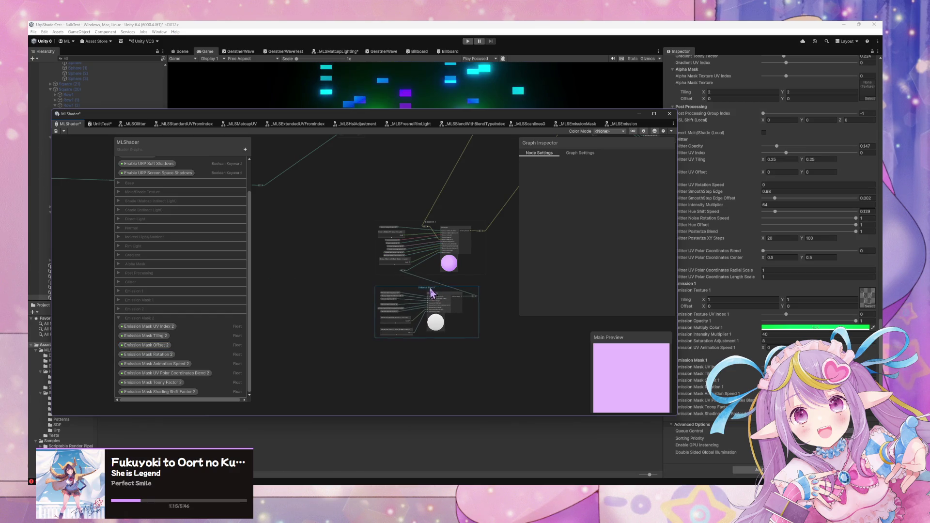
Step: Delete the wire linking the Emission 1 and Emission Mask 1 groups
{"action": "scroll", "coordinate": [454, 293], "scroll_direction": "up", "scroll_amount": 1}
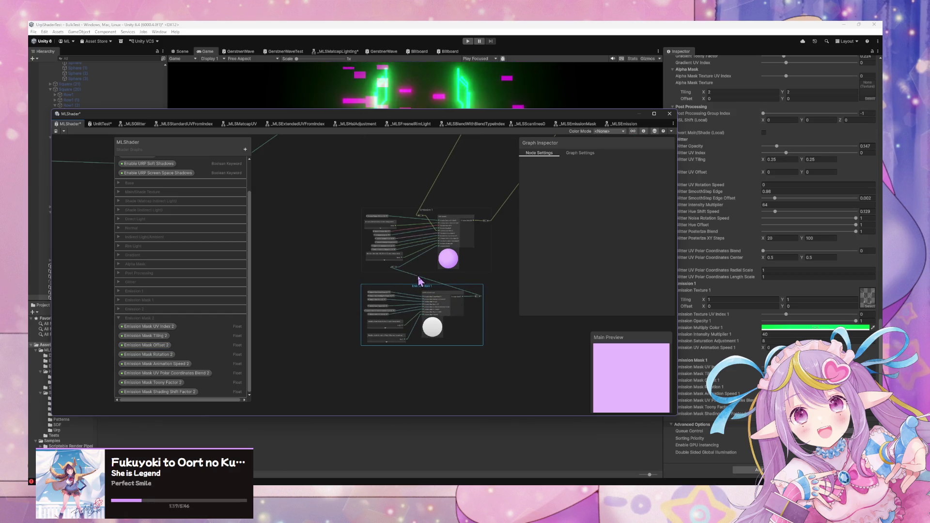
{"action": "left_click", "coordinate": [419, 279]}
{"action": "key", "text": "Delete"}
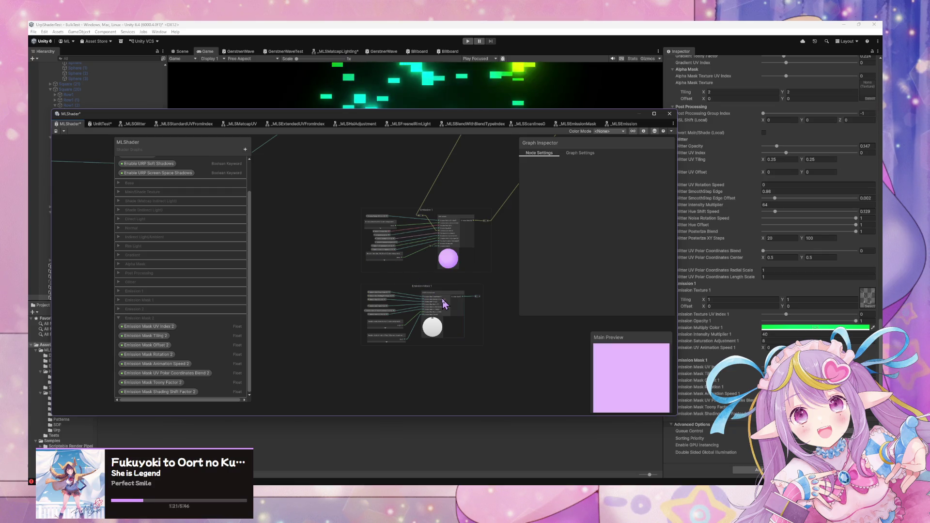
{"action": "scroll", "coordinate": [443, 300], "scroll_direction": "up", "scroll_amount": 3}
{"action": "mouse_move", "coordinate": [461, 303]}
{"action": "left_mouse_down"}
{"action": "mouse_move", "coordinate": [434, 309]}
{"action": "mouse_move", "coordinate": [482, 305]}
{"action": "mouse_move", "coordinate": [411, 211]}
{"action": "left_mouse_up"}
Step: Select all the Emission Mask 1 nodes and ungroup them
{"action": "left_click", "coordinate": [414, 299]}
{"action": "left_click", "coordinate": [487, 390]}
{"action": "left_click_drag", "start_coordinate": [454, 383], "coordinate": [266, 276]}
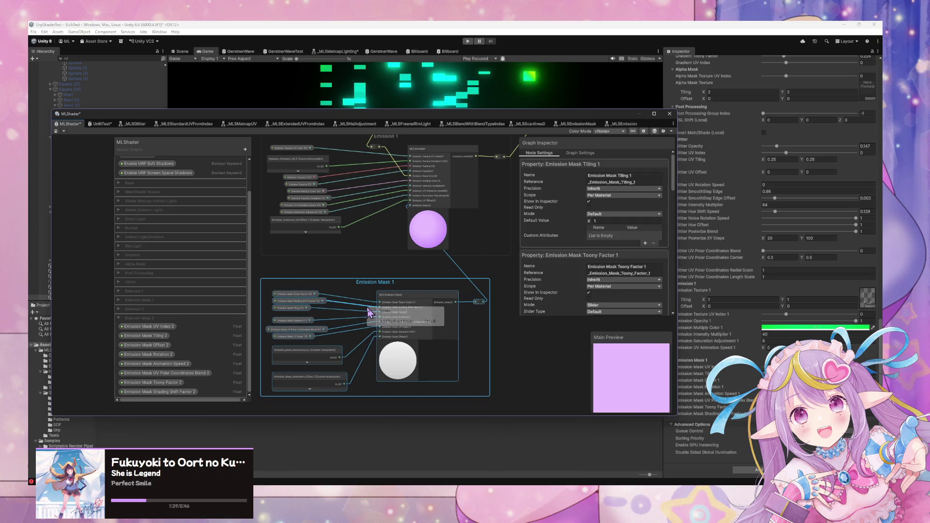
{"action": "right_click", "coordinate": [432, 270]}
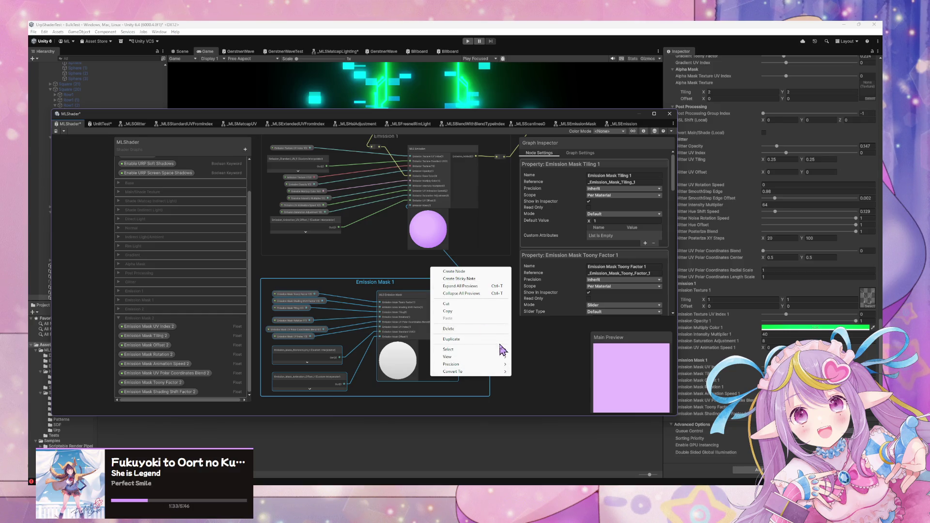
{"action": "mouse_move", "coordinate": [500, 358]}
{"action": "right_click", "coordinate": [399, 332]}
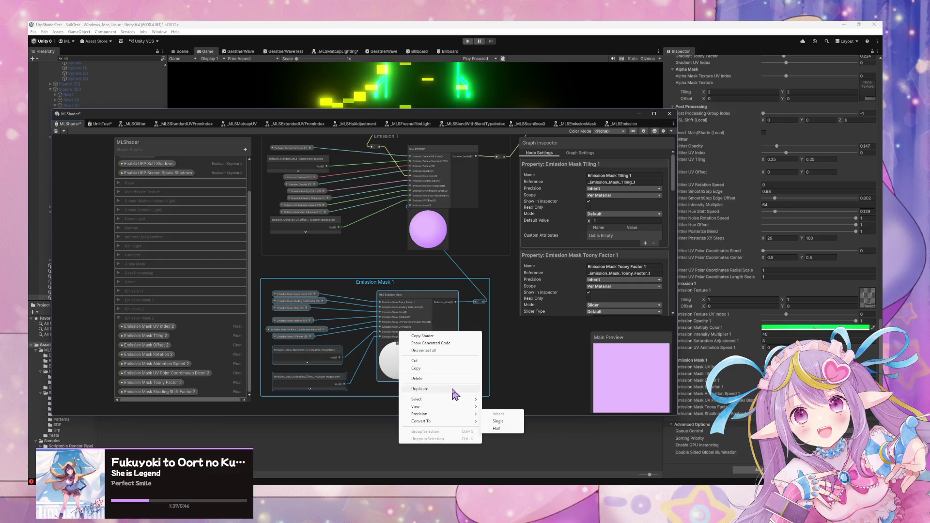
{"action": "left_click", "coordinate": [426, 319]}
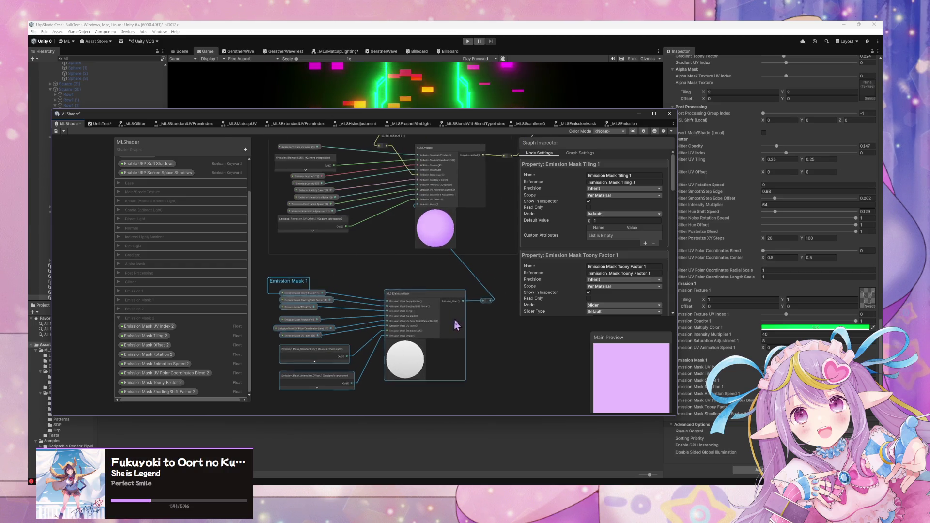
{"action": "scroll", "coordinate": [490, 357], "scroll_direction": "down", "scroll_amount": 3}
{"action": "mouse_move", "coordinate": [510, 389]}
{"action": "left_mouse_down"}
{"action": "mouse_move", "coordinate": [390, 342]}
{"action": "mouse_move", "coordinate": [335, 303]}
{"action": "left_mouse_up"}
Step: Move the Emission Mask nodes into the Emission 1 group and rearrange its reroute and Emission nodes
{"action": "mouse_move", "coordinate": [444, 316]}
{"action": "left_mouse_down"}
{"action": "mouse_move", "coordinate": [446, 281]}
{"action": "mouse_move", "coordinate": [433, 310]}
{"action": "mouse_move", "coordinate": [341, 324]}
{"action": "left_mouse_up"}
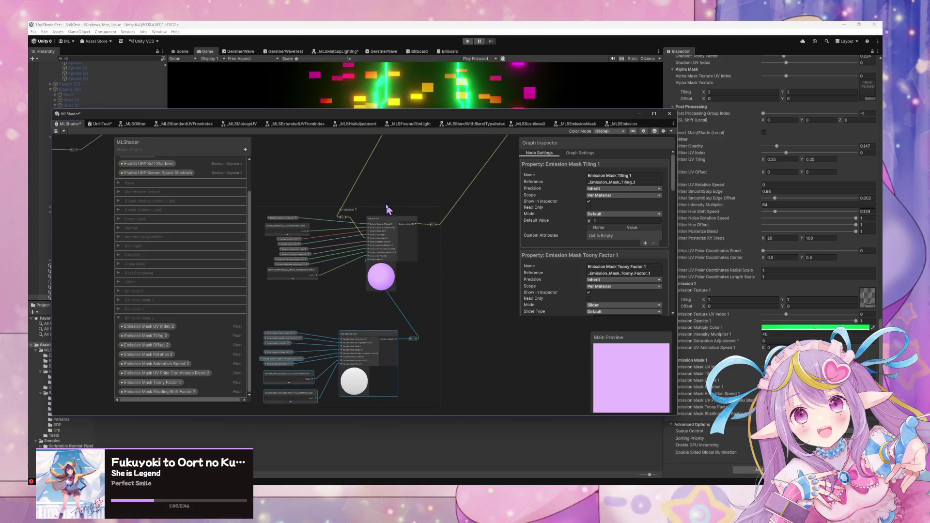
{"action": "left_click_drag", "start_coordinate": [427, 224], "coordinate": [491, 224]}
{"action": "left_click_drag", "start_coordinate": [395, 223], "coordinate": [456, 223]}
{"action": "left_click_drag", "start_coordinate": [294, 278], "coordinate": [339, 291]}
{"action": "left_click", "coordinate": [323, 231]}
{"action": "scroll", "coordinate": [326, 245], "scroll_direction": "down", "scroll_amount": 3}
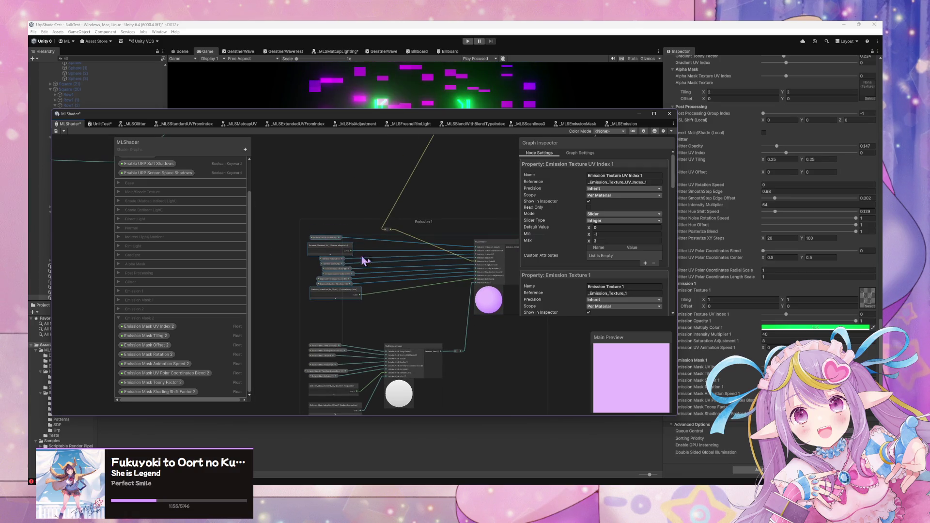
{"action": "left_click_drag", "start_coordinate": [420, 303], "coordinate": [373, 260]}
{"action": "scroll", "coordinate": [373, 260], "scroll_direction": "down", "scroll_amount": 3}
{"action": "mouse_move", "coordinate": [427, 222]}
{"action": "left_mouse_down"}
{"action": "mouse_move", "coordinate": [401, 321]}
{"action": "mouse_move", "coordinate": [481, 213]}
{"action": "left_mouse_up"}
{"action": "scroll", "coordinate": [402, 320], "scroll_direction": "up", "scroll_amount": 2}
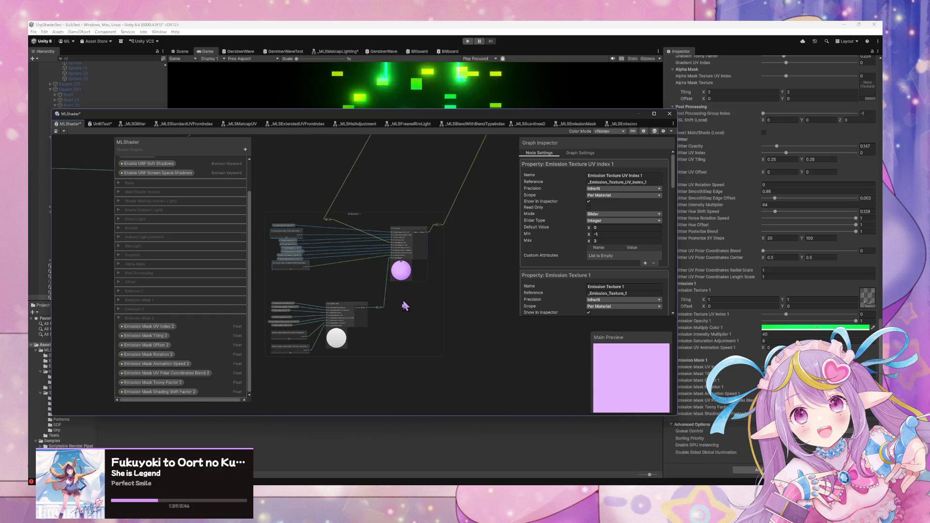
{"action": "scroll", "coordinate": [437, 330], "scroll_direction": "down", "scroll_amount": 2}
Step: Duplicate the whole Emission 1 group below the original and title the copy Emission 2
{"action": "mouse_move", "coordinate": [451, 368]}
{"action": "left_mouse_down"}
{"action": "mouse_move", "coordinate": [332, 284]}
{"action": "mouse_move", "coordinate": [297, 241]}
{"action": "left_mouse_up"}
{"action": "left_click_drag", "start_coordinate": [431, 318], "coordinate": [454, 246]}
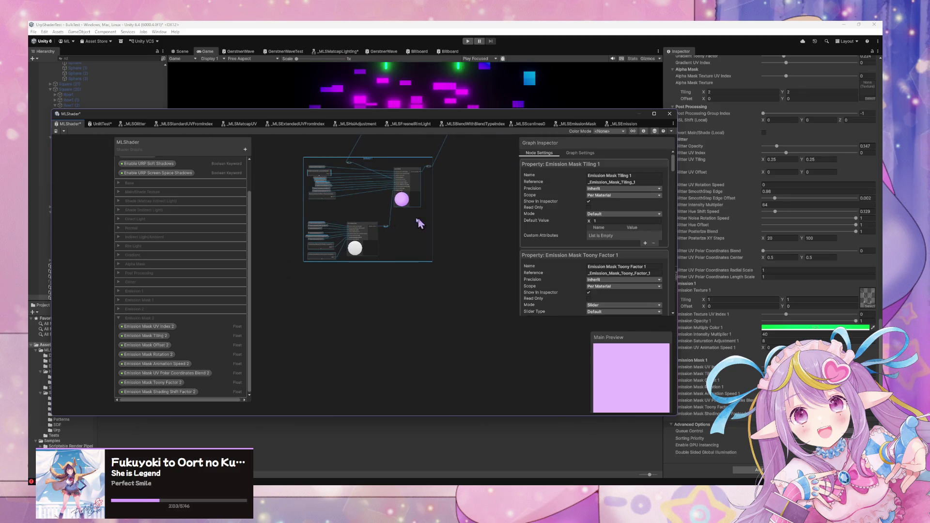
{"action": "key", "text": "ctrl+d"}
{"action": "mouse_move", "coordinate": [500, 249]}
{"action": "left_mouse_down"}
{"action": "mouse_move", "coordinate": [350, 295]}
{"action": "mouse_move", "coordinate": [373, 284]}
{"action": "left_mouse_up"}
{"action": "scroll", "coordinate": [356, 283], "scroll_direction": "up", "scroll_amount": 4}
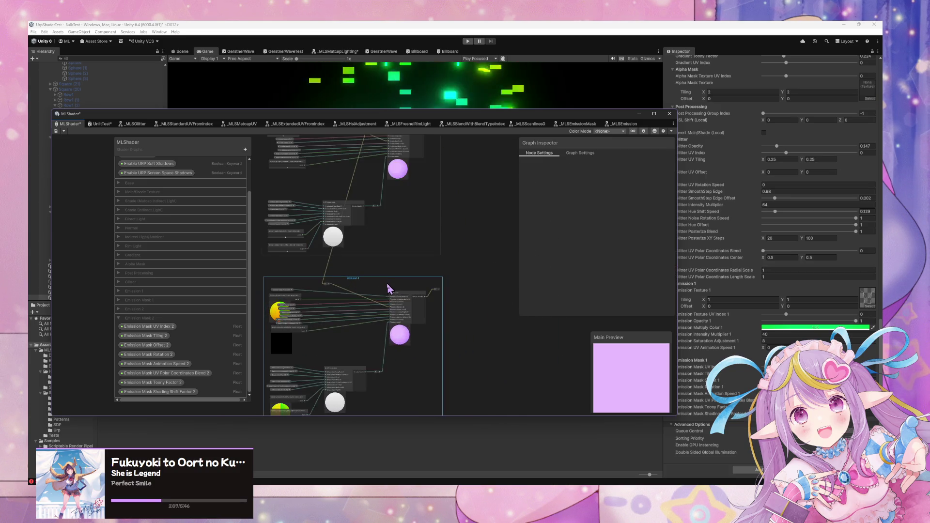
{"action": "double_click", "coordinate": [354, 276]}
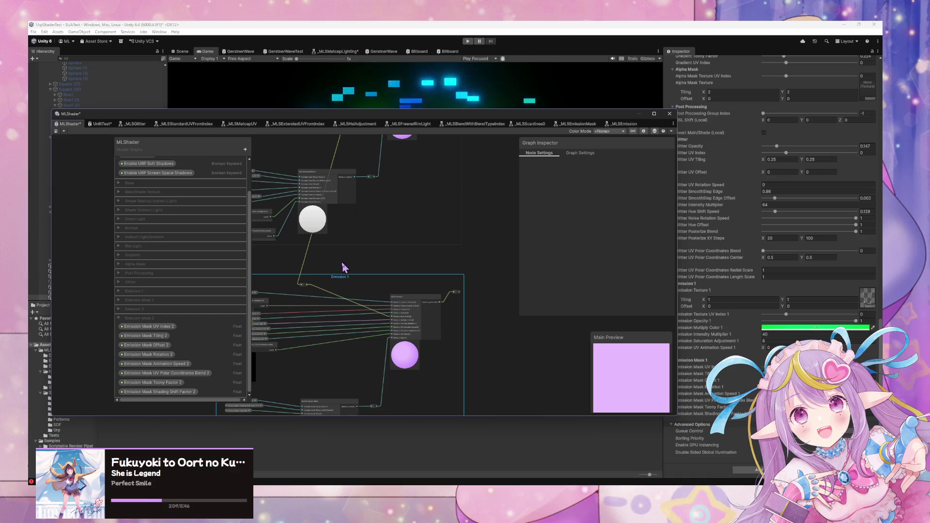
{"action": "key", "text": "a"}
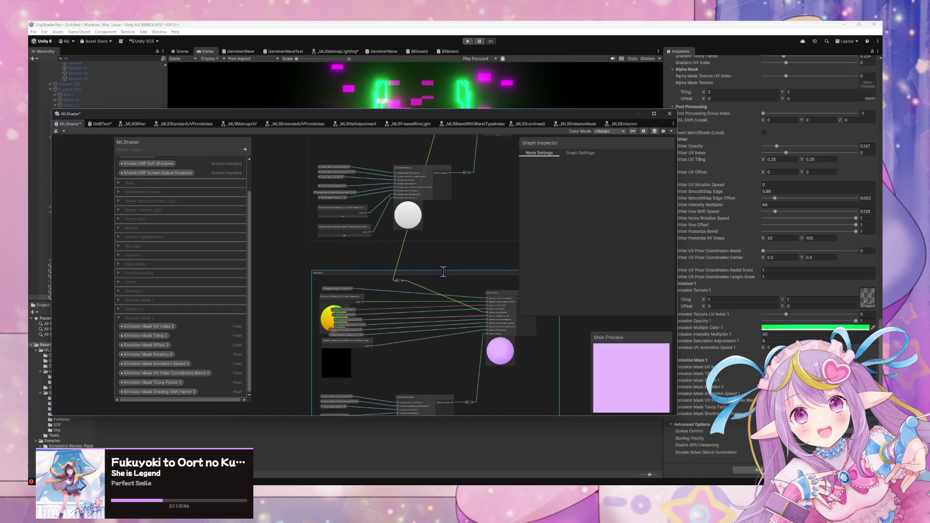
Step: Reposition the Emission 2 group higher up on the canvas
{"action": "scroll", "coordinate": [436, 279], "scroll_direction": "up", "scroll_amount": 5}
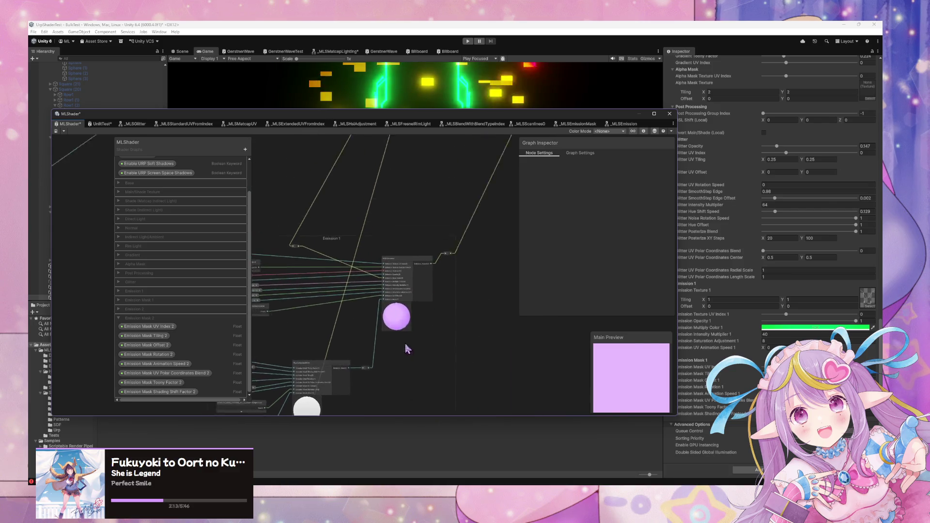
{"action": "scroll", "coordinate": [412, 288], "scroll_direction": "up", "scroll_amount": 2}
{"action": "scroll", "coordinate": [436, 296], "scroll_direction": "down", "scroll_amount": 4}
{"action": "scroll", "coordinate": [428, 293], "scroll_direction": "up", "scroll_amount": 6}
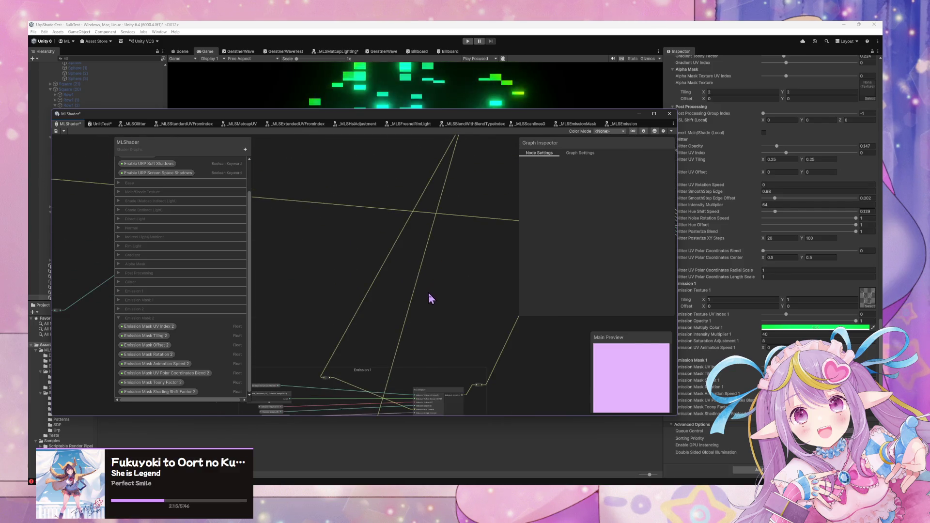
{"action": "scroll", "coordinate": [429, 296], "scroll_direction": "up", "scroll_amount": 3}
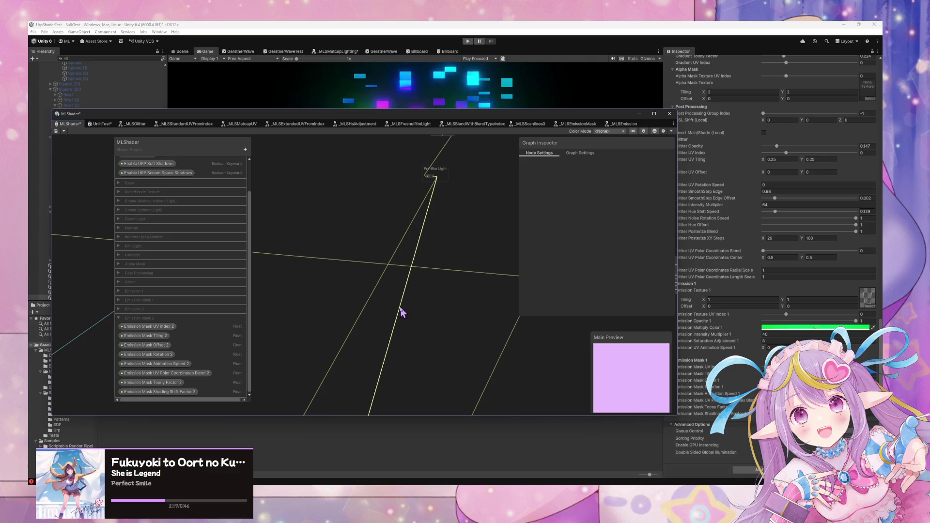
{"action": "scroll", "coordinate": [401, 311], "scroll_direction": "down", "scroll_amount": 5}
{"action": "scroll", "coordinate": [401, 311], "scroll_direction": "up", "scroll_amount": 2}
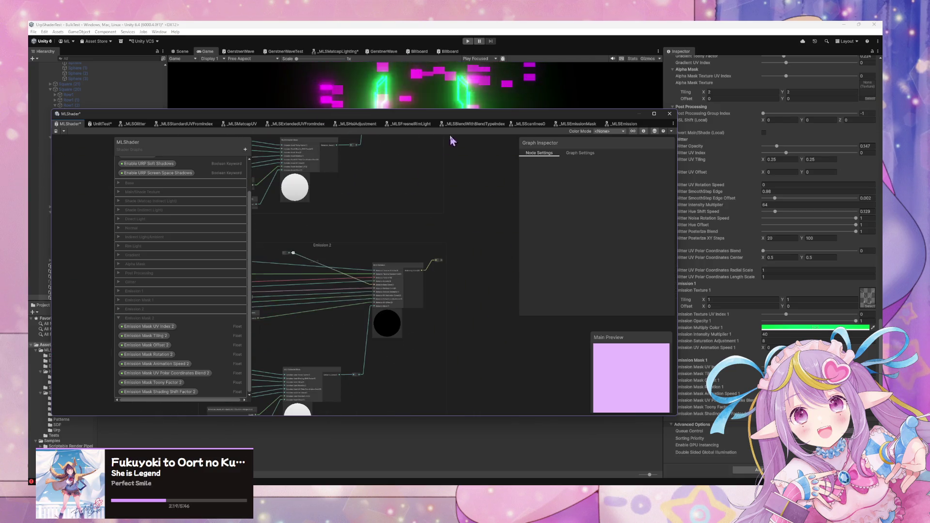
{"action": "scroll", "coordinate": [449, 241], "scroll_direction": "up", "scroll_amount": 2}
{"action": "left_click_drag", "start_coordinate": [447, 241], "coordinate": [586, 206]}
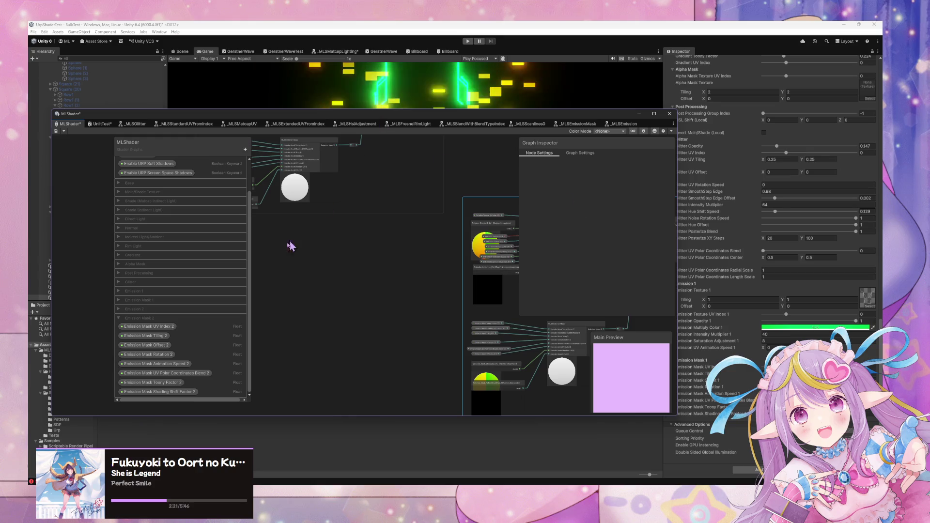
{"action": "left_click_drag", "start_coordinate": [482, 183], "coordinate": [342, 316]}
{"action": "mouse_move", "coordinate": [450, 319]}
{"action": "left_mouse_down"}
{"action": "mouse_move", "coordinate": [433, 209]}
{"action": "mouse_move", "coordinate": [338, 289]}
{"action": "mouse_move", "coordinate": [392, 216]}
{"action": "mouse_move", "coordinate": [186, 382]}
{"action": "left_mouse_up"}
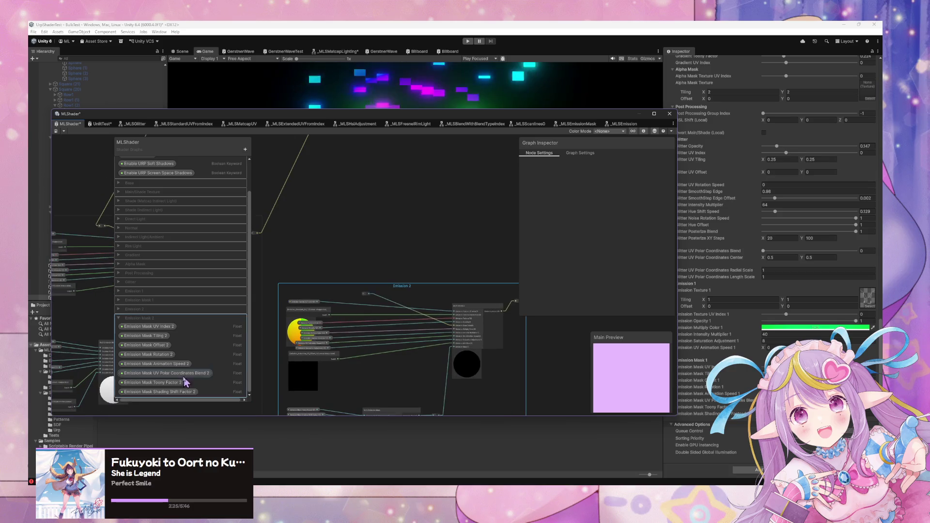
Step: Collapse Emission Mask 2, expand Emission 2, and add a new Boolean keyword
{"action": "left_click", "coordinate": [119, 318]}
{"action": "left_click", "coordinate": [119, 342]}
{"action": "scroll", "coordinate": [234, 284], "scroll_direction": "down", "scroll_amount": 2}
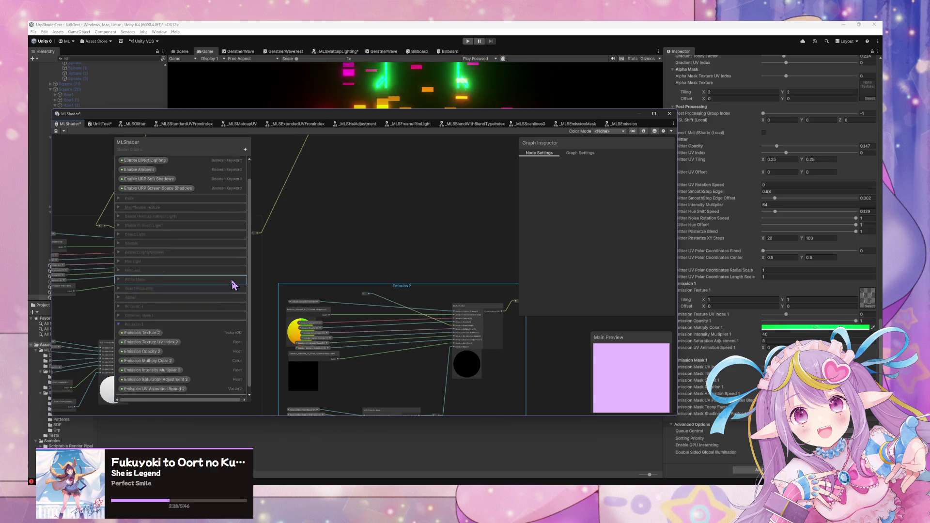
{"action": "left_click", "coordinate": [245, 149]}
{"action": "mouse_move", "coordinate": [279, 286]}
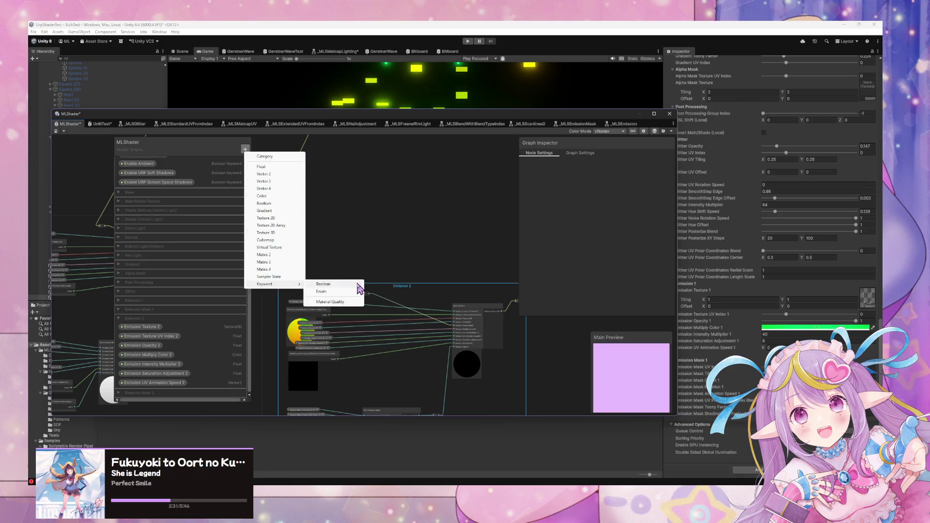
{"action": "left_click", "coordinate": [347, 292]}
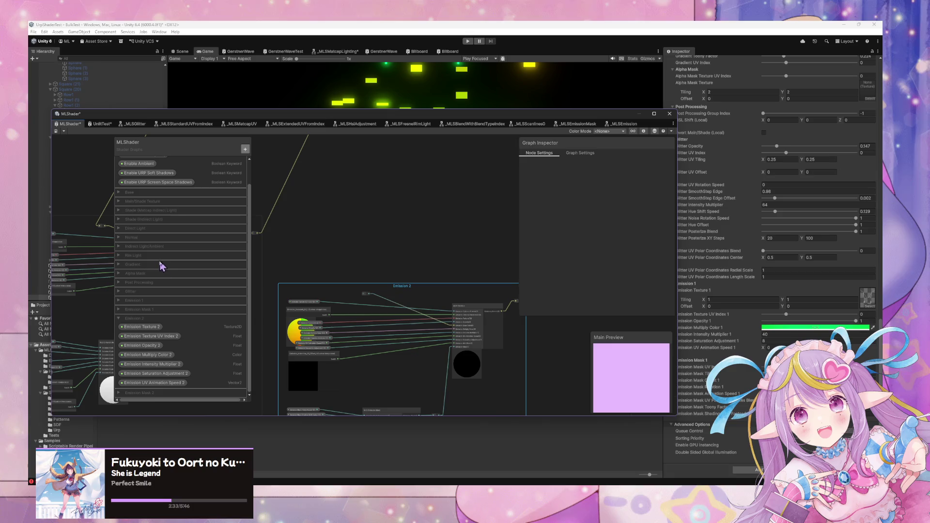
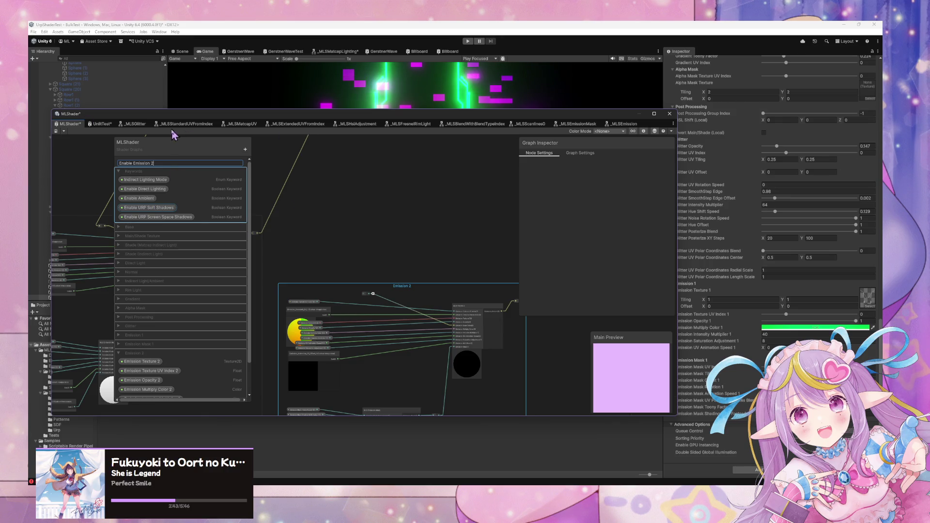
Step: Name the new Boolean keyword Enable Emission 2 and move it into the Emission 2 category
{"action": "key", "text": "Return"}
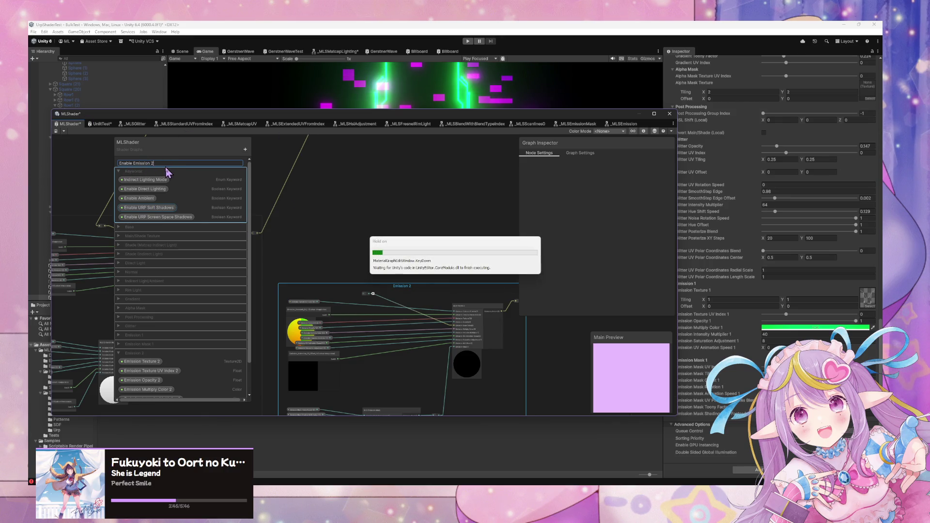
{"action": "mouse_move", "coordinate": [150, 164]}
{"action": "left_mouse_down"}
{"action": "mouse_move", "coordinate": [144, 377]}
{"action": "mouse_move", "coordinate": [150, 372]}
{"action": "left_mouse_up"}
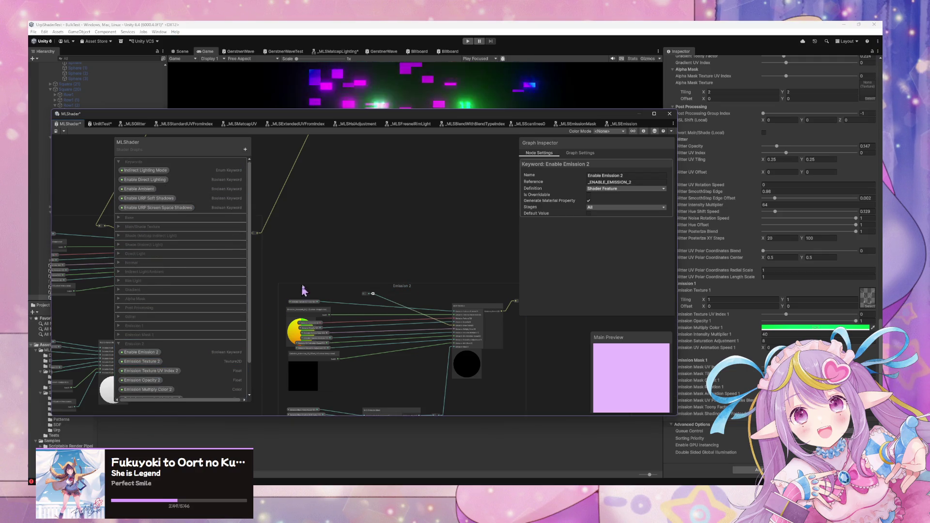
{"action": "left_click", "coordinate": [313, 289]}
Step: Place an Enable Emission 2 keyword node on the graph beside the Emission 2 group
{"action": "left_click_drag", "start_coordinate": [314, 289], "coordinate": [350, 225]}
{"action": "left_click_drag", "start_coordinate": [148, 354], "coordinate": [347, 194]}
{"action": "left_click", "coordinate": [365, 204]}
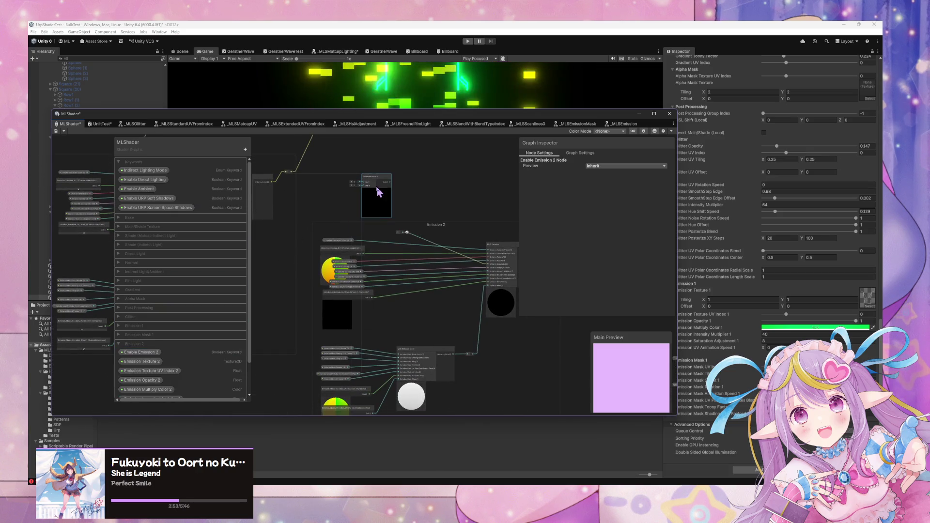
Step: Reposition the Emission 1 and Emission 2 groups so Emission 2 sits below Emission 1
{"action": "scroll", "coordinate": [402, 262], "scroll_direction": "down", "scroll_amount": 3}
{"action": "scroll", "coordinate": [402, 264], "scroll_direction": "up", "scroll_amount": 2}
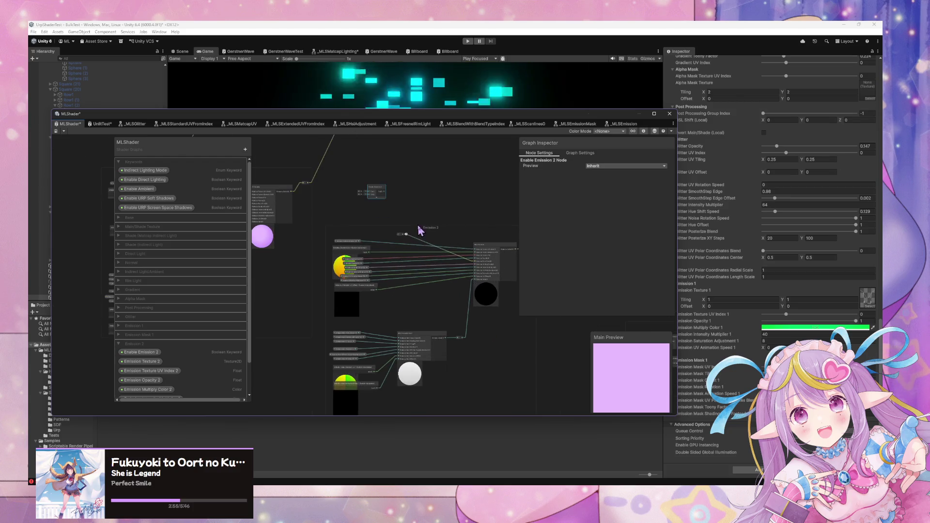
{"action": "mouse_move", "coordinate": [428, 235]}
{"action": "left_mouse_down"}
{"action": "mouse_move", "coordinate": [457, 270]}
{"action": "mouse_move", "coordinate": [505, 215]}
{"action": "mouse_move", "coordinate": [415, 201]}
{"action": "mouse_move", "coordinate": [415, 129]}
{"action": "left_mouse_up"}
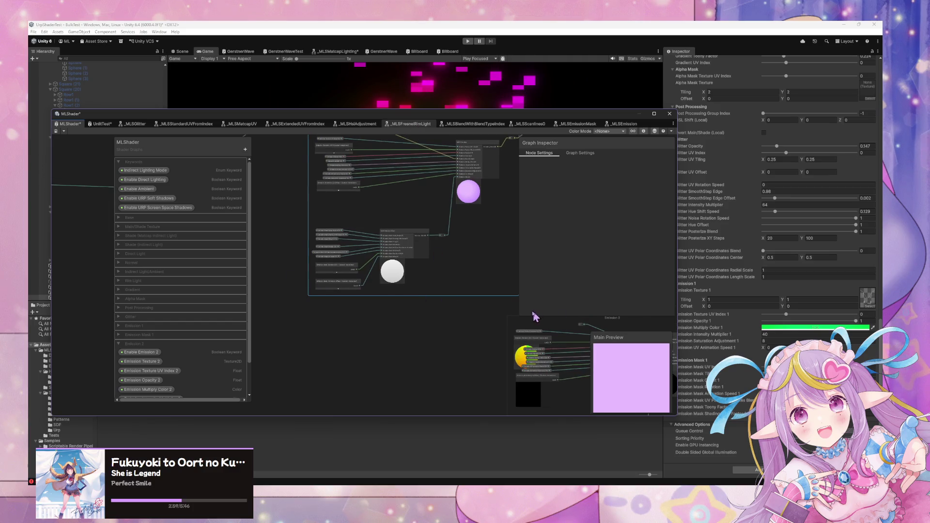
{"action": "left_click_drag", "start_coordinate": [538, 316], "coordinate": [528, 308]}
{"action": "mouse_move", "coordinate": [428, 280]}
{"action": "left_mouse_down"}
{"action": "mouse_move", "coordinate": [469, 287]}
{"action": "mouse_move", "coordinate": [396, 278]}
{"action": "mouse_move", "coordinate": [342, 248]}
{"action": "mouse_move", "coordinate": [481, 326]}
{"action": "mouse_move", "coordinate": [407, 280]}
{"action": "mouse_move", "coordinate": [477, 307]}
{"action": "mouse_move", "coordinate": [377, 314]}
{"action": "mouse_move", "coordinate": [478, 329]}
{"action": "left_mouse_up"}
{"action": "scroll", "coordinate": [477, 307], "scroll_direction": "down", "scroll_amount": 2}
{"action": "left_click_drag", "start_coordinate": [330, 189], "coordinate": [320, 227]}
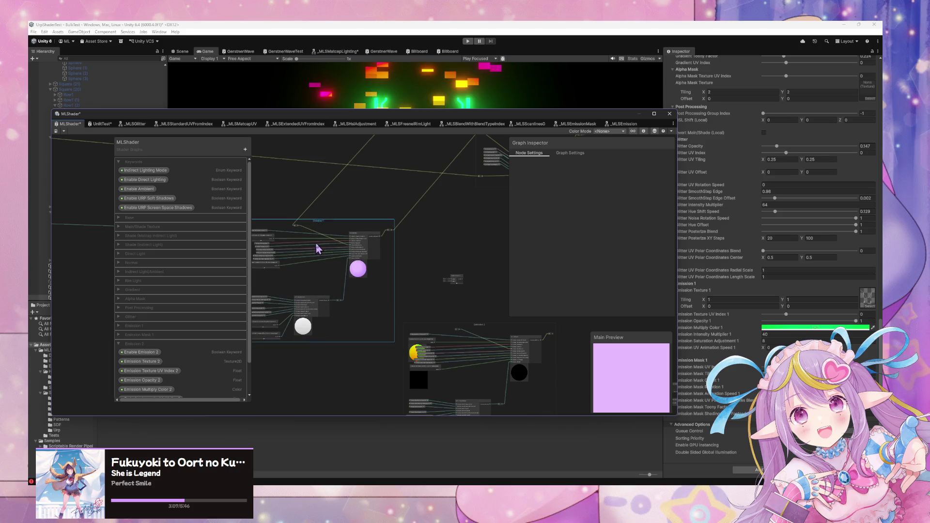
Step: Wire Emission 1's output into the Emission 2 node and the Enable Emission 2 keyword node
{"action": "scroll", "coordinate": [383, 264], "scroll_direction": "up", "scroll_amount": 1}
{"action": "scroll", "coordinate": [421, 281], "scroll_direction": "up", "scroll_amount": 1}
{"action": "scroll", "coordinate": [412, 252], "scroll_direction": "up", "scroll_amount": 1}
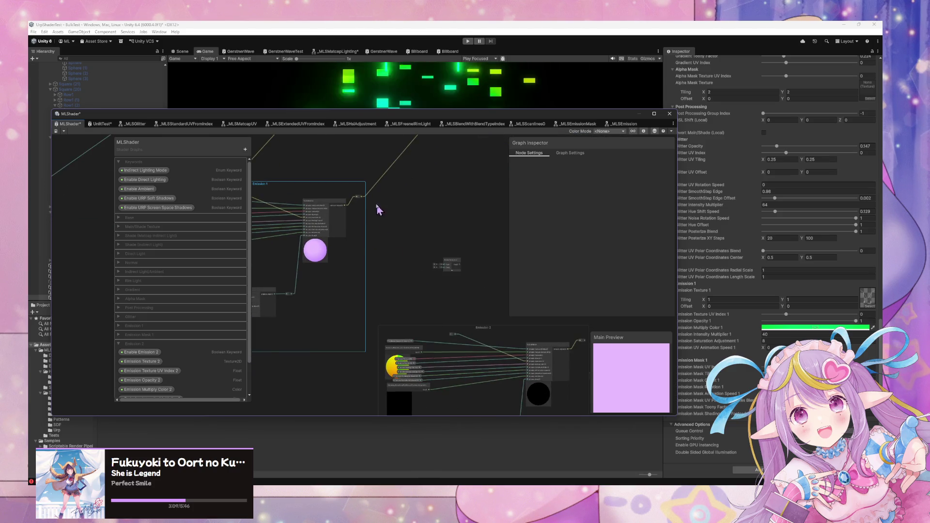
{"action": "mouse_move", "coordinate": [362, 197]}
{"action": "left_mouse_down"}
{"action": "mouse_move", "coordinate": [461, 333]}
{"action": "mouse_move", "coordinate": [451, 334]}
{"action": "left_mouse_up"}
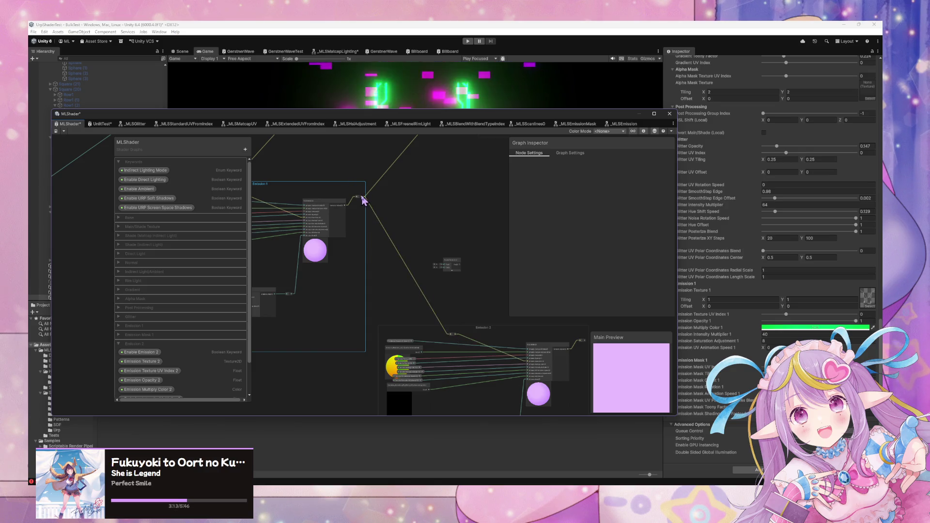
{"action": "left_click_drag", "start_coordinate": [362, 197], "coordinate": [442, 268]}
Step: Move the Emission 2 group down and left into its final position
{"action": "mouse_move", "coordinate": [481, 244]}
{"action": "left_mouse_down"}
{"action": "mouse_move", "coordinate": [408, 339]}
{"action": "mouse_move", "coordinate": [412, 164]}
{"action": "mouse_move", "coordinate": [412, 176]}
{"action": "left_mouse_up"}
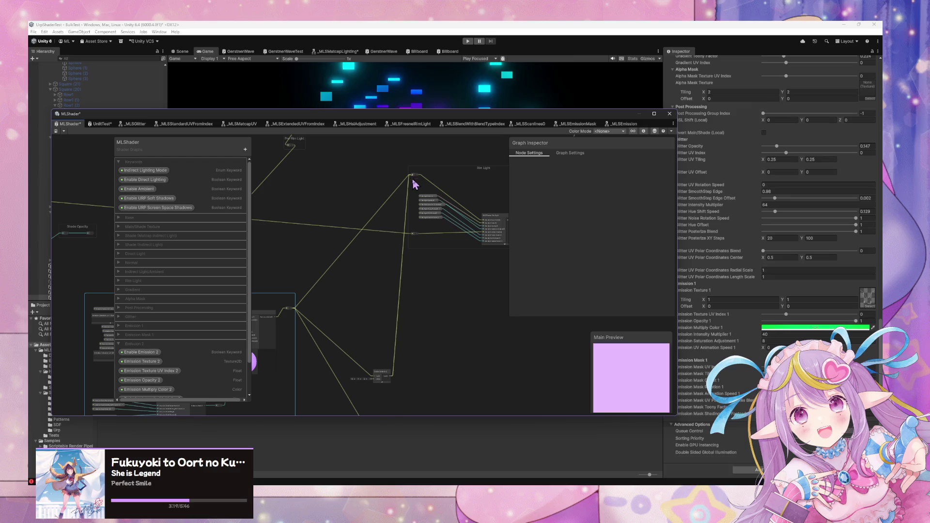
{"action": "mouse_move", "coordinate": [430, 357]}
{"action": "left_mouse_down"}
{"action": "mouse_move", "coordinate": [436, 208]}
{"action": "mouse_move", "coordinate": [413, 257]}
{"action": "mouse_move", "coordinate": [429, 306]}
{"action": "mouse_move", "coordinate": [313, 248]}
{"action": "left_mouse_up"}
{"action": "left_click_drag", "start_coordinate": [362, 285], "coordinate": [486, 217]}
{"action": "mouse_move", "coordinate": [450, 252]}
{"action": "left_mouse_down"}
{"action": "mouse_move", "coordinate": [394, 297]}
{"action": "mouse_move", "coordinate": [366, 344]}
{"action": "mouse_move", "coordinate": [355, 344]}
{"action": "left_mouse_up"}
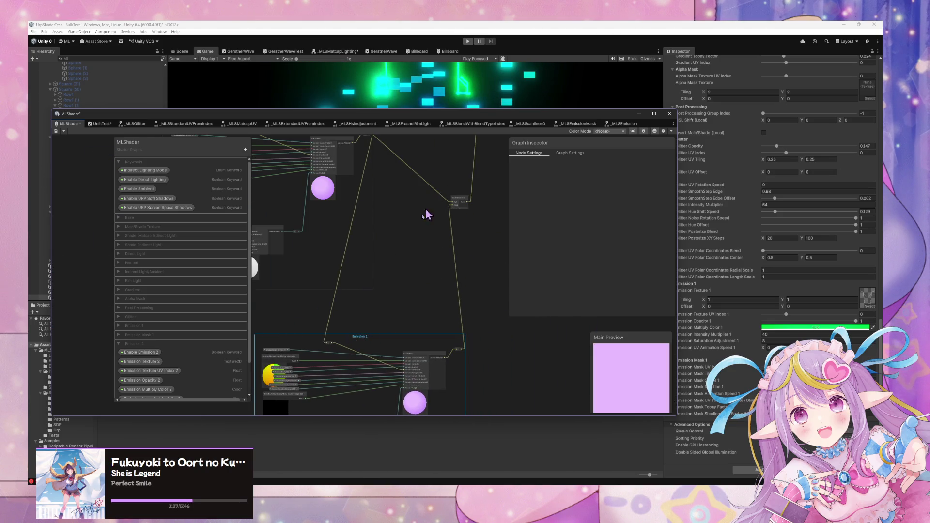
{"action": "left_click_drag", "start_coordinate": [359, 293], "coordinate": [412, 179]}
{"action": "scroll", "coordinate": [341, 259], "scroll_direction": "up", "scroll_amount": 5}
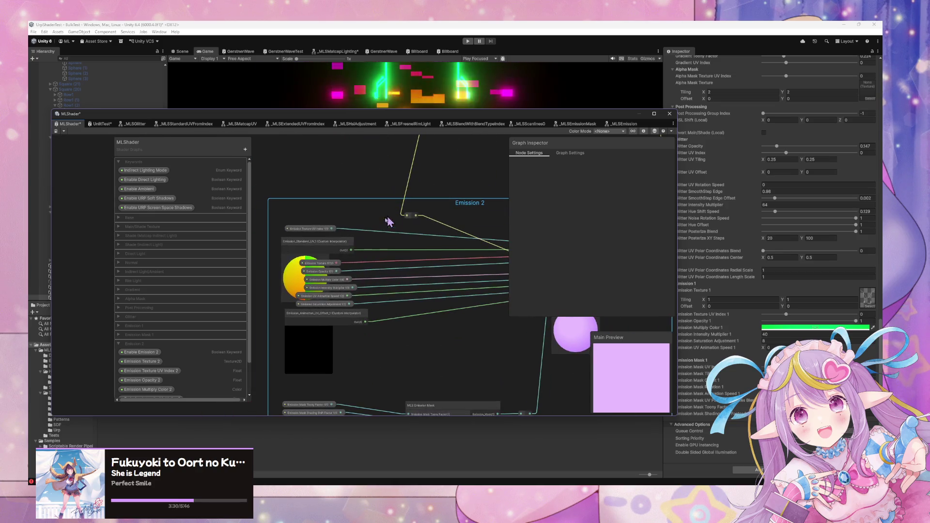
Step: Replace the Emission Texture UV Index 1 node with Emission Texture UV Index 2 in Emission 2
{"action": "left_click", "coordinate": [306, 259]}
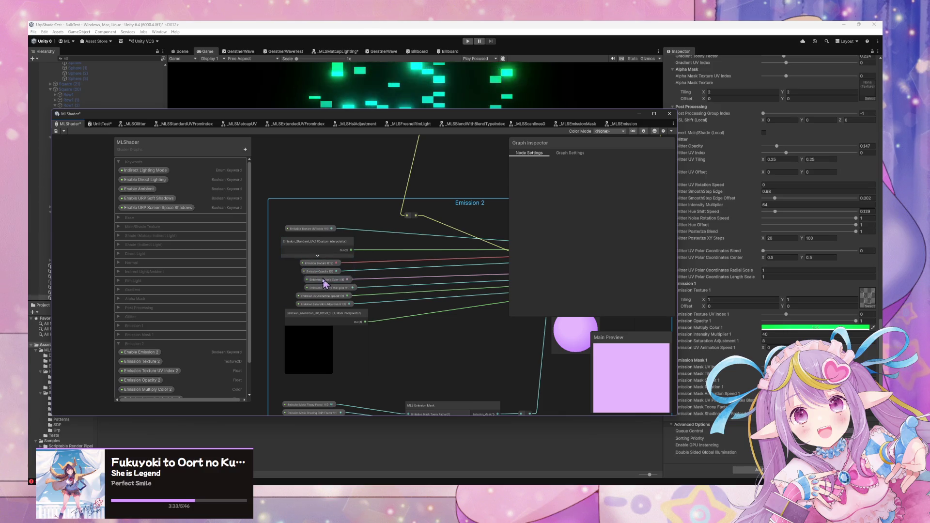
{"action": "left_click_drag", "start_coordinate": [416, 281], "coordinate": [420, 262]}
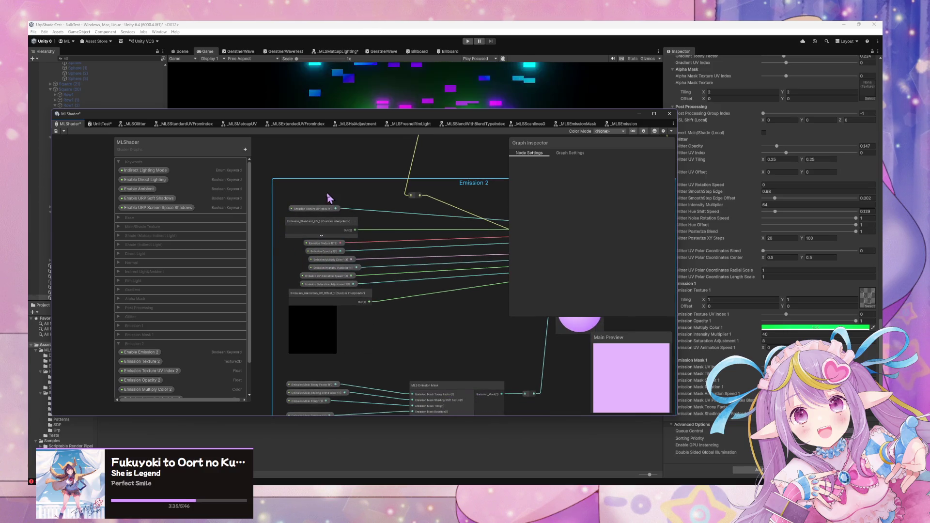
{"action": "scroll", "coordinate": [201, 352], "scroll_direction": "down", "scroll_amount": 2}
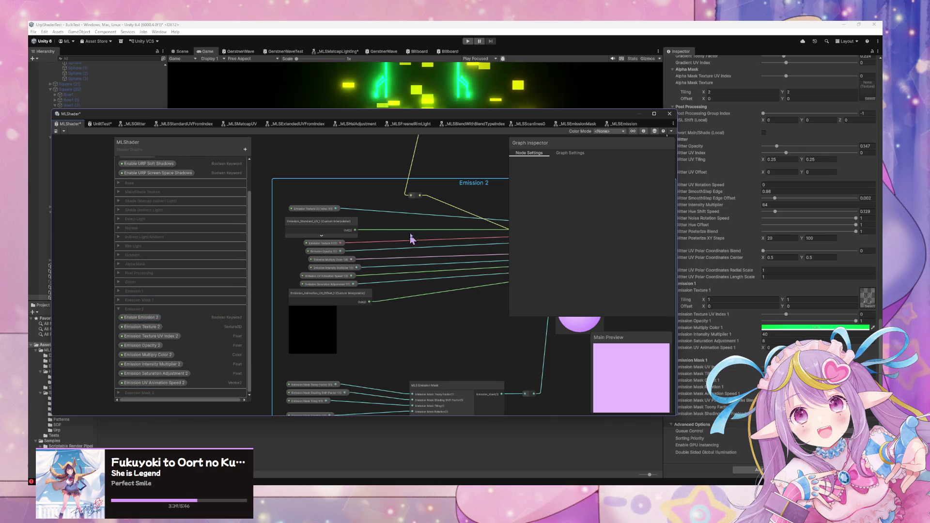
{"action": "scroll", "coordinate": [409, 240], "scroll_direction": "down", "scroll_amount": 5}
{"action": "scroll", "coordinate": [456, 186], "scroll_direction": "up", "scroll_amount": 5}
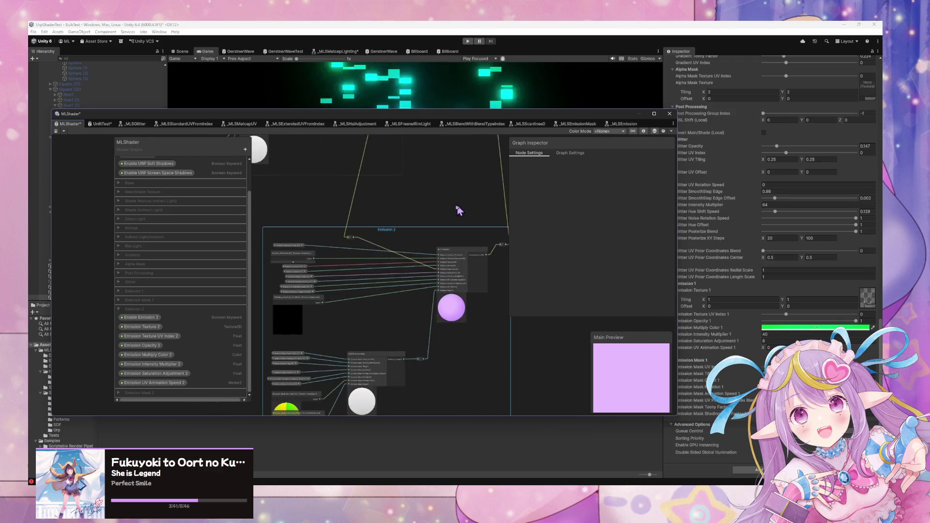
{"action": "mouse_move", "coordinate": [455, 186]}
{"action": "left_mouse_down"}
{"action": "mouse_move", "coordinate": [415, 190]}
{"action": "mouse_move", "coordinate": [457, 180]}
{"action": "mouse_move", "coordinate": [444, 180]}
{"action": "left_mouse_up"}
{"action": "mouse_move", "coordinate": [162, 338]}
{"action": "left_mouse_down"}
{"action": "mouse_move", "coordinate": [376, 219]}
{"action": "mouse_move", "coordinate": [365, 237]}
{"action": "mouse_move", "coordinate": [447, 237]}
{"action": "left_mouse_up"}
{"action": "mouse_move", "coordinate": [345, 241]}
{"action": "left_mouse_down"}
{"action": "mouse_move", "coordinate": [308, 241]}
{"action": "mouse_move", "coordinate": [410, 202]}
{"action": "mouse_move", "coordinate": [319, 219]}
{"action": "left_mouse_up"}
{"action": "key", "text": "Delete"}
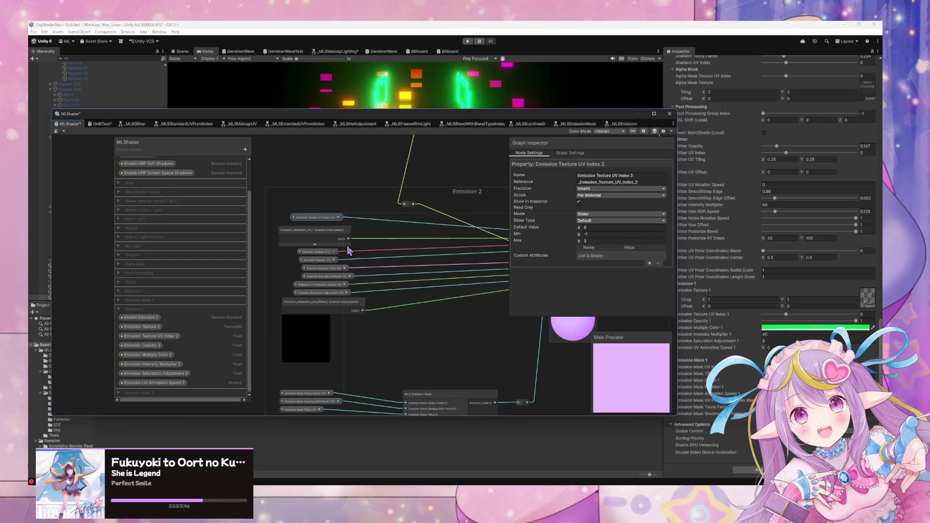
Step: Add Emission Texture 2 and Emission Opacity 2 nodes inside the Emission 2 group
{"action": "left_click_drag", "start_coordinate": [403, 262], "coordinate": [333, 266]}
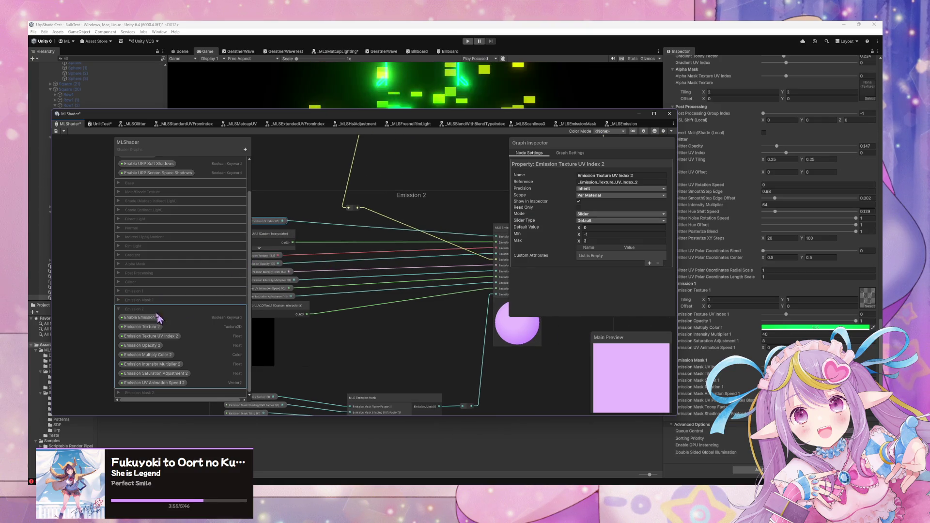
{"action": "mouse_move", "coordinate": [146, 331]}
{"action": "left_mouse_down"}
{"action": "mouse_move", "coordinate": [378, 253]}
{"action": "mouse_move", "coordinate": [349, 252]}
{"action": "left_mouse_up"}
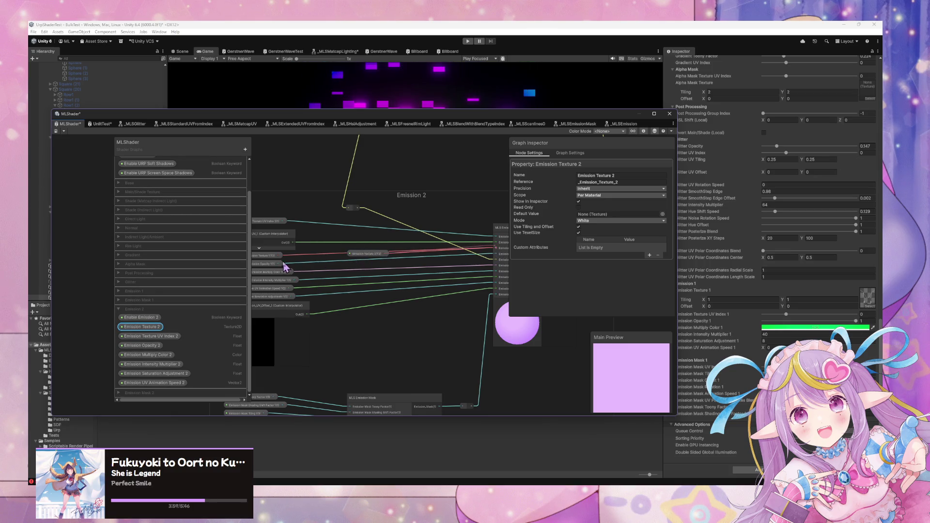
{"action": "mouse_move", "coordinate": [360, 253]}
{"action": "left_mouse_down"}
{"action": "mouse_move", "coordinate": [272, 262]}
{"action": "mouse_move", "coordinate": [269, 270]}
{"action": "mouse_move", "coordinate": [272, 259]}
{"action": "mouse_move", "coordinate": [323, 259]}
{"action": "mouse_move", "coordinate": [156, 350]}
{"action": "mouse_move", "coordinate": [270, 284]}
{"action": "mouse_move", "coordinate": [495, 259]}
{"action": "left_mouse_up"}
{"action": "left_click_drag", "start_coordinate": [284, 272], "coordinate": [269, 270]}
{"action": "mouse_move", "coordinate": [329, 286]}
{"action": "left_mouse_down"}
{"action": "mouse_move", "coordinate": [342, 269]}
{"action": "mouse_move", "coordinate": [334, 277]}
{"action": "mouse_move", "coordinate": [341, 281]}
{"action": "mouse_move", "coordinate": [301, 297]}
{"action": "mouse_move", "coordinate": [376, 293]}
{"action": "mouse_move", "coordinate": [314, 287]}
{"action": "left_mouse_up"}
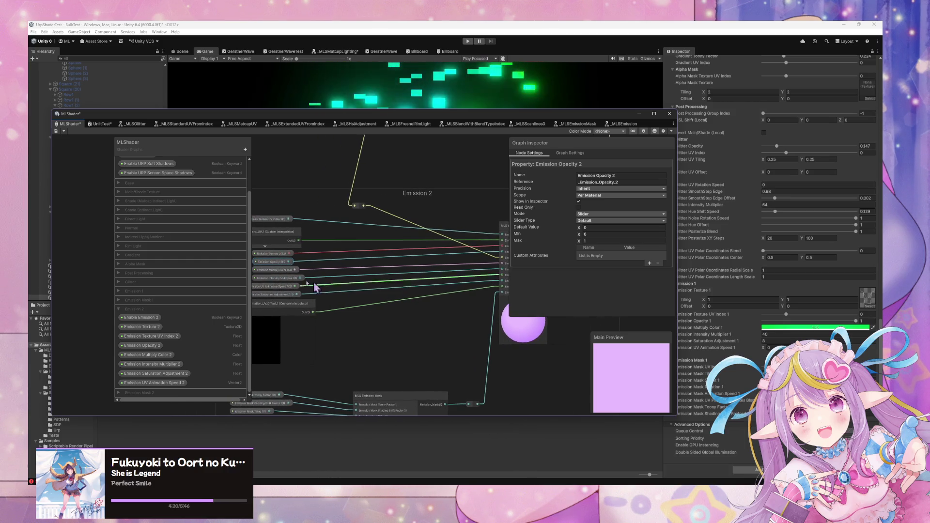
Step: Add an Emission Multiply Color 2 node to the Emission 2 group
{"action": "left_click", "coordinate": [270, 273]}
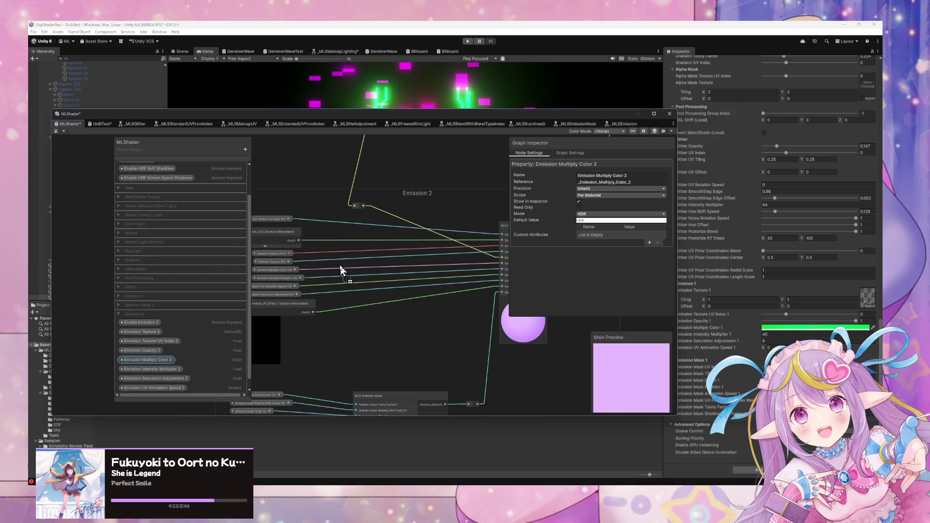
{"action": "left_click_drag", "start_coordinate": [341, 270], "coordinate": [342, 270]}
{"action": "left_click_drag", "start_coordinate": [417, 270], "coordinate": [385, 272]}
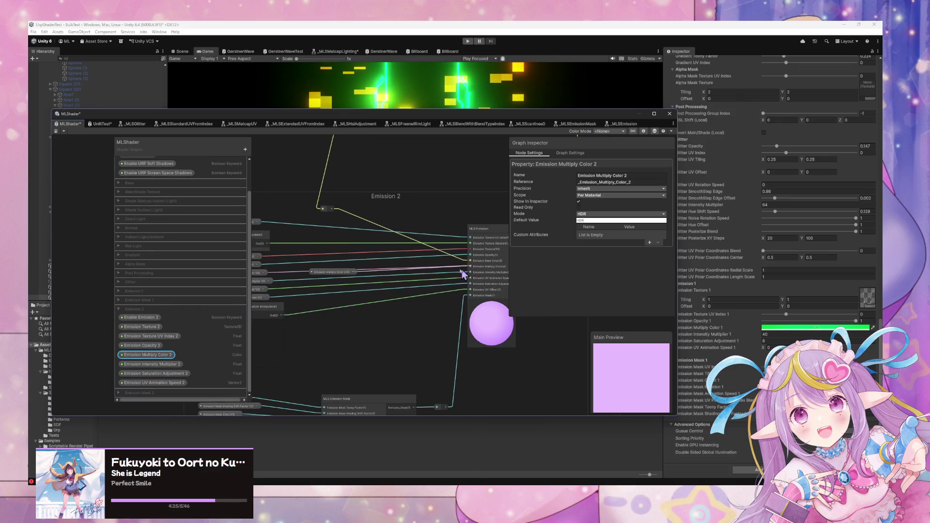
{"action": "mouse_move", "coordinate": [274, 289]}
{"action": "left_mouse_down"}
{"action": "mouse_move", "coordinate": [347, 280]}
{"action": "mouse_move", "coordinate": [357, 270]}
{"action": "mouse_move", "coordinate": [316, 266]}
{"action": "mouse_move", "coordinate": [326, 276]}
{"action": "left_mouse_up"}
Step: Swap in Emission Intensity Multiplier 2 and wire it into the MLS Emission node
{"action": "left_click", "coordinate": [325, 277]}
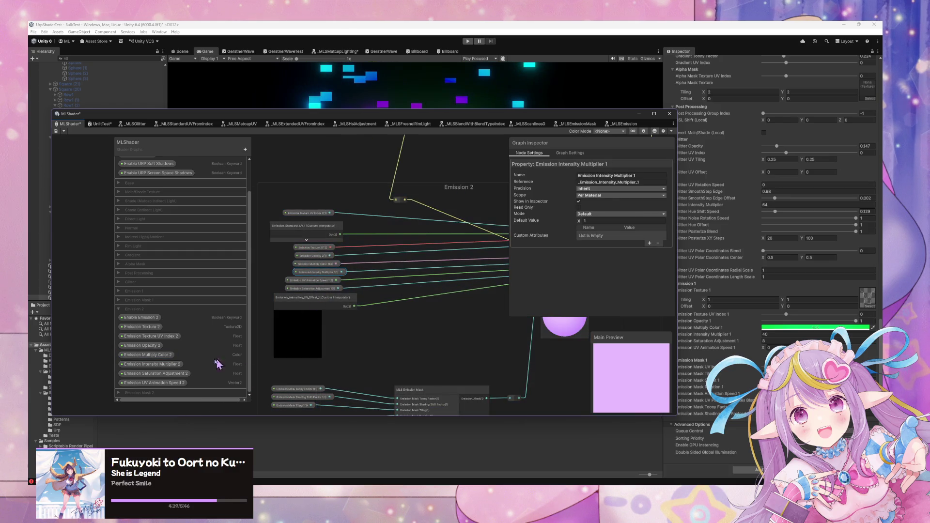
{"action": "left_click_drag", "start_coordinate": [151, 364], "coordinate": [301, 271]}
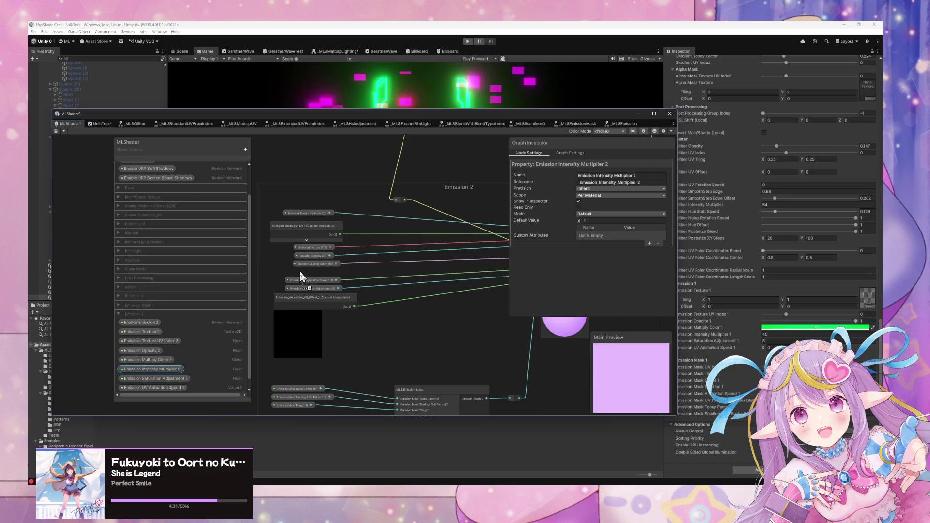
{"action": "left_click_drag", "start_coordinate": [433, 277], "coordinate": [355, 284]}
{"action": "left_click_drag", "start_coordinate": [273, 280], "coordinate": [459, 274]}
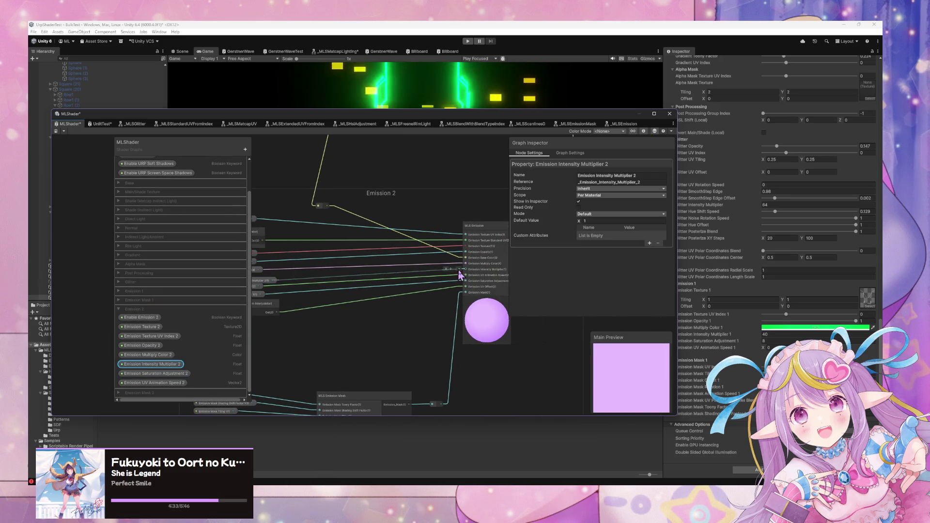
{"action": "left_click_drag", "start_coordinate": [342, 293], "coordinate": [443, 289]}
Step: Add an Emission UV Animation Speed 2 node inside Emission 2
{"action": "left_click", "coordinate": [351, 279]}
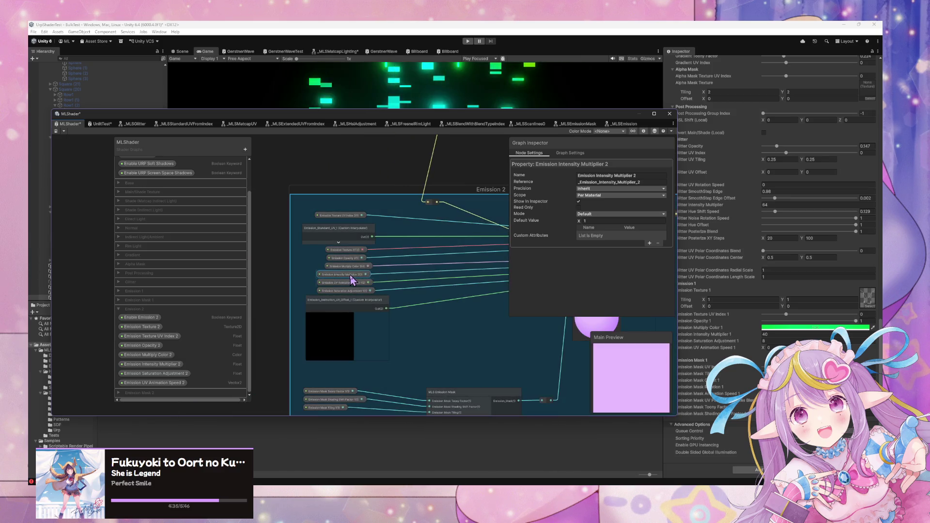
{"action": "left_click", "coordinate": [357, 283]}
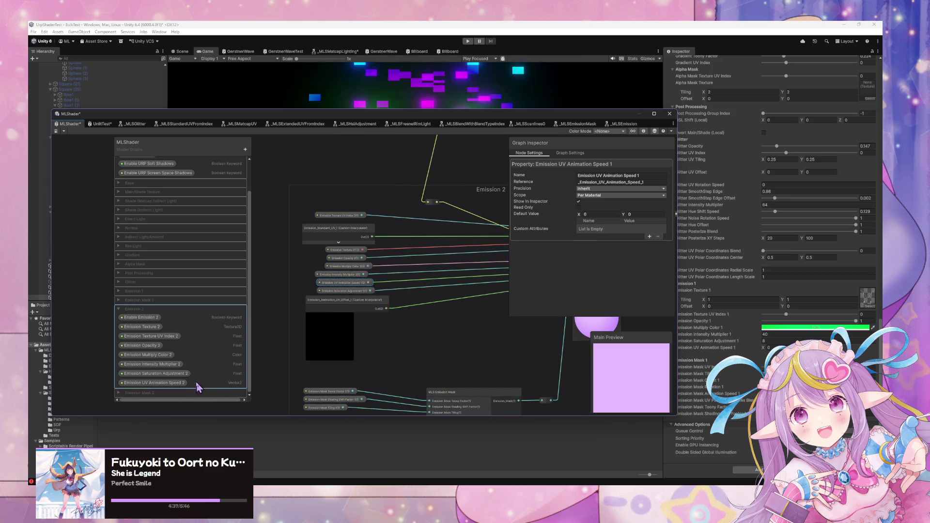
{"action": "mouse_move", "coordinate": [172, 387]}
{"action": "left_mouse_down"}
{"action": "mouse_move", "coordinate": [334, 286]}
{"action": "mouse_move", "coordinate": [485, 283]}
{"action": "left_mouse_up"}
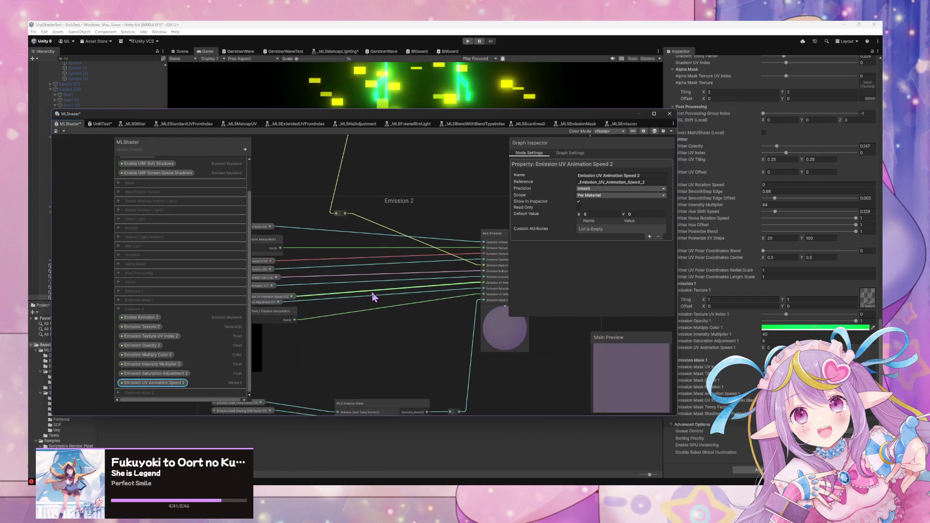
{"action": "left_click_drag", "start_coordinate": [339, 290], "coordinate": [273, 282]}
Step: Open the MLS Emission sub-graph and browse its input list
{"action": "double_click", "coordinate": [464, 224]}
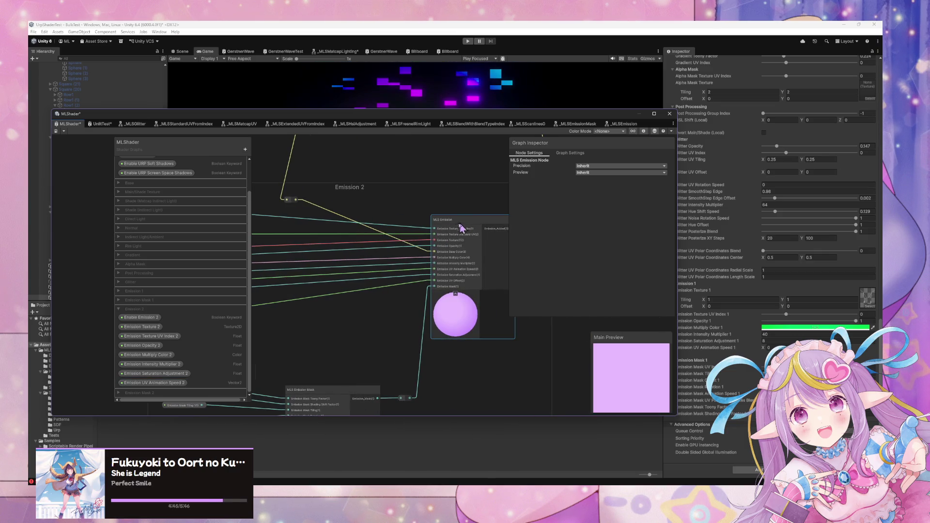
{"action": "scroll", "coordinate": [397, 241], "scroll_direction": "down", "scroll_amount": 2}
{"action": "scroll", "coordinate": [444, 246], "scroll_direction": "down", "scroll_amount": 5}
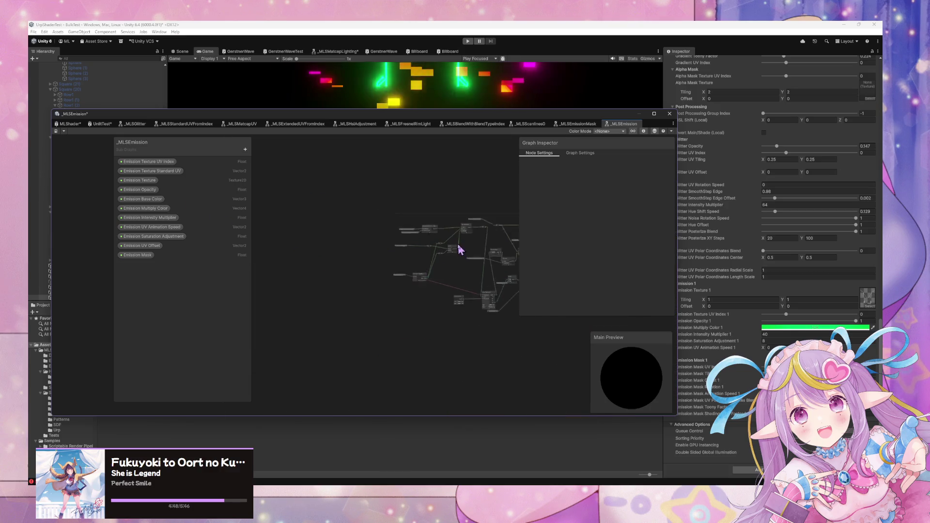
Step: Delete the Emission UV Animation Speed property from the _MLSEmission sub-graph
{"action": "right_click", "coordinate": [166, 228]}
{"action": "left_click", "coordinate": [196, 239]}
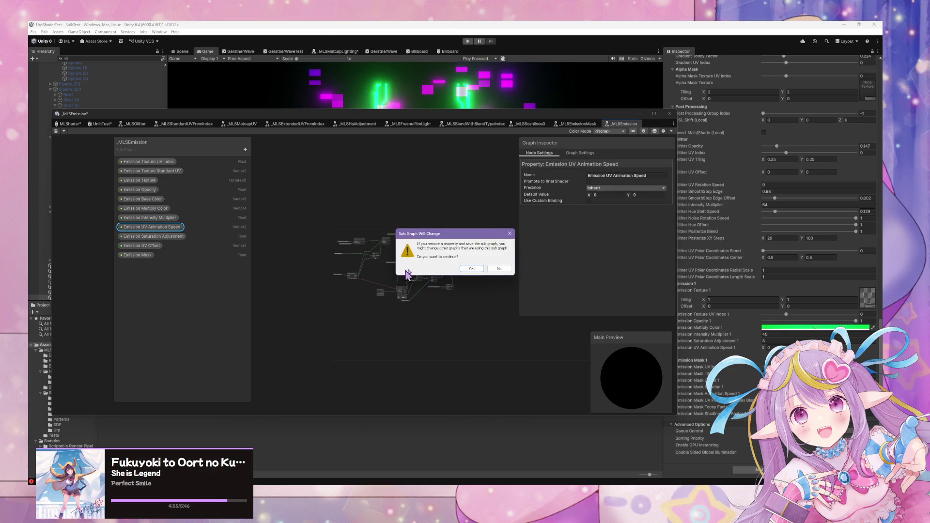
{"action": "left_click", "coordinate": [472, 269]}
{"action": "scroll", "coordinate": [440, 270], "scroll_direction": "up", "scroll_amount": 5}
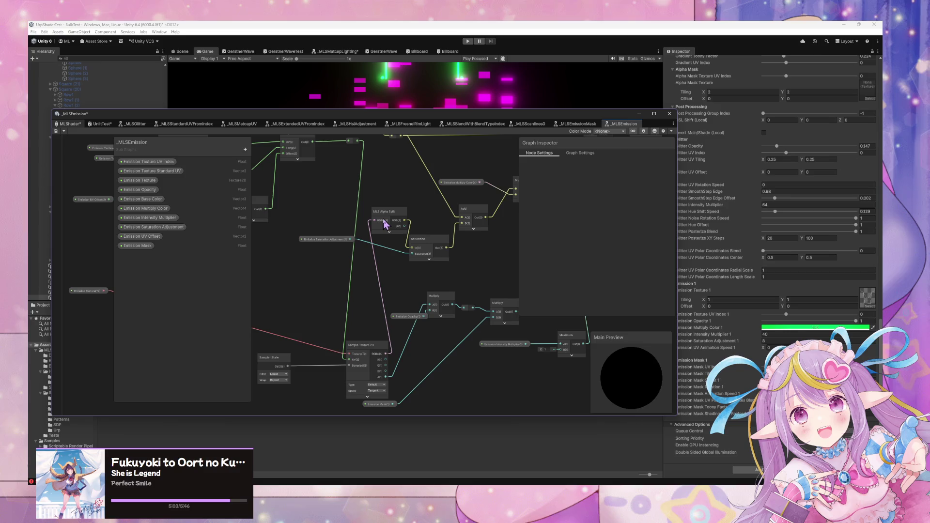
Step: Save the _MLSEmission sub-graph and return to the MLShader graph's Emission Mask node
{"action": "key", "text": "ctrl+s"}
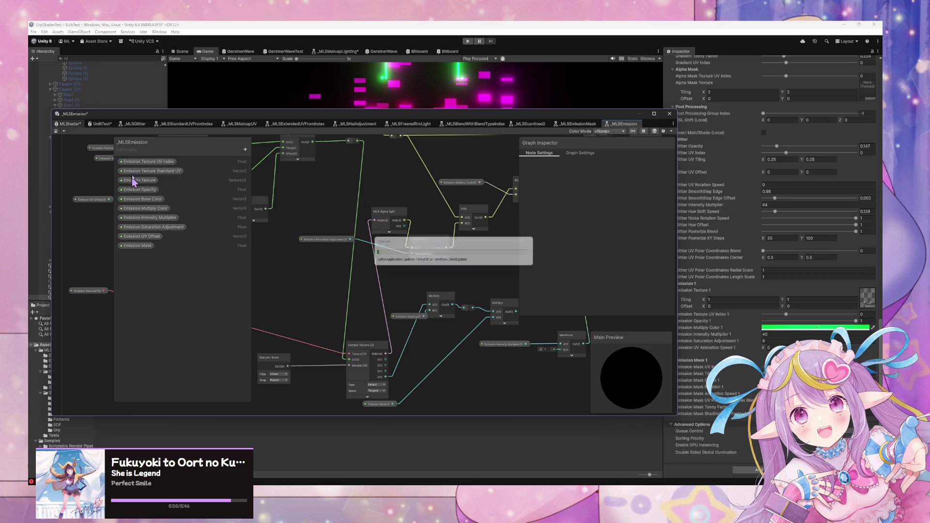
{"action": "left_click", "coordinate": [73, 124]}
{"action": "mouse_move", "coordinate": [318, 298]}
{"action": "left_mouse_down"}
{"action": "mouse_move", "coordinate": [355, 283]}
{"action": "mouse_move", "coordinate": [401, 288]}
{"action": "mouse_move", "coordinate": [438, 309]}
{"action": "mouse_move", "coordinate": [432, 193]}
{"action": "left_mouse_up"}
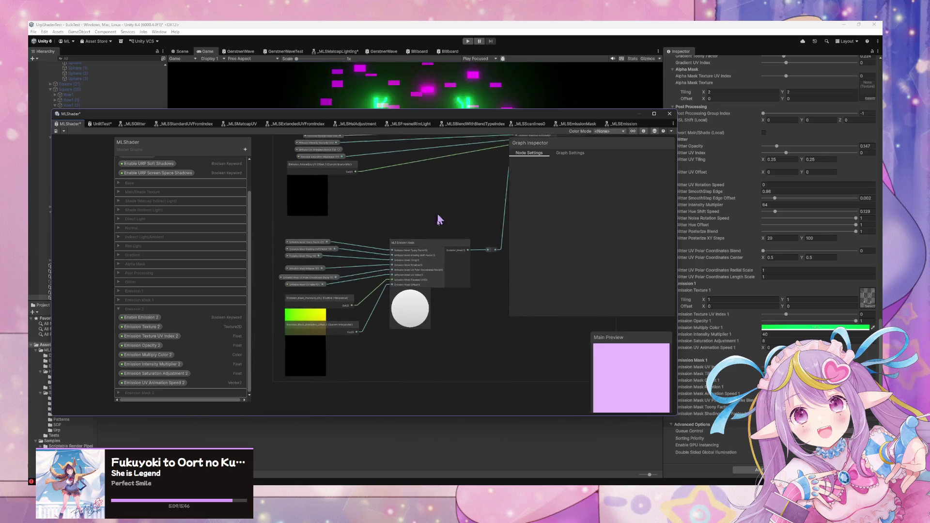
Step: Inspect the Emission UV Animation Speed 1 and 2 nodes in the Emission groups
{"action": "scroll", "coordinate": [438, 208], "scroll_direction": "down", "scroll_amount": 5}
{"action": "scroll", "coordinate": [407, 296], "scroll_direction": "up", "scroll_amount": 5}
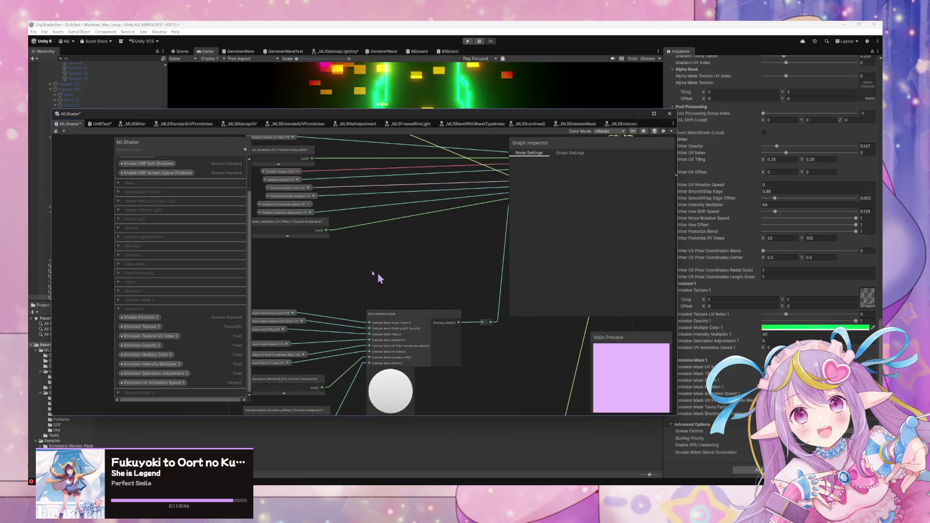
{"action": "left_click", "coordinate": [300, 205]}
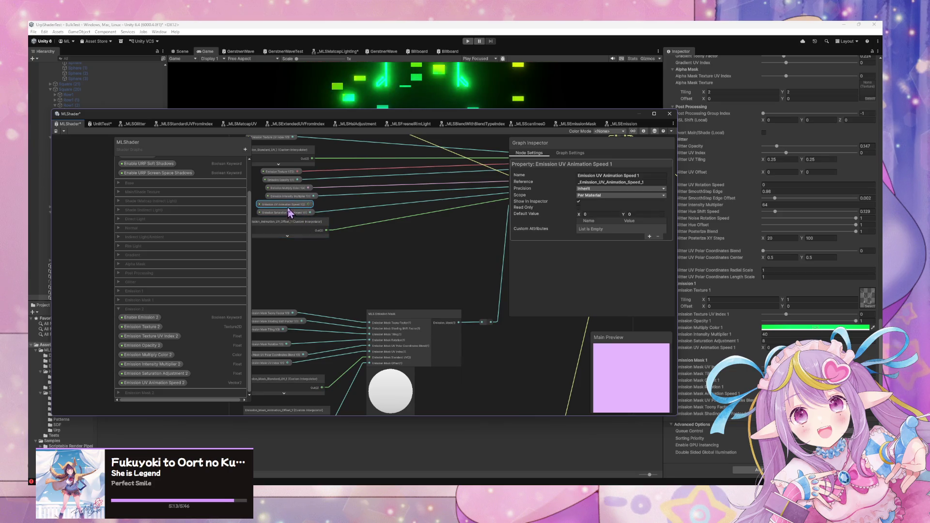
{"action": "left_click", "coordinate": [467, 373]}
{"action": "mouse_move", "coordinate": [467, 373]}
{"action": "left_mouse_down"}
{"action": "mouse_move", "coordinate": [457, 301]}
{"action": "mouse_move", "coordinate": [378, 218]}
{"action": "left_mouse_up"}
{"action": "mouse_move", "coordinate": [416, 297]}
{"action": "left_mouse_down"}
{"action": "mouse_move", "coordinate": [440, 315]}
{"action": "mouse_move", "coordinate": [396, 316]}
{"action": "left_mouse_up"}
{"action": "left_click", "coordinate": [278, 275]}
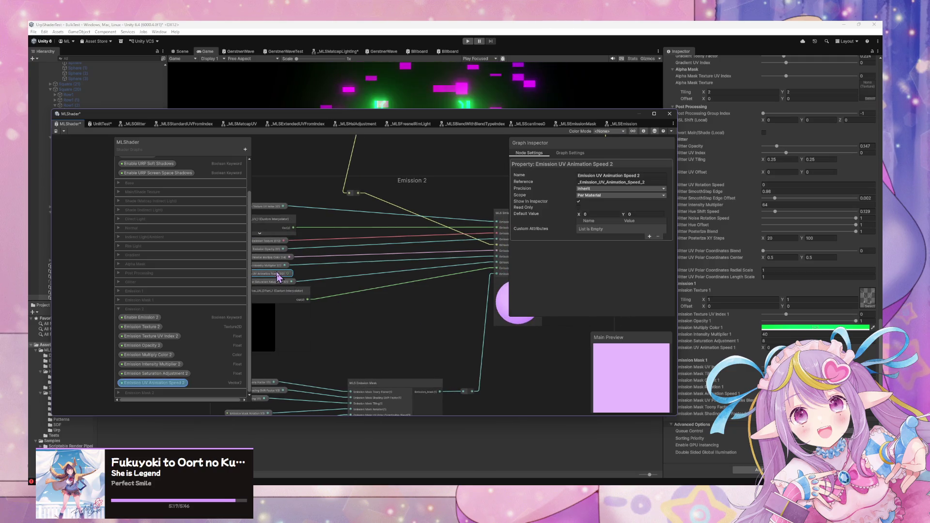
{"action": "left_click", "coordinate": [303, 288]}
{"action": "left_click_drag", "start_coordinate": [303, 288], "coordinate": [373, 299]}
Step: Add an Emission Saturation Adjustment 2 node to Emission 2 and wire it into the Emission node
{"action": "left_click", "coordinate": [340, 290]}
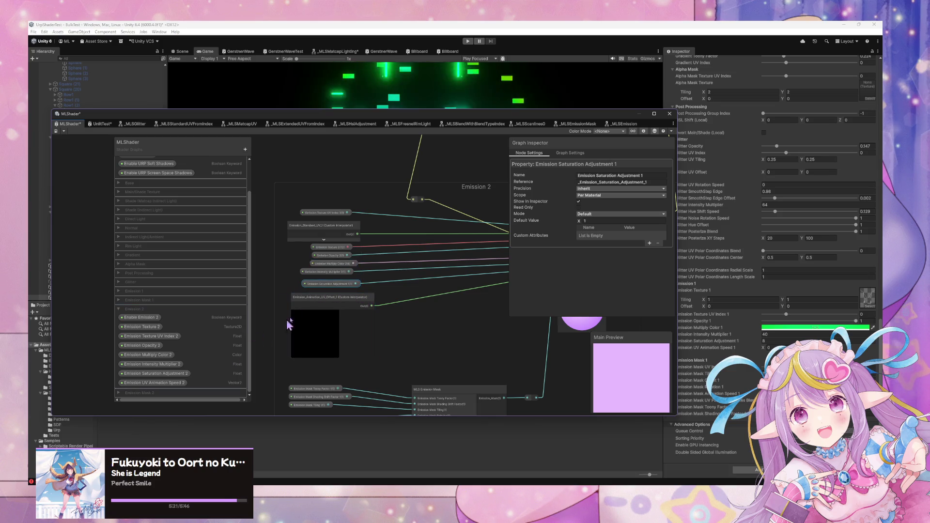
{"action": "left_click_drag", "start_coordinate": [163, 379], "coordinate": [323, 279]}
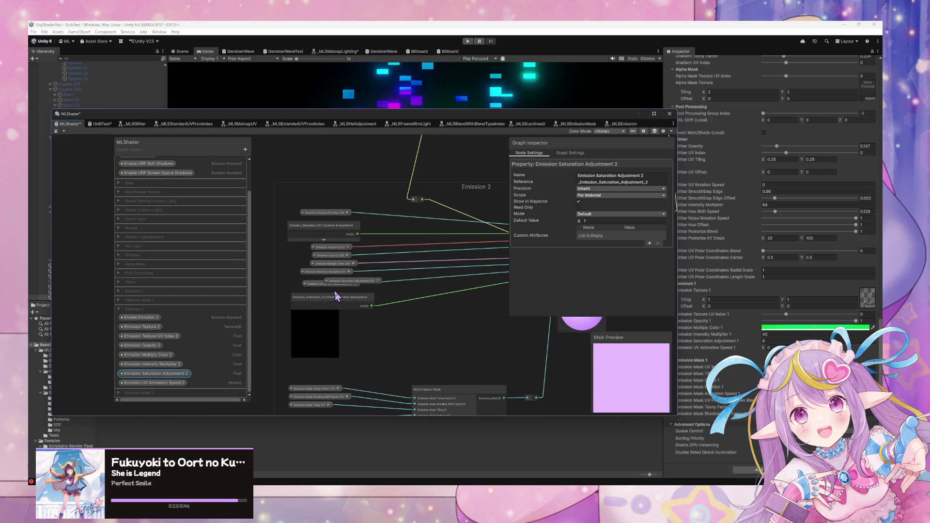
{"action": "mouse_move", "coordinate": [383, 283]}
{"action": "left_mouse_down"}
{"action": "mouse_move", "coordinate": [312, 289]}
{"action": "mouse_move", "coordinate": [499, 284]}
{"action": "mouse_move", "coordinate": [487, 281]}
{"action": "left_mouse_up"}
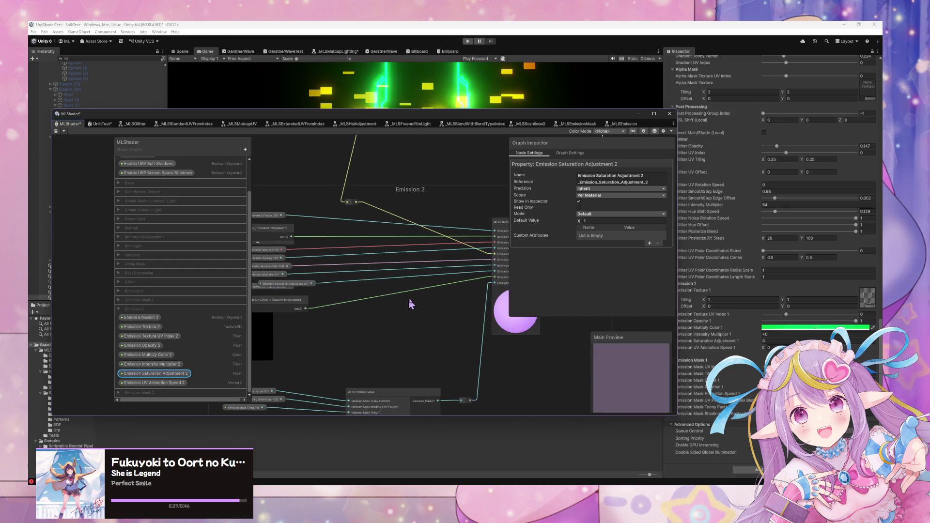
{"action": "left_click_drag", "start_coordinate": [353, 284], "coordinate": [364, 291]}
{"action": "left_click_drag", "start_coordinate": [317, 287], "coordinate": [311, 280]}
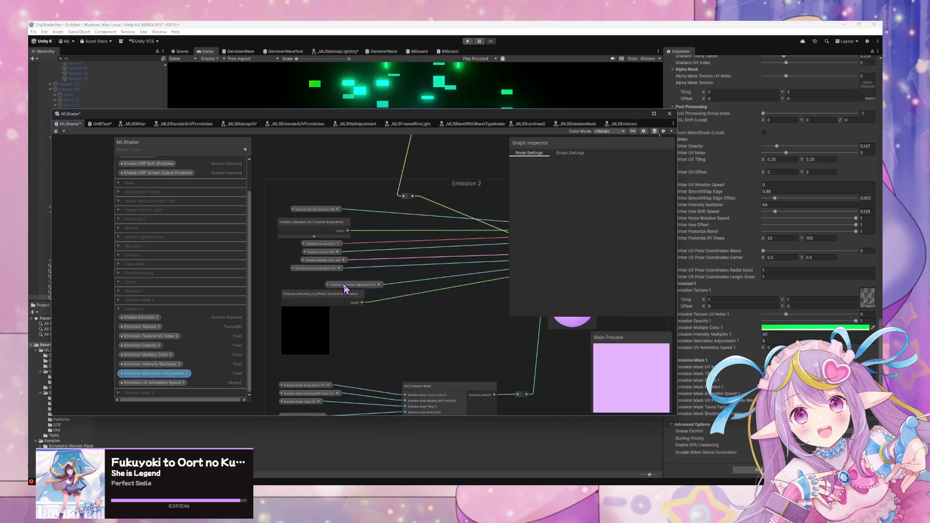
Step: Collapse the Animation Offset and Standard UV node previews and stack them lower down
{"action": "mouse_move", "coordinate": [469, 369]}
{"action": "left_mouse_down"}
{"action": "mouse_move", "coordinate": [425, 251]}
{"action": "mouse_move", "coordinate": [483, 284]}
{"action": "left_mouse_up"}
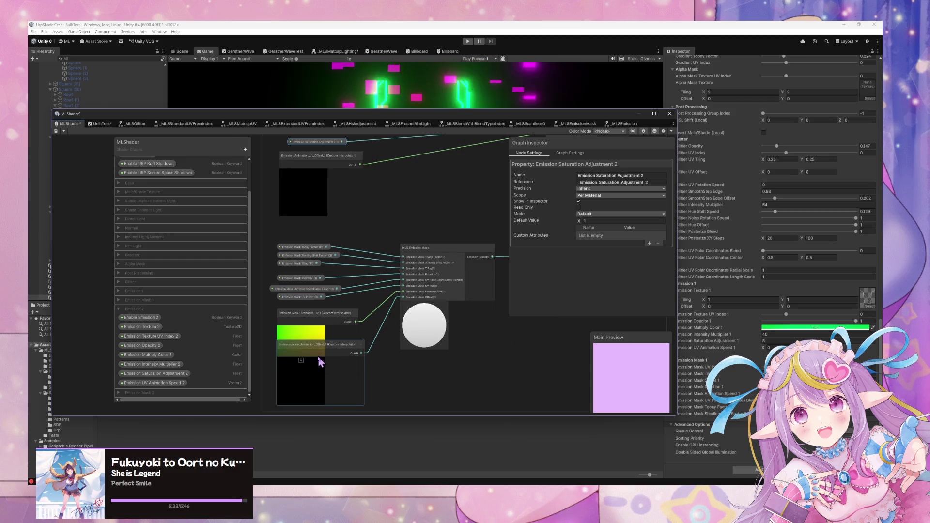
{"action": "left_click", "coordinate": [301, 361]}
{"action": "left_click_drag", "start_coordinate": [317, 357], "coordinate": [314, 404]}
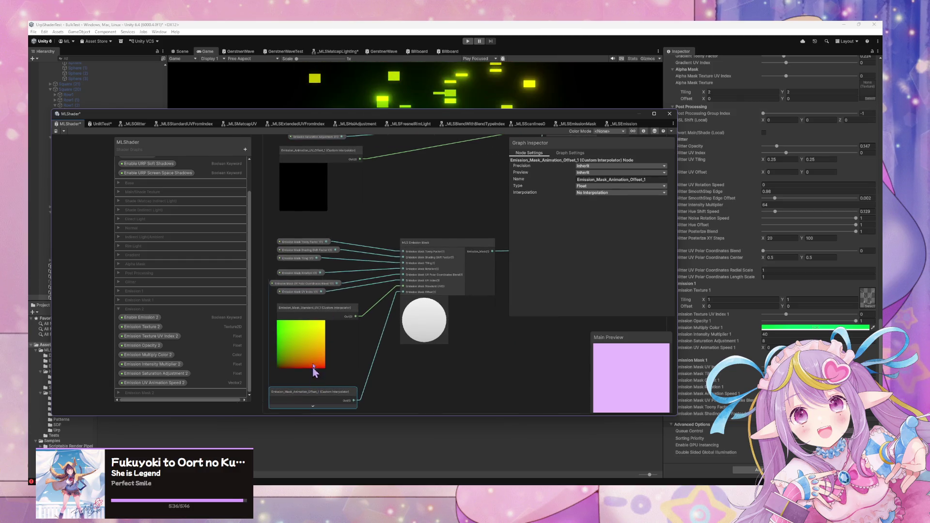
{"action": "left_click", "coordinate": [303, 325]}
{"action": "left_click_drag", "start_coordinate": [305, 322], "coordinate": [311, 383]}
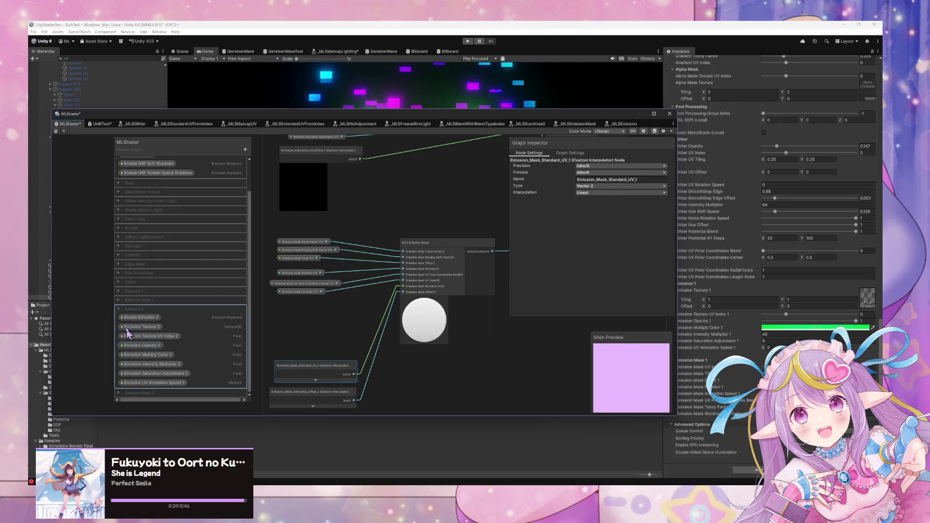
Step: Expand Emission Mask 2, add Toony Factor 2, and replace Shading Shift Factor 1 with 2
{"action": "left_click", "coordinate": [118, 309]}
{"action": "left_click", "coordinate": [119, 318]}
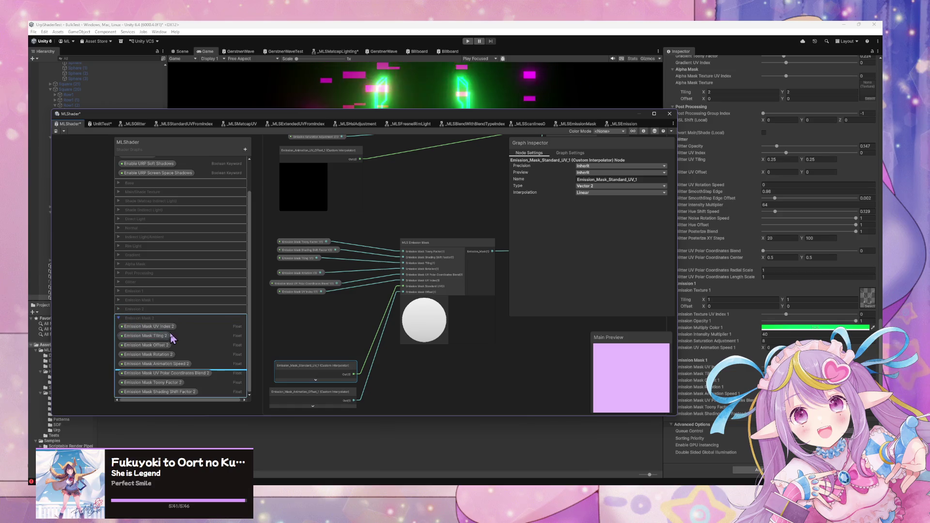
{"action": "mouse_move", "coordinate": [165, 390]}
{"action": "left_mouse_down"}
{"action": "mouse_move", "coordinate": [290, 243]}
{"action": "mouse_move", "coordinate": [289, 228]}
{"action": "mouse_move", "coordinate": [402, 256]}
{"action": "left_mouse_up"}
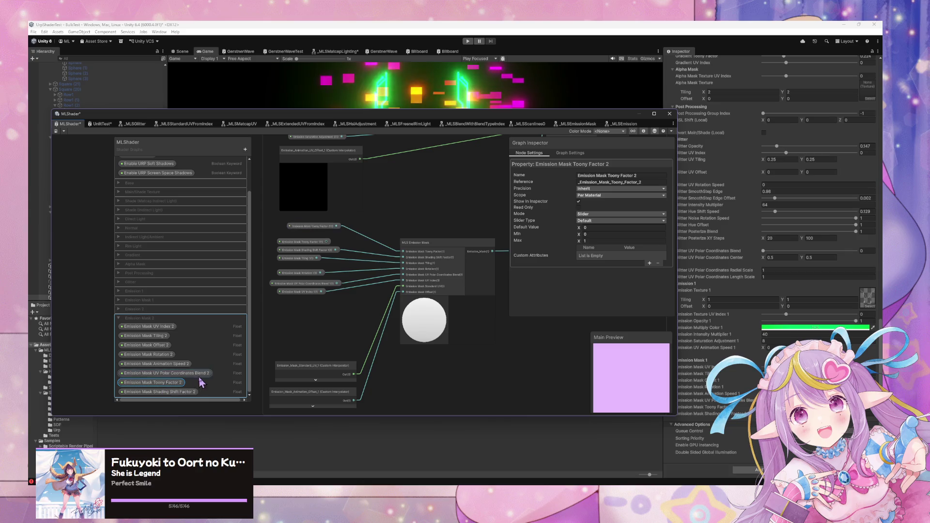
{"action": "left_click_drag", "start_coordinate": [181, 391], "coordinate": [300, 234]}
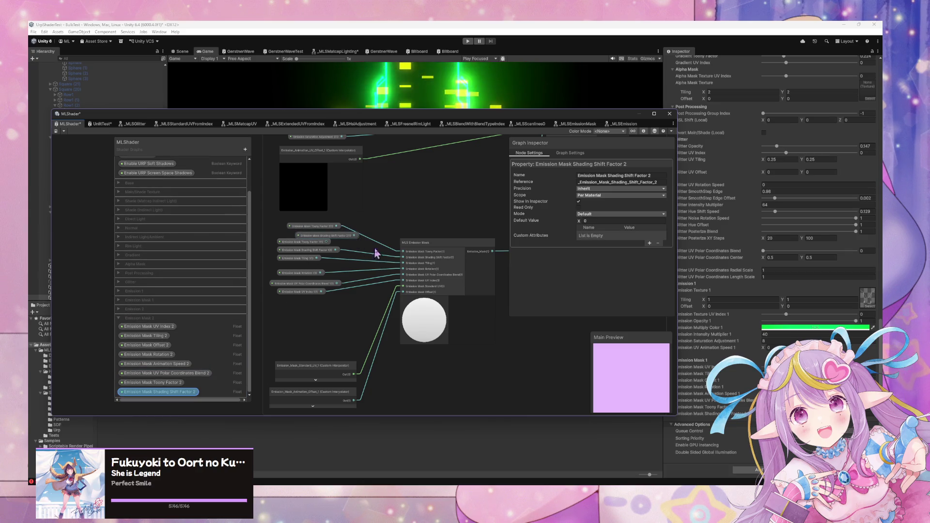
{"action": "left_click_drag", "start_coordinate": [371, 250], "coordinate": [401, 262]}
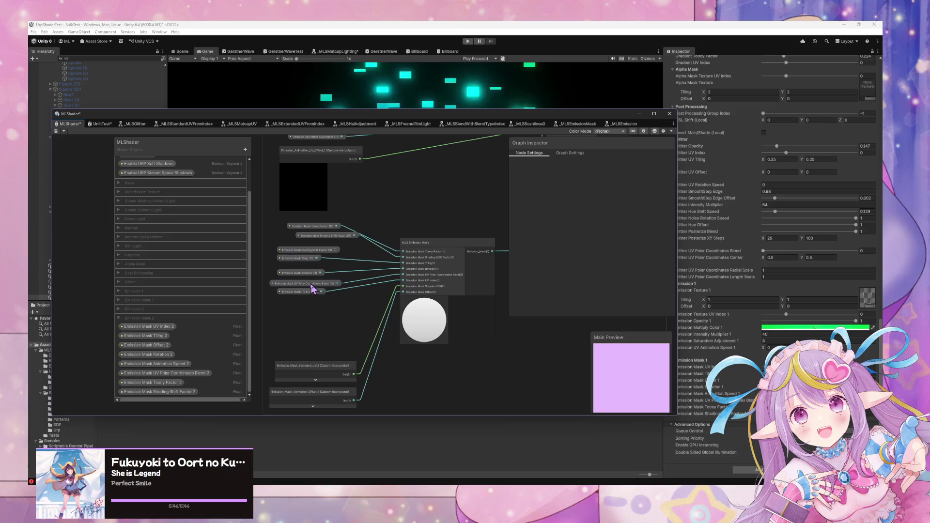
{"action": "left_click", "coordinate": [311, 250]}
{"action": "key", "text": "Delete"}
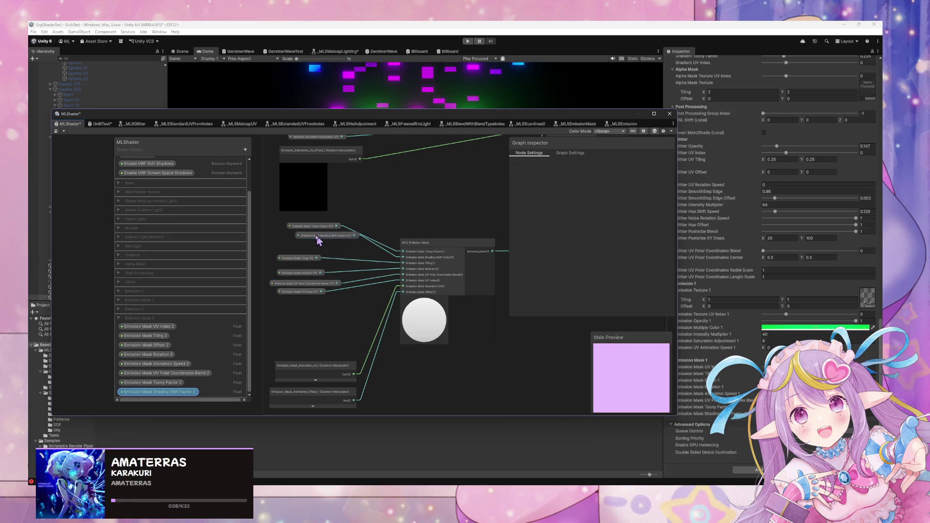
{"action": "left_click_drag", "start_coordinate": [322, 236], "coordinate": [306, 234]}
Step: Replace the Emission Mask Tiling 1 and Rotation 1 nodes with their Mask 2 versions
{"action": "mouse_move", "coordinate": [156, 336]}
{"action": "left_mouse_down"}
{"action": "mouse_move", "coordinate": [327, 245]}
{"action": "mouse_move", "coordinate": [407, 268]}
{"action": "left_mouse_up"}
{"action": "left_click", "coordinate": [302, 258]}
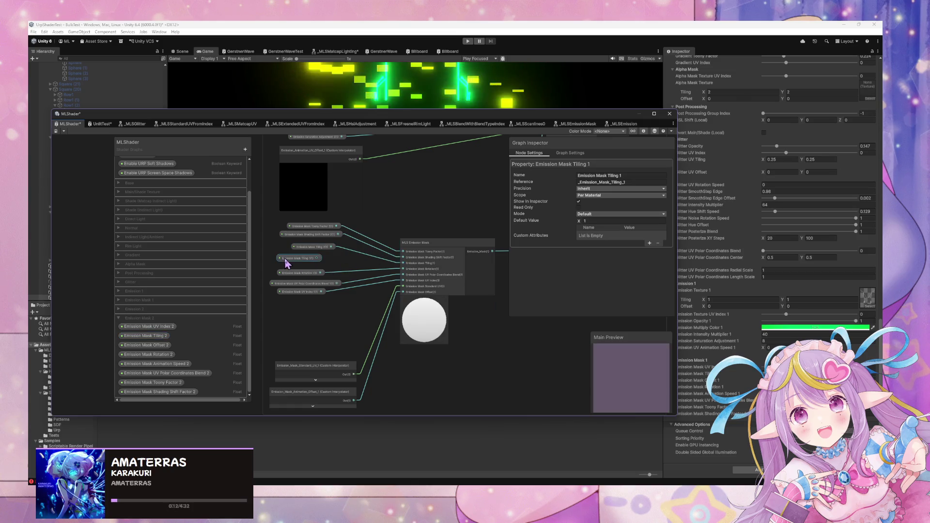
{"action": "key", "text": "Delete"}
{"action": "mouse_move", "coordinate": [146, 355]}
{"action": "left_mouse_down"}
{"action": "mouse_move", "coordinate": [307, 263]}
{"action": "mouse_move", "coordinate": [406, 269]}
{"action": "left_mouse_up"}
{"action": "left_click", "coordinate": [304, 273]}
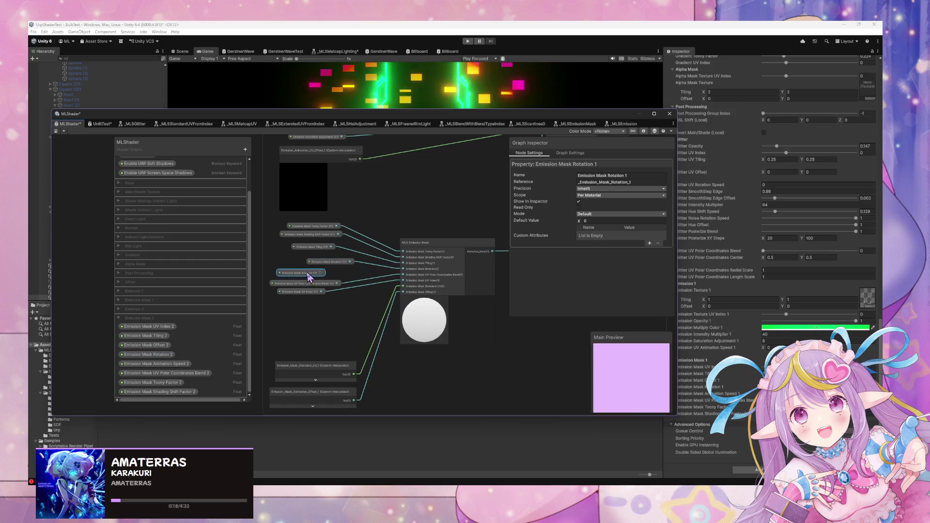
{"action": "key", "text": "Delete"}
Step: Swap UV Polar Coordinates Blend 1 for Blend 2, wired into the mask node
{"action": "left_click_drag", "start_coordinate": [302, 284], "coordinate": [301, 276]}
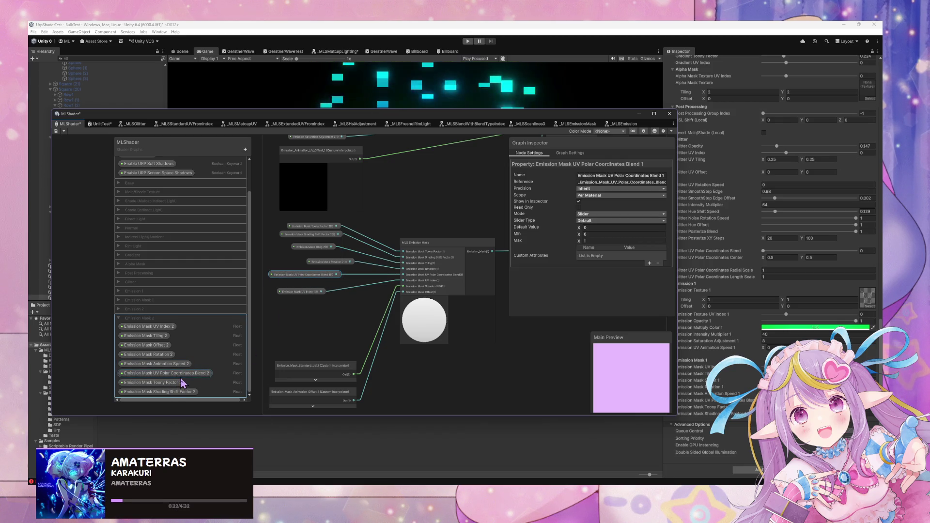
{"action": "left_click_drag", "start_coordinate": [169, 373], "coordinate": [297, 284]}
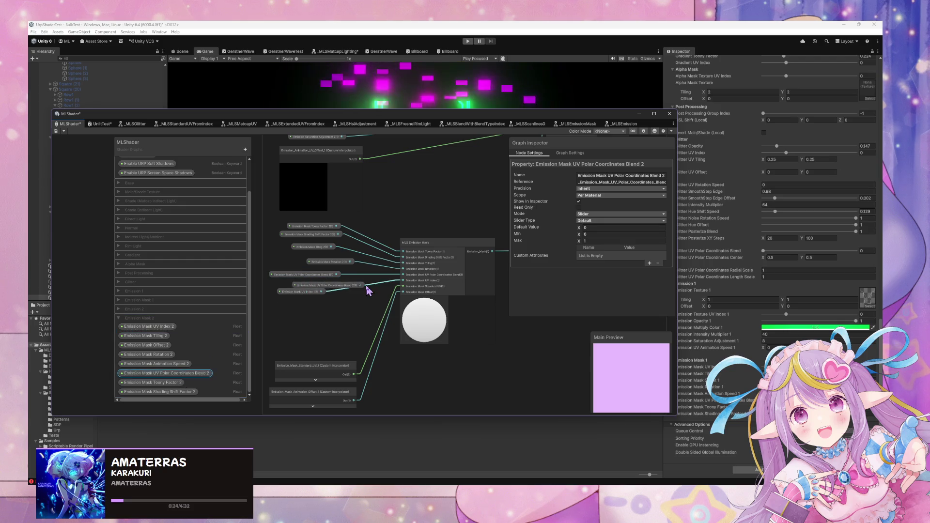
{"action": "left_click", "coordinate": [317, 276]}
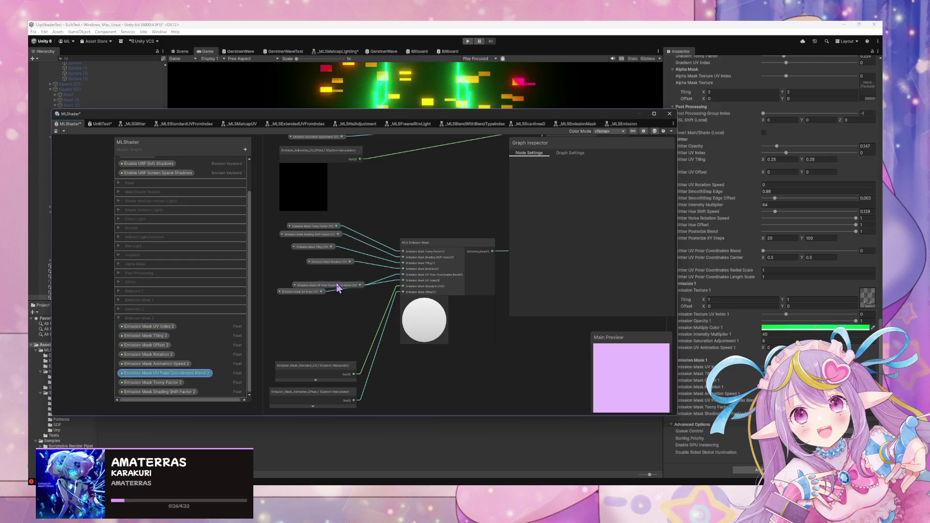
{"action": "key", "text": "Delete"}
{"action": "left_click_drag", "start_coordinate": [322, 278], "coordinate": [320, 279]}
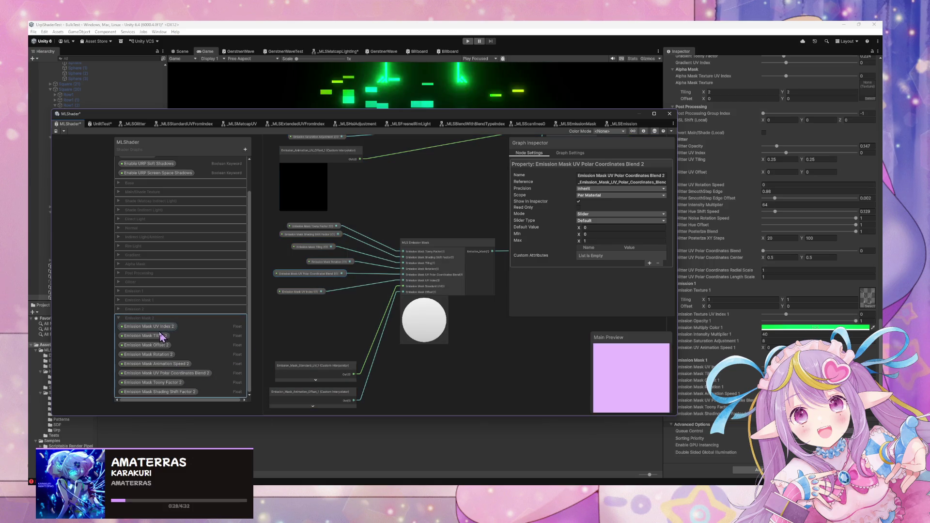
Step: Try Emission Mask UV Index 2 on the mask node, remove it, then align the Mask 2 nodes
{"action": "left_click_drag", "start_coordinate": [163, 330], "coordinate": [301, 287]}
{"action": "left_click_drag", "start_coordinate": [376, 288], "coordinate": [403, 280]}
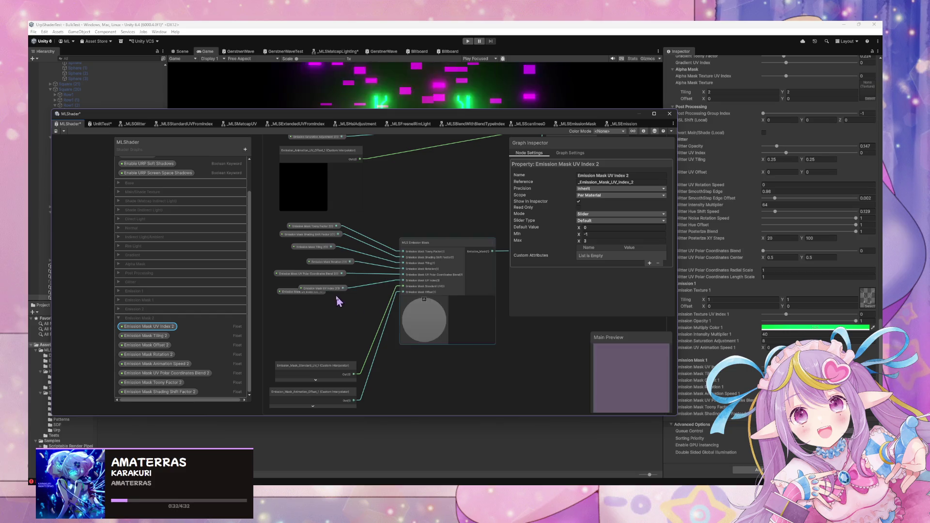
{"action": "mouse_move", "coordinate": [333, 294]}
{"action": "left_mouse_down"}
{"action": "mouse_move", "coordinate": [312, 290]}
{"action": "mouse_move", "coordinate": [350, 331]}
{"action": "mouse_move", "coordinate": [320, 323]}
{"action": "left_mouse_up"}
{"action": "key", "text": "Delete"}
{"action": "left_click", "coordinate": [319, 305]}
{"action": "mouse_move", "coordinate": [312, 290]}
{"action": "left_mouse_down"}
{"action": "mouse_move", "coordinate": [316, 307]}
{"action": "mouse_move", "coordinate": [327, 303]}
{"action": "left_mouse_up"}
{"action": "left_click", "coordinate": [323, 286]}
{"action": "mouse_move", "coordinate": [304, 333]}
{"action": "left_mouse_down"}
{"action": "mouse_move", "coordinate": [315, 325]}
{"action": "mouse_move", "coordinate": [315, 340]}
{"action": "left_mouse_up"}
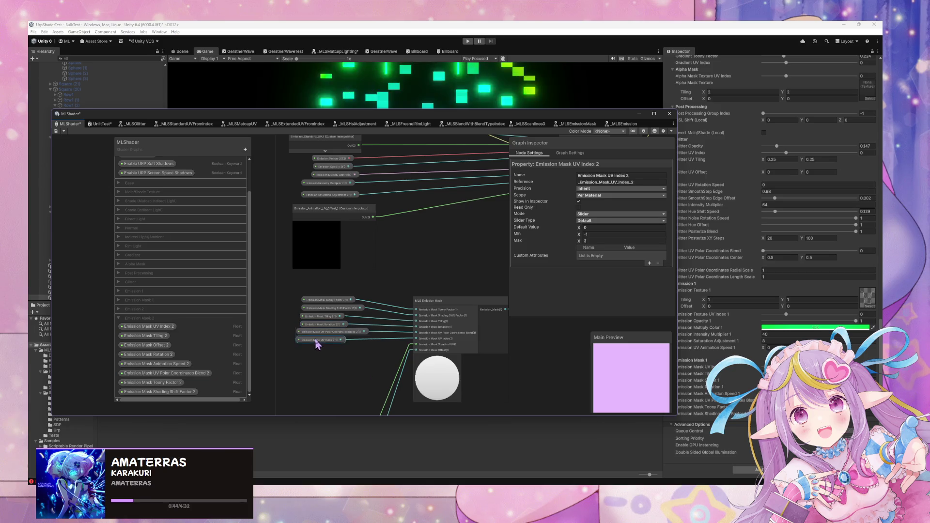
Step: Delete the Emission_Standard_UV_1 interpolator node from the Emission 2 group
{"action": "scroll", "coordinate": [442, 264], "scroll_direction": "down", "scroll_amount": 3}
{"action": "mouse_move", "coordinate": [443, 264]}
{"action": "left_mouse_down"}
{"action": "mouse_move", "coordinate": [366, 296]}
{"action": "mouse_move", "coordinate": [426, 297]}
{"action": "mouse_move", "coordinate": [405, 332]}
{"action": "mouse_move", "coordinate": [416, 281]}
{"action": "mouse_move", "coordinate": [389, 263]}
{"action": "left_mouse_up"}
{"action": "scroll", "coordinate": [370, 286], "scroll_direction": "up", "scroll_amount": 3}
{"action": "scroll", "coordinate": [425, 310], "scroll_direction": "down", "scroll_amount": 2}
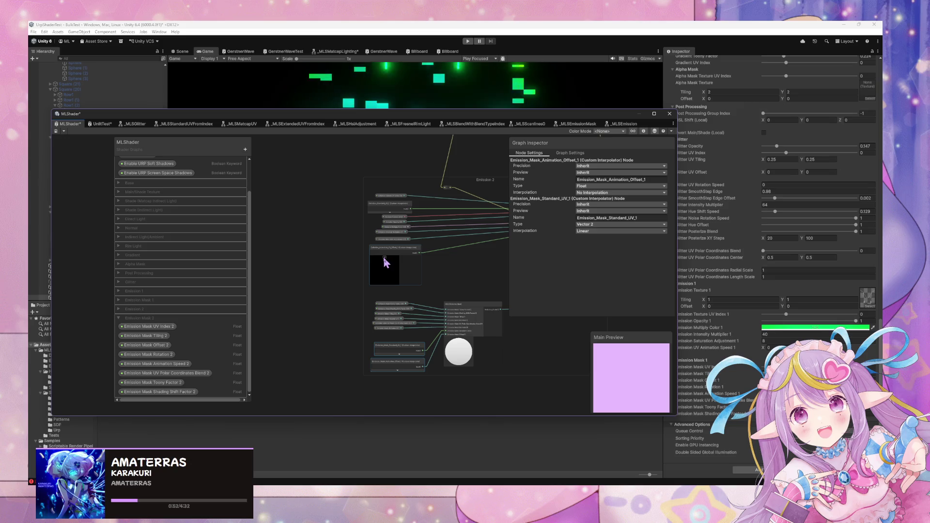
{"action": "scroll", "coordinate": [426, 253], "scroll_direction": "up", "scroll_amount": 3}
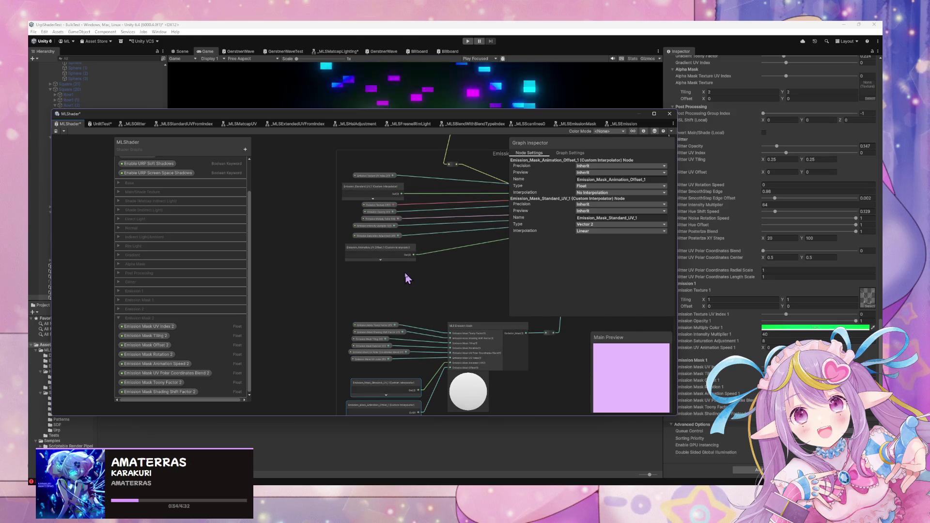
{"action": "scroll", "coordinate": [406, 275], "scroll_direction": "down", "scroll_amount": 1}
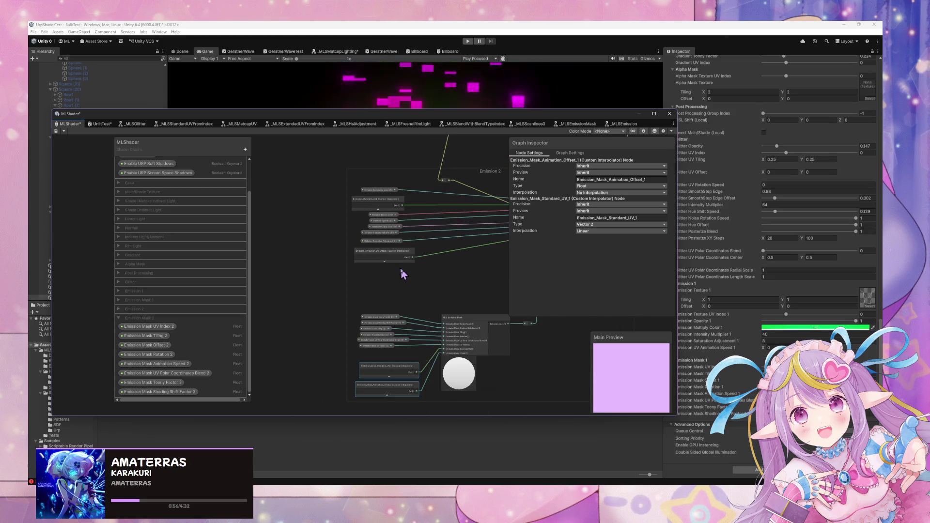
{"action": "left_click", "coordinate": [382, 205]}
{"action": "key", "text": "Delete"}
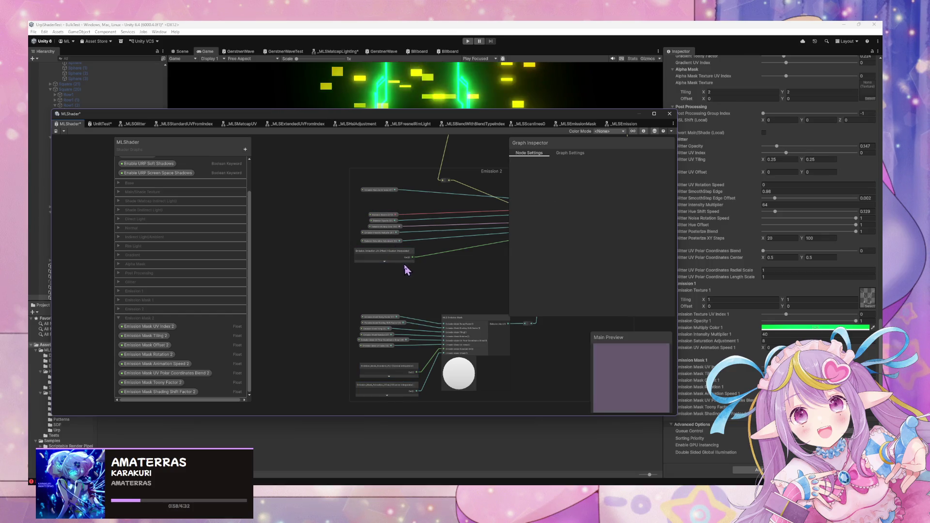
Step: Delete the Emission Animation UV Offset and Emission_Mask_Animation_Offset_1 interpolator nodes
{"action": "left_click", "coordinate": [391, 253]}
{"action": "key", "text": "Delete"}
{"action": "left_click", "coordinate": [395, 373]}
{"action": "key", "text": "Delete"}
{"action": "left_click", "coordinate": [393, 387]}
{"action": "key", "text": "Delete"}
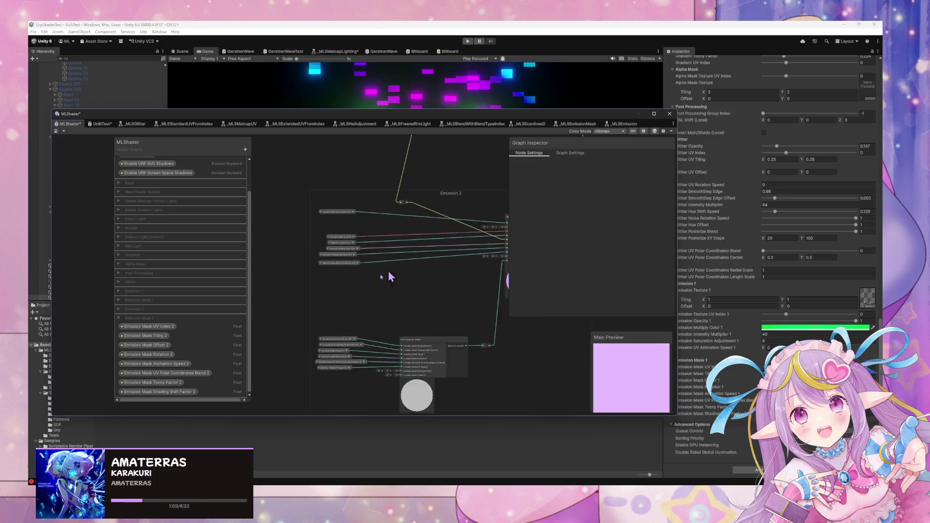
Step: Zoom and pan onto the Vertex context's Custom Interpolator blocks
{"action": "scroll", "coordinate": [400, 263], "scroll_direction": "down", "scroll_amount": 3}
{"action": "scroll", "coordinate": [426, 290], "scroll_direction": "down", "scroll_amount": 2}
{"action": "left_click_drag", "start_coordinate": [445, 264], "coordinate": [454, 317]}
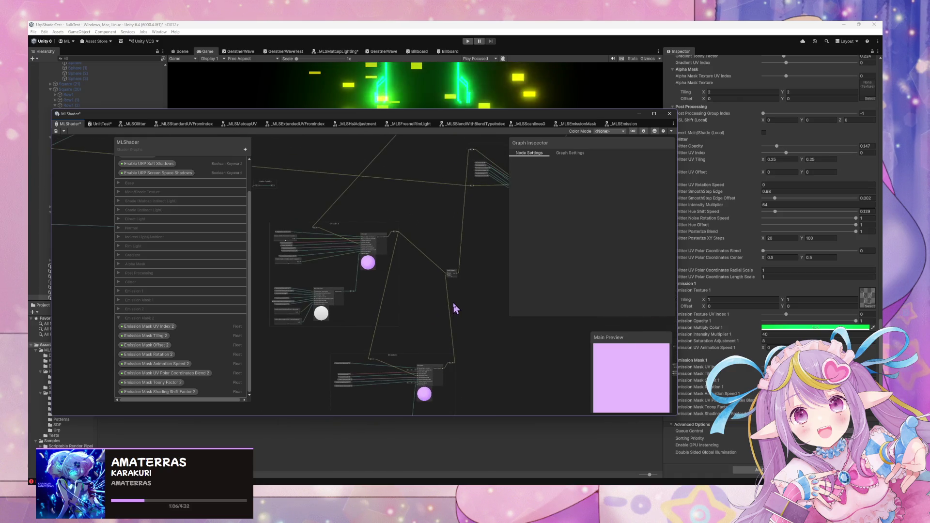
{"action": "left_click_drag", "start_coordinate": [494, 245], "coordinate": [304, 314]}
{"action": "scroll", "coordinate": [426, 290], "scroll_direction": "up", "scroll_amount": 5}
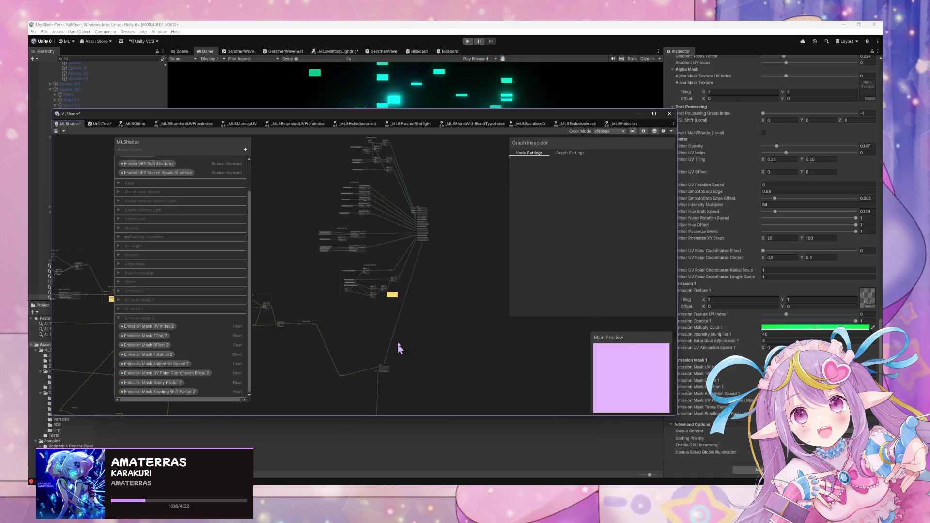
{"action": "scroll", "coordinate": [434, 299], "scroll_direction": "up", "scroll_amount": 3}
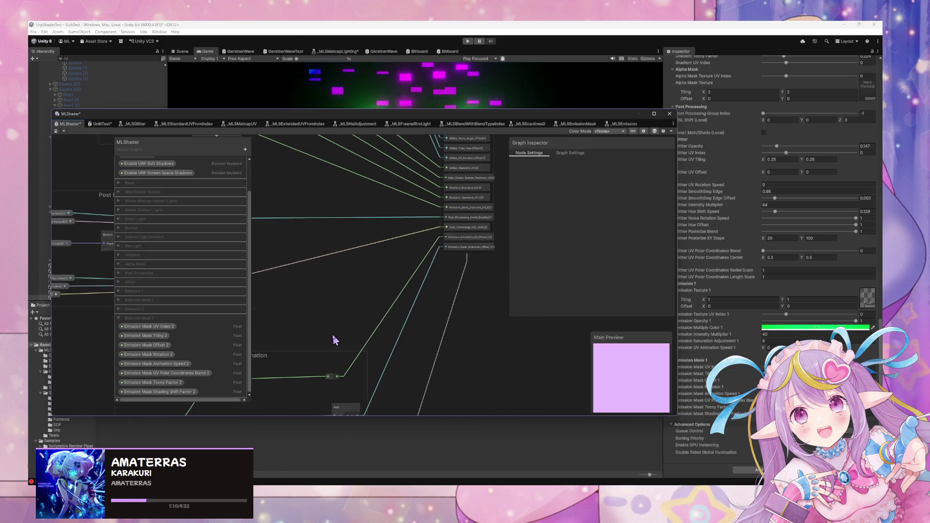
{"action": "scroll", "coordinate": [341, 358], "scroll_direction": "up", "scroll_amount": 1}
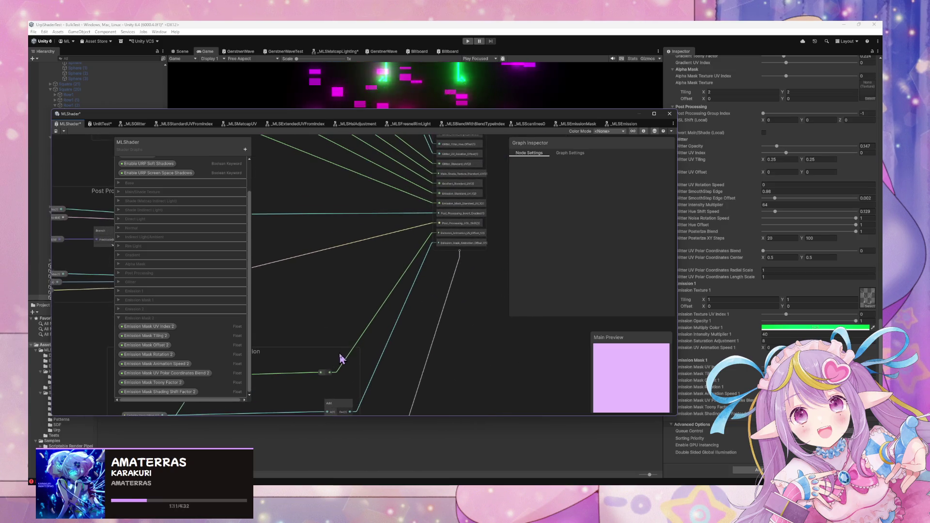
Step: Inspect the existing Emission_Animation_UV_Offset_1 output's settings in the Graph Inspector
{"action": "right_click", "coordinate": [468, 235]}
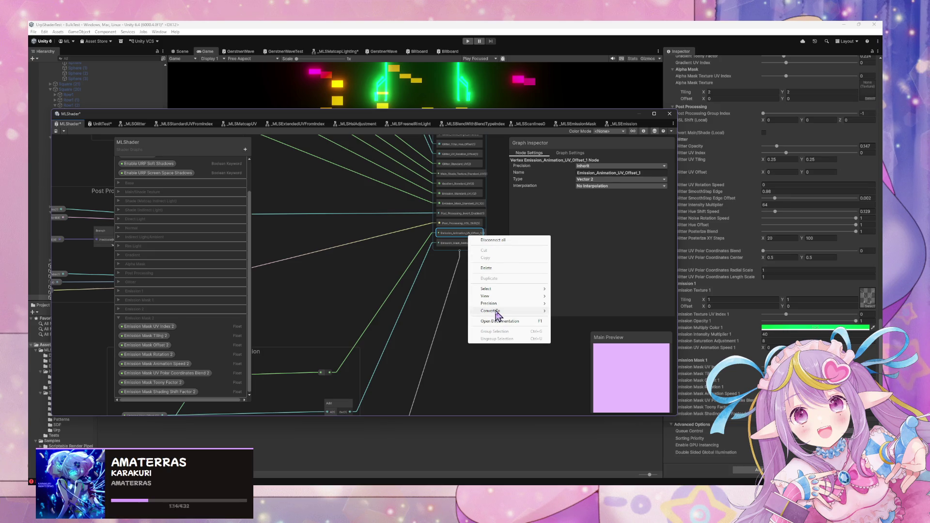
{"action": "left_click", "coordinate": [448, 285]}
{"action": "left_click", "coordinate": [463, 236]}
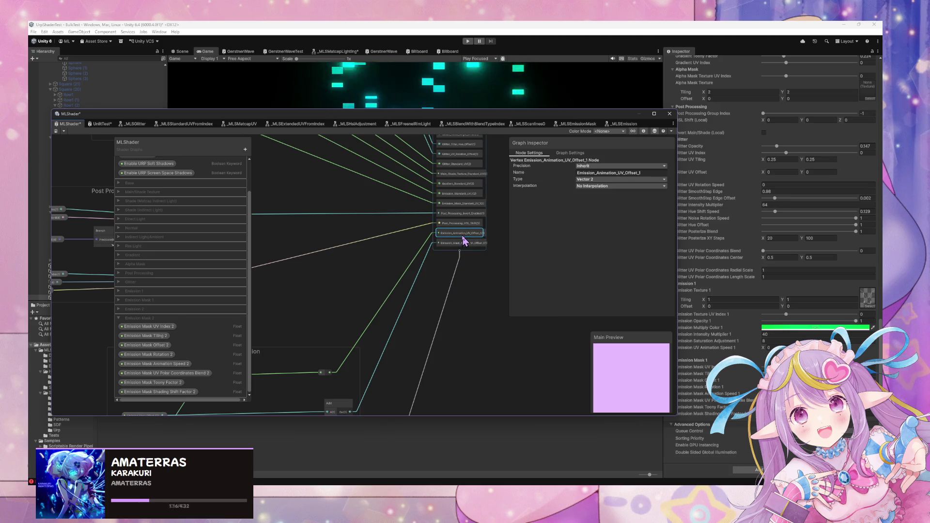
{"action": "right_click", "coordinate": [465, 239]}
{"action": "left_click", "coordinate": [459, 244]}
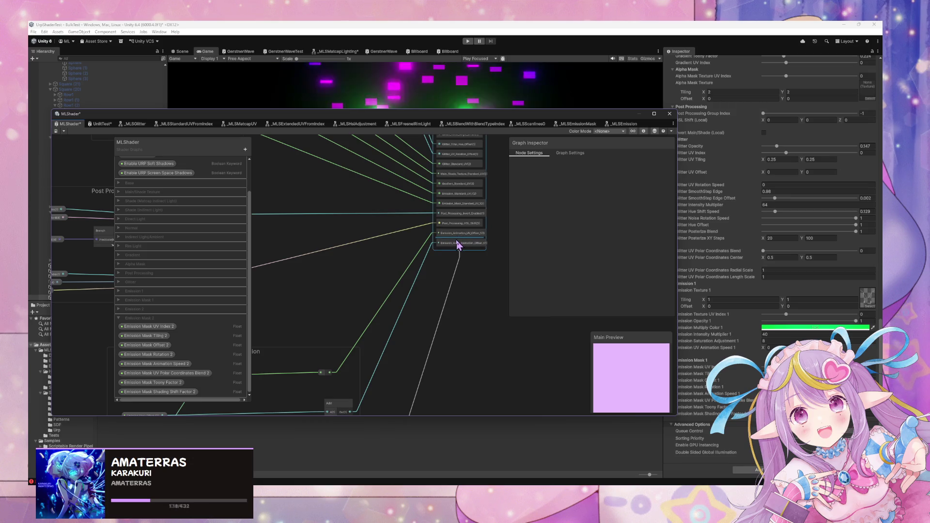
{"action": "key", "text": "space"}
{"action": "left_click", "coordinate": [459, 245]}
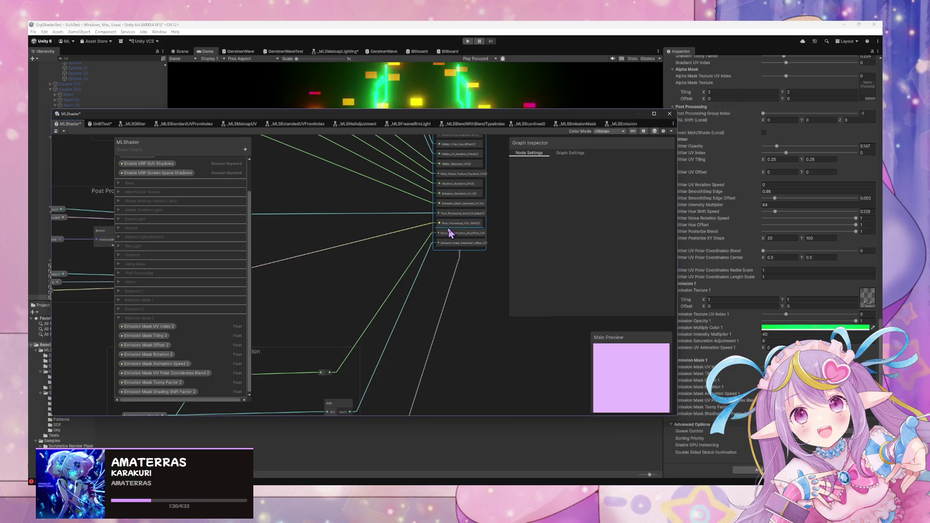
{"action": "left_click", "coordinate": [452, 236]}
{"action": "left_click", "coordinate": [611, 173]}
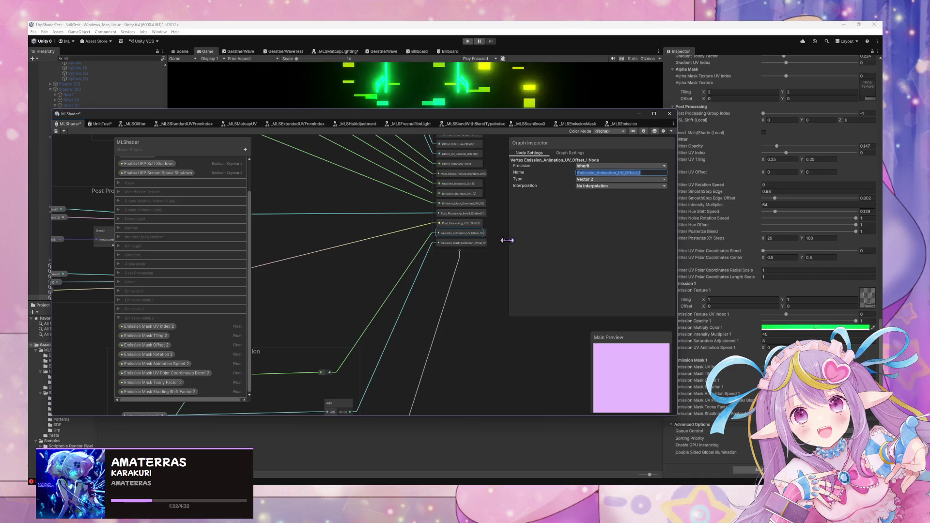
{"action": "left_click", "coordinate": [469, 244]}
Step: Add a Vector 2 custom interpolator Emission_Animation_UV_Offset_2 above the mask offset output
{"action": "key", "text": "space"}
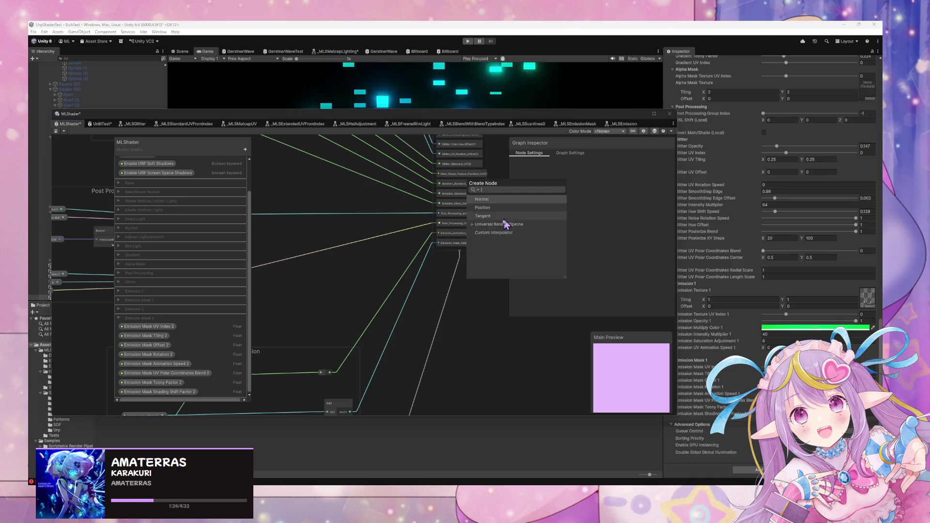
{"action": "left_click", "coordinate": [496, 233]}
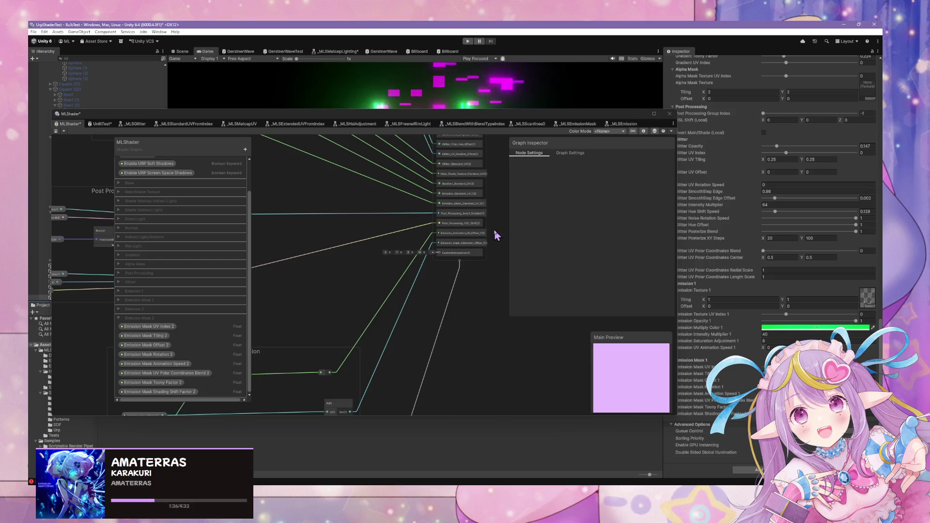
{"action": "left_click", "coordinate": [481, 252]}
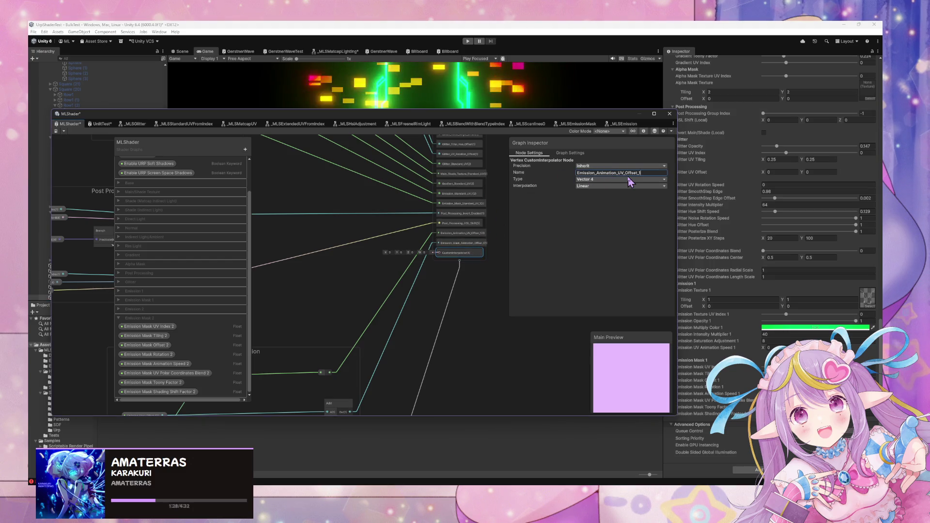
{"action": "key", "text": "Return"}
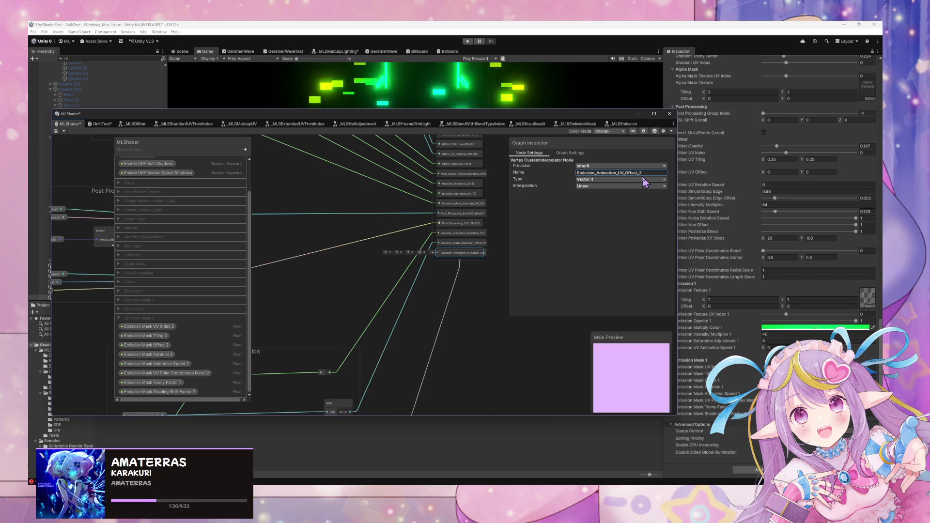
{"action": "left_click", "coordinate": [627, 179]}
{"action": "left_click_drag", "start_coordinate": [467, 257], "coordinate": [470, 243]}
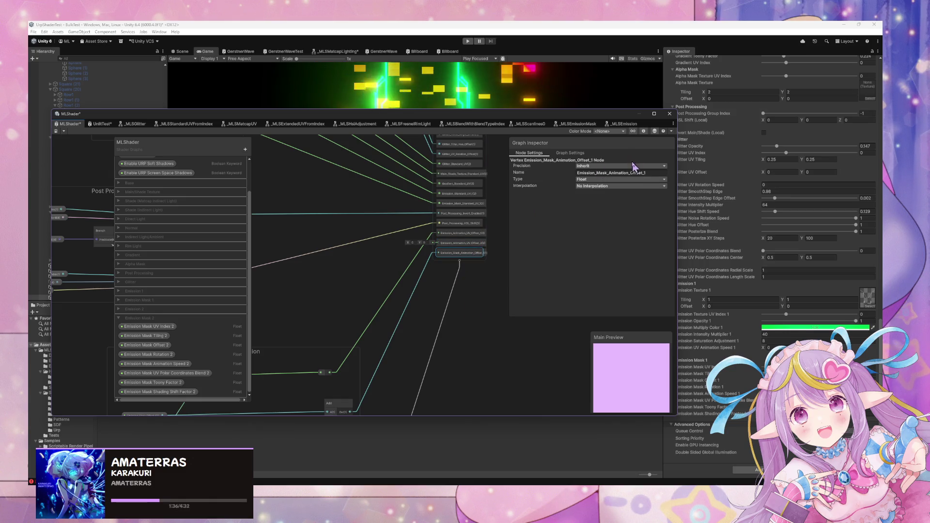
{"action": "left_click", "coordinate": [463, 262]}
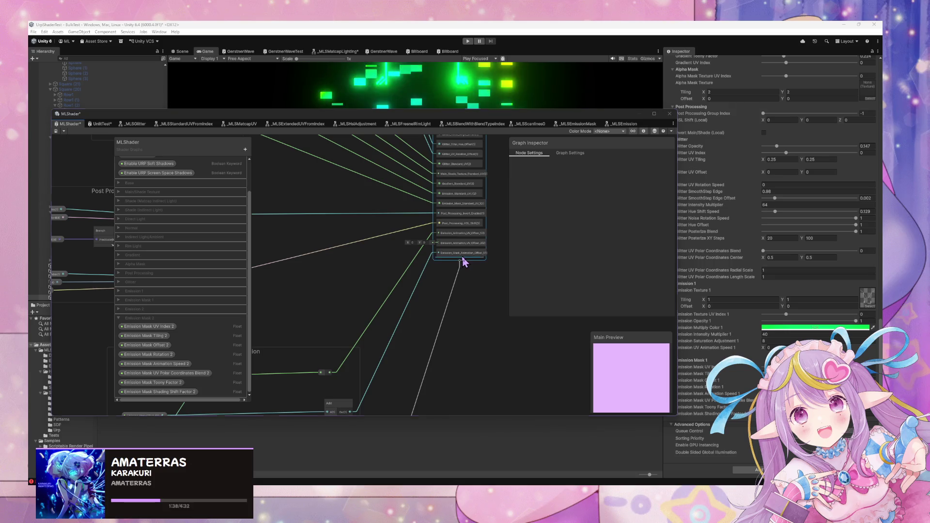
Step: Add a Float custom interpolator named Emission_Mask_Animation_Offset_2 to the vertex stage
{"action": "key", "text": "space"}
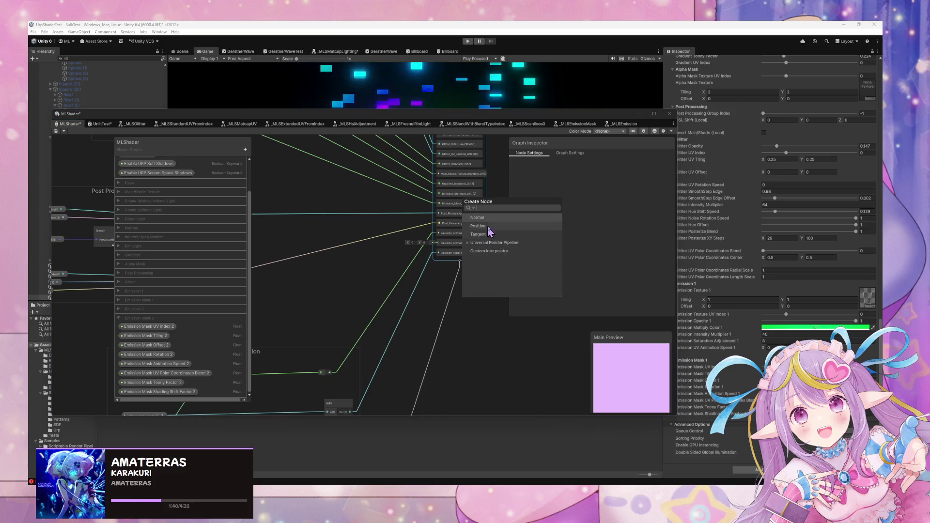
{"action": "left_click", "coordinate": [487, 250]}
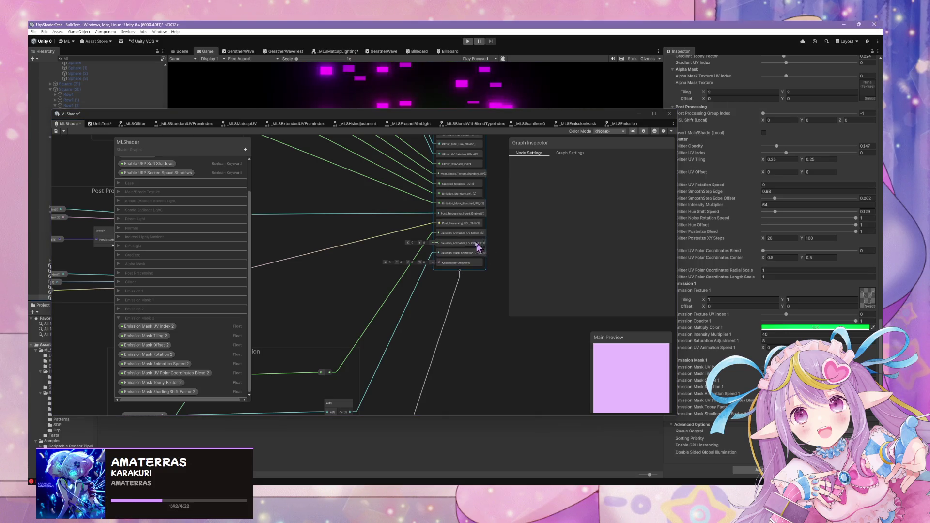
{"action": "left_click", "coordinate": [459, 263]}
{"action": "left_click", "coordinate": [601, 173]}
{"action": "type", "text": "Emission_Mask_Animation_Offset_1"}
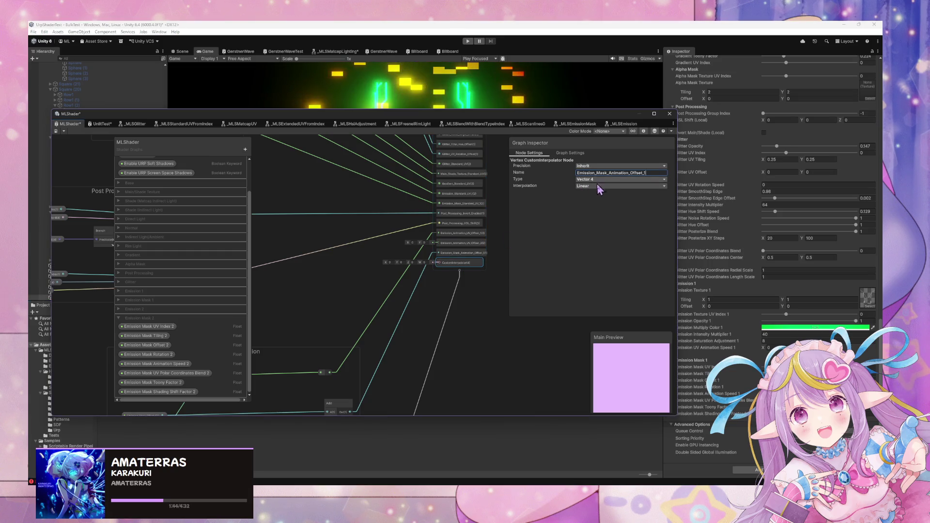
{"action": "left_click", "coordinate": [601, 180]}
{"action": "left_click", "coordinate": [596, 187]}
{"action": "scroll", "coordinate": [465, 299], "scroll_direction": "up", "scroll_amount": 2}
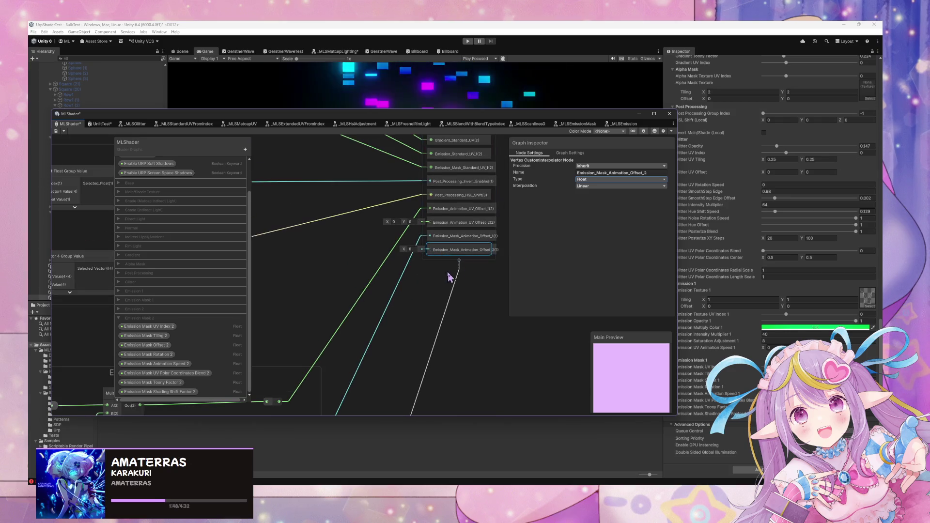
Step: Rename the Emission Animation group to Emission Animation 1
{"action": "left_click_drag", "start_coordinate": [334, 346], "coordinate": [495, 222]}
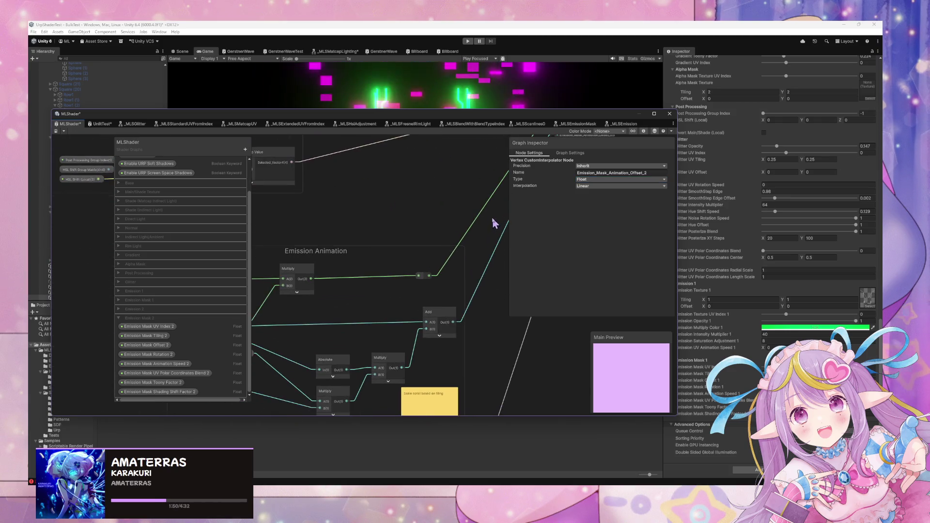
{"action": "scroll", "coordinate": [417, 260], "scroll_direction": "down", "scroll_amount": 3}
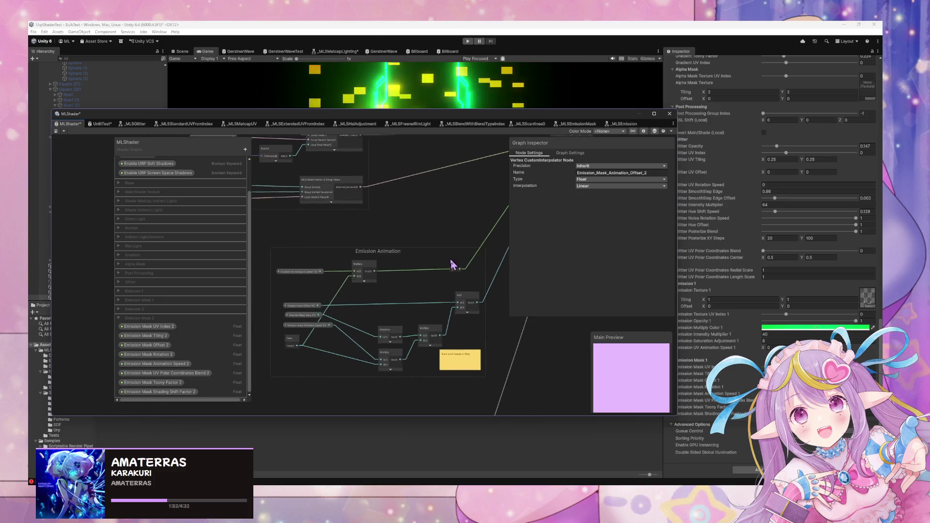
{"action": "left_click_drag", "start_coordinate": [398, 261], "coordinate": [383, 232]}
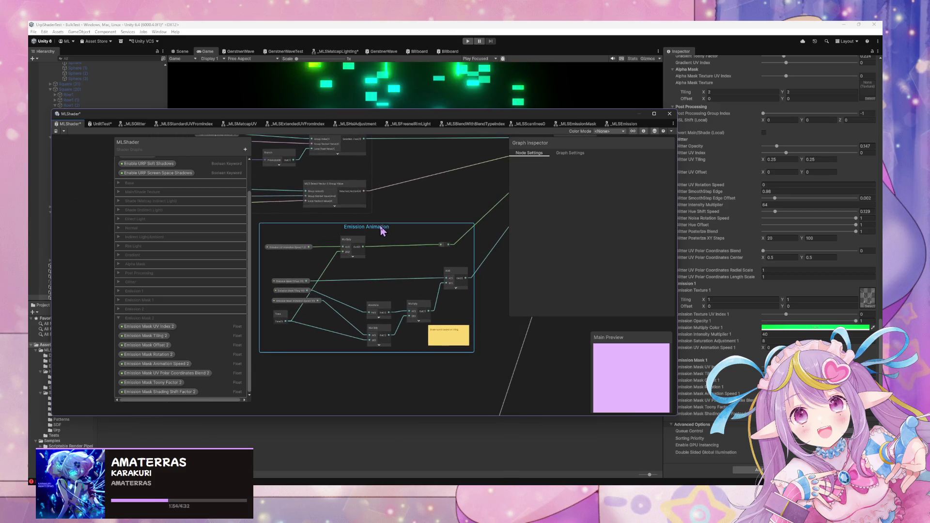
{"action": "double_click", "coordinate": [384, 227]}
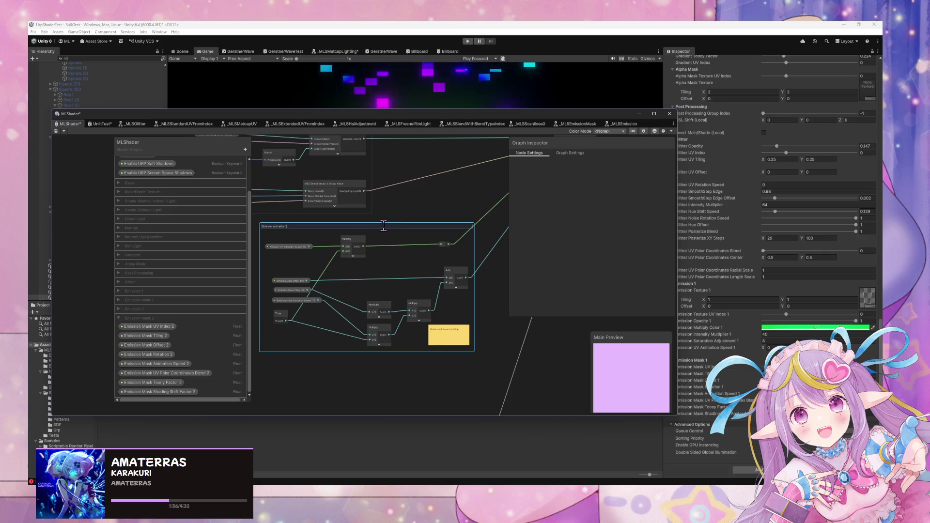
{"action": "key", "text": "Return"}
Step: Move the Post Processing group aside and frame the Emission Animation 1 group
{"action": "scroll", "coordinate": [373, 232], "scroll_direction": "down", "scroll_amount": 3}
{"action": "mouse_move", "coordinate": [379, 236]}
{"action": "left_mouse_down"}
{"action": "mouse_move", "coordinate": [436, 291]}
{"action": "mouse_move", "coordinate": [357, 297]}
{"action": "mouse_move", "coordinate": [357, 249]}
{"action": "mouse_move", "coordinate": [345, 230]}
{"action": "left_mouse_up"}
{"action": "left_click_drag", "start_coordinate": [316, 332], "coordinate": [325, 298]}
{"action": "left_click_drag", "start_coordinate": [356, 380], "coordinate": [326, 353]}
{"action": "key", "text": "f"}
{"action": "scroll", "coordinate": [465, 308], "scroll_direction": "up", "scroll_amount": 10}
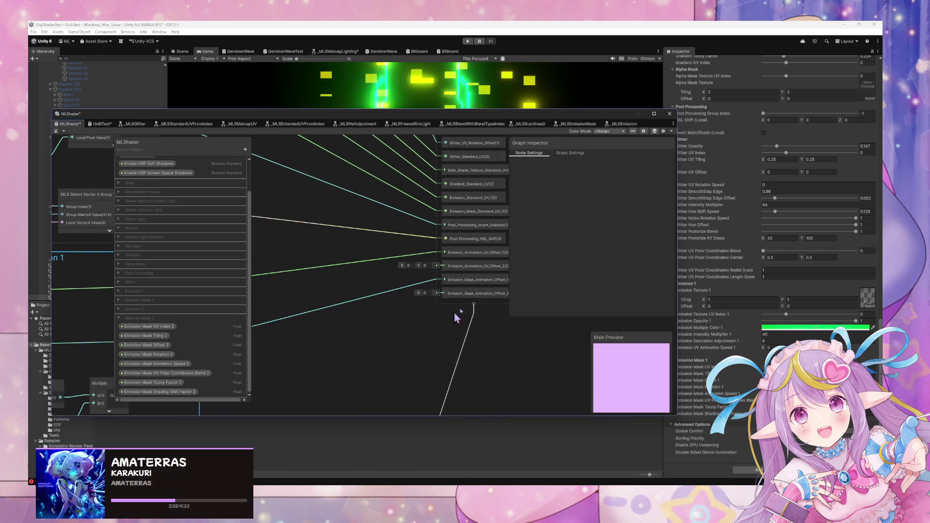
{"action": "left_click", "coordinate": [486, 283]}
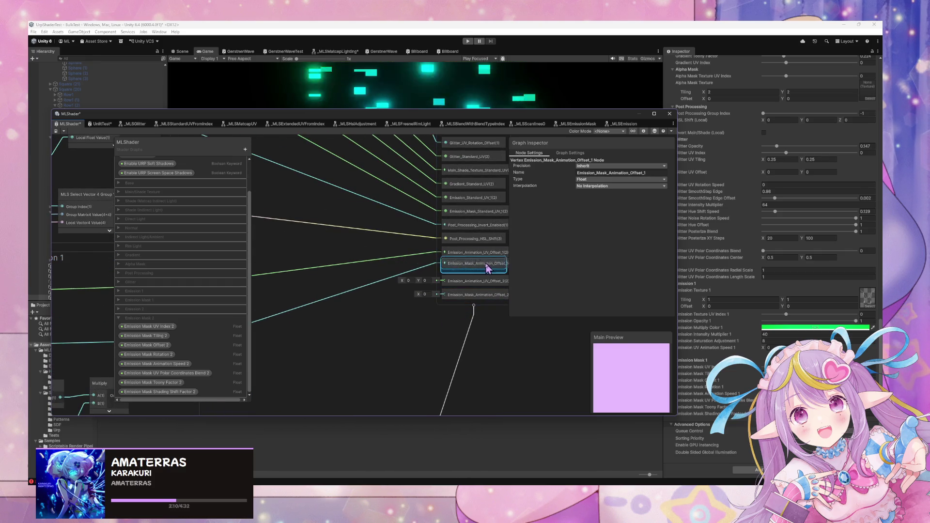
{"action": "scroll", "coordinate": [482, 262], "scroll_direction": "down", "scroll_amount": 4}
{"action": "scroll", "coordinate": [482, 263], "scroll_direction": "down", "scroll_amount": 3}
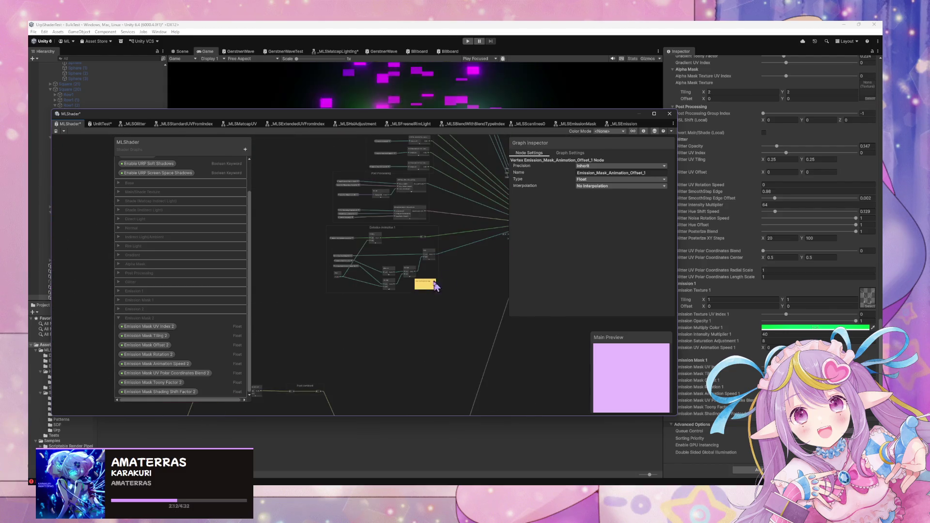
Step: Duplicate the Emission Animation 1 group and place the copy below the original
{"action": "left_click_drag", "start_coordinate": [447, 312], "coordinate": [338, 261]}
{"action": "left_click_drag", "start_coordinate": [314, 225], "coordinate": [313, 225]}
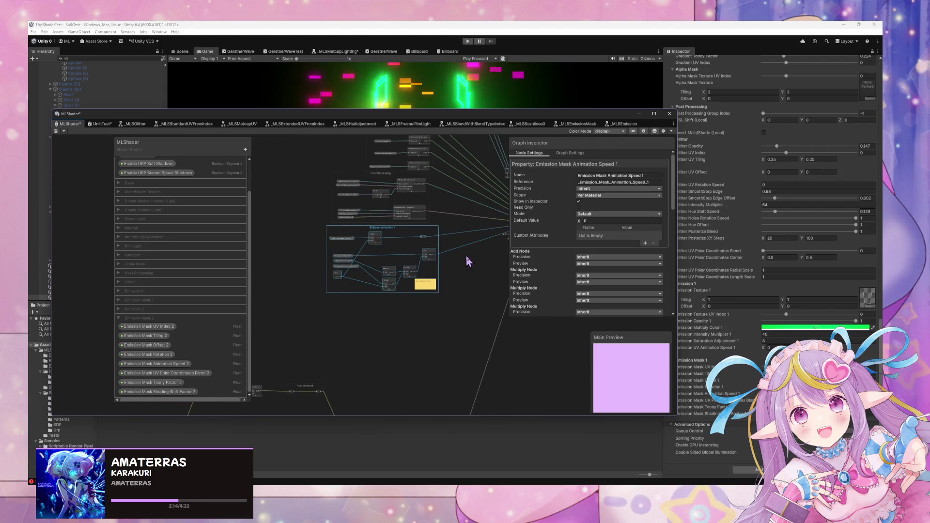
{"action": "key", "text": "ctrl+d"}
{"action": "mouse_move", "coordinate": [490, 234]}
{"action": "left_mouse_down"}
{"action": "mouse_move", "coordinate": [407, 272]}
{"action": "mouse_move", "coordinate": [388, 301]}
{"action": "mouse_move", "coordinate": [416, 307]}
{"action": "left_mouse_up"}
{"action": "scroll", "coordinate": [436, 301], "scroll_direction": "down", "scroll_amount": 2}
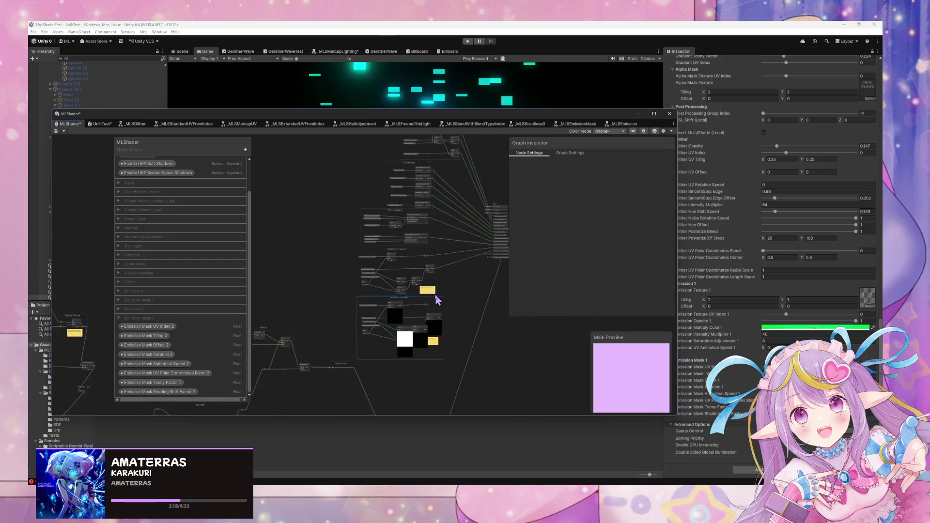
{"action": "scroll", "coordinate": [449, 310], "scroll_direction": "down", "scroll_amount": 2}
{"action": "left_click_drag", "start_coordinate": [411, 198], "coordinate": [397, 196]}
Step: Rename the copied group to Emission Animation 2
{"action": "left_click", "coordinate": [424, 282]}
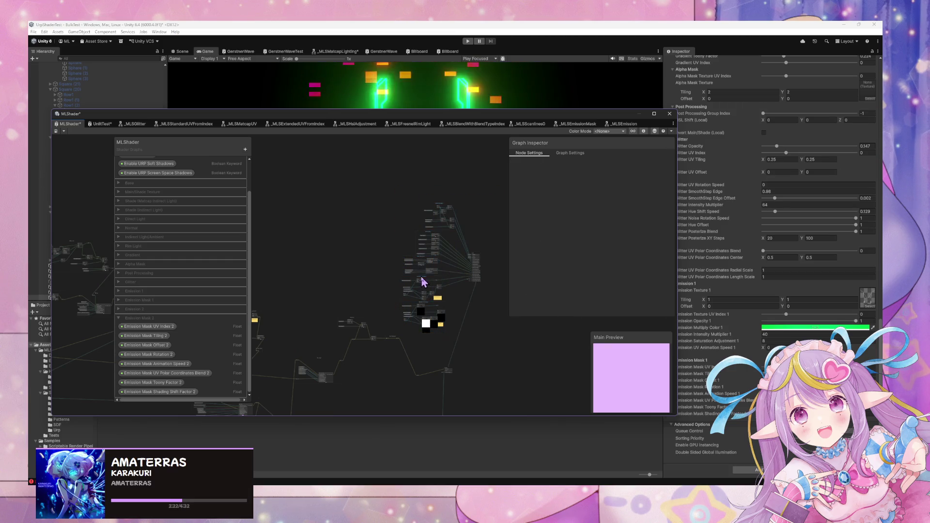
{"action": "scroll", "coordinate": [456, 238], "scroll_direction": "up", "scroll_amount": 3}
{"action": "scroll", "coordinate": [455, 237], "scroll_direction": "down", "scroll_amount": 5}
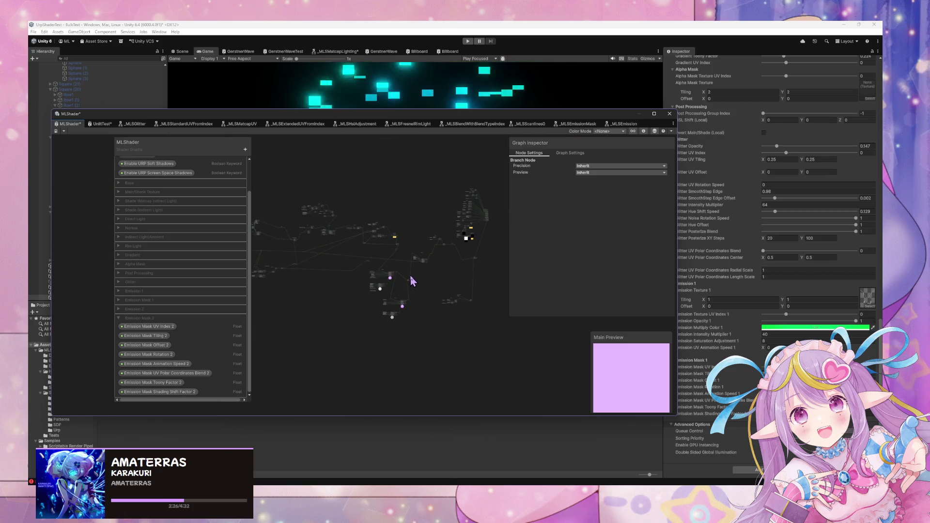
{"action": "scroll", "coordinate": [417, 271], "scroll_direction": "up", "scroll_amount": 6}
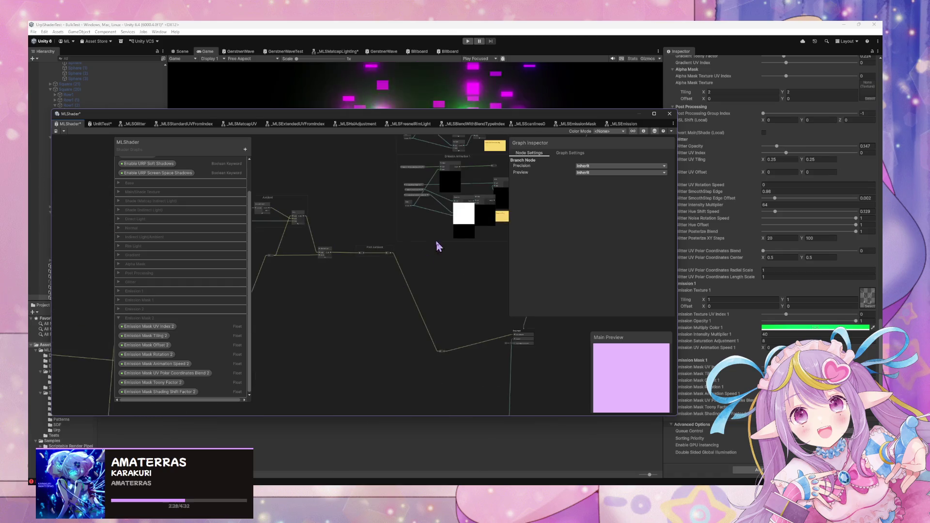
{"action": "left_click_drag", "start_coordinate": [391, 243], "coordinate": [347, 340]}
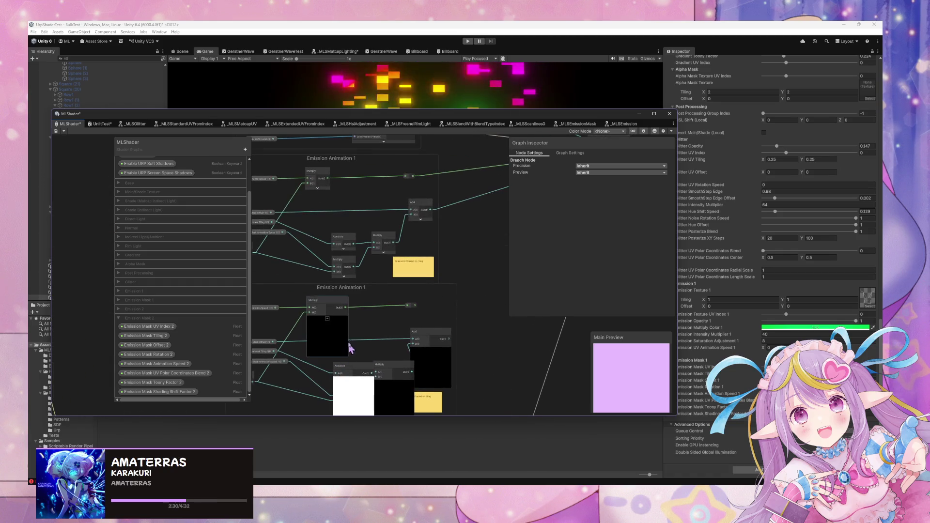
{"action": "double_click", "coordinate": [366, 288]}
{"action": "type", "text": "2"}
{"action": "key", "text": "Return"}
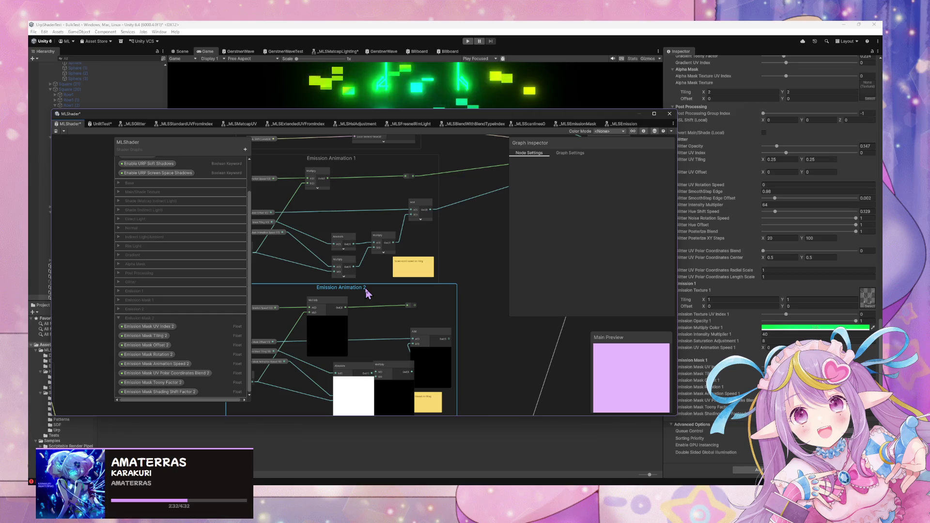
Step: Shift the Add node in Emission Animation 2 further right
{"action": "scroll", "coordinate": [391, 288], "scroll_direction": "down", "scroll_amount": 3}
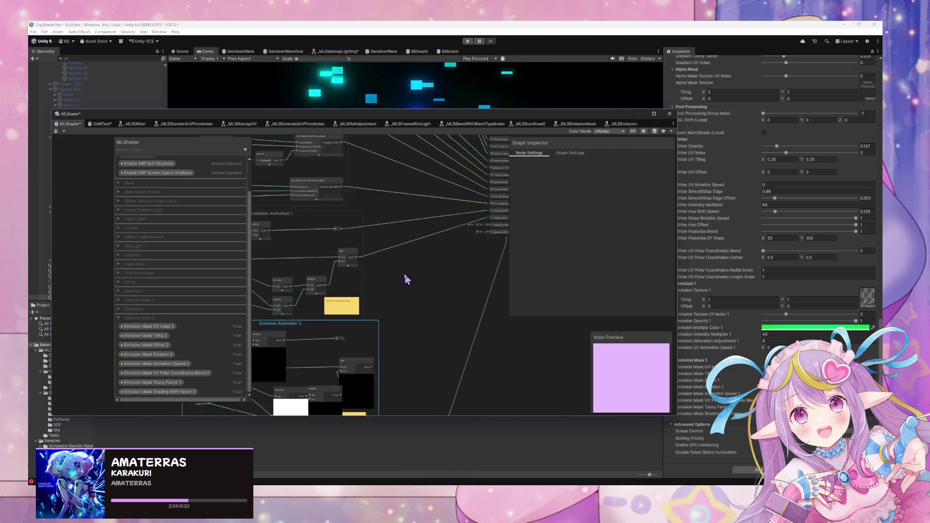
{"action": "scroll", "coordinate": [427, 235], "scroll_direction": "up", "scroll_amount": 4}
{"action": "left_click_drag", "start_coordinate": [393, 286], "coordinate": [421, 286]}
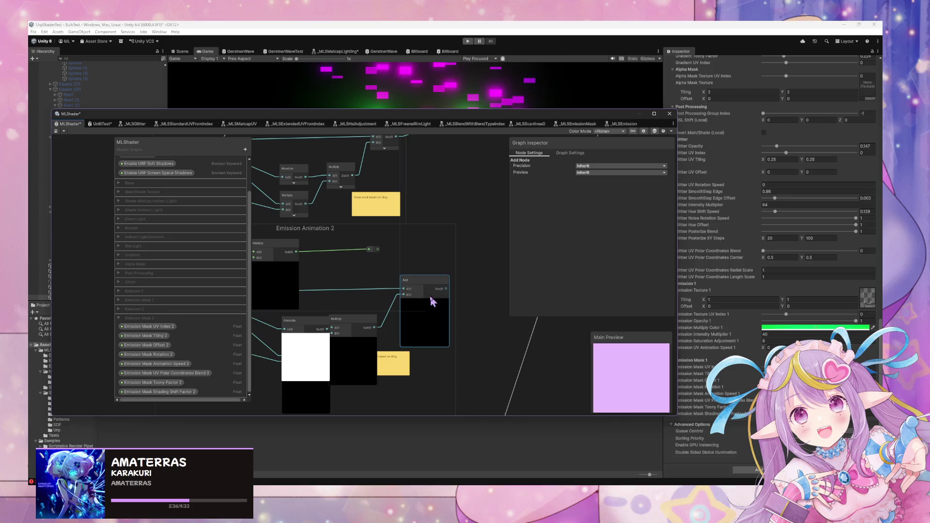
{"action": "right_click", "coordinate": [499, 288]}
Step: Run Collapse All Previews from the graph canvas context menu to shrink every node preview
{"action": "left_click", "coordinate": [439, 224]}
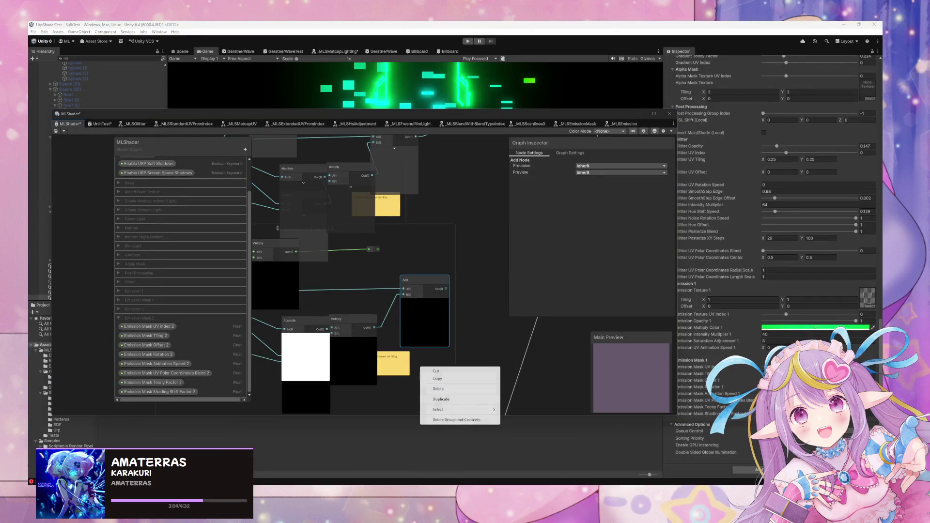
{"action": "left_click", "coordinate": [451, 226]}
{"action": "right_click", "coordinate": [469, 216]}
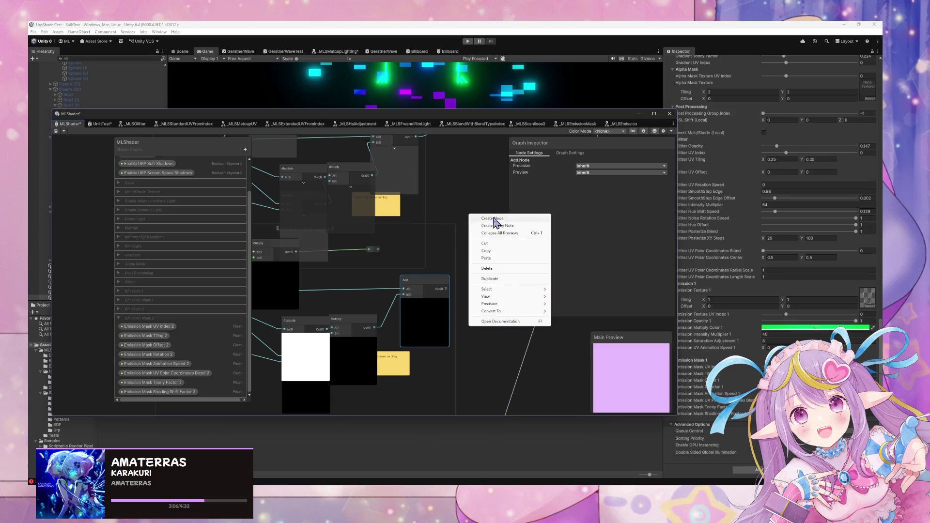
{"action": "left_click", "coordinate": [482, 192]}
{"action": "right_click", "coordinate": [482, 192]}
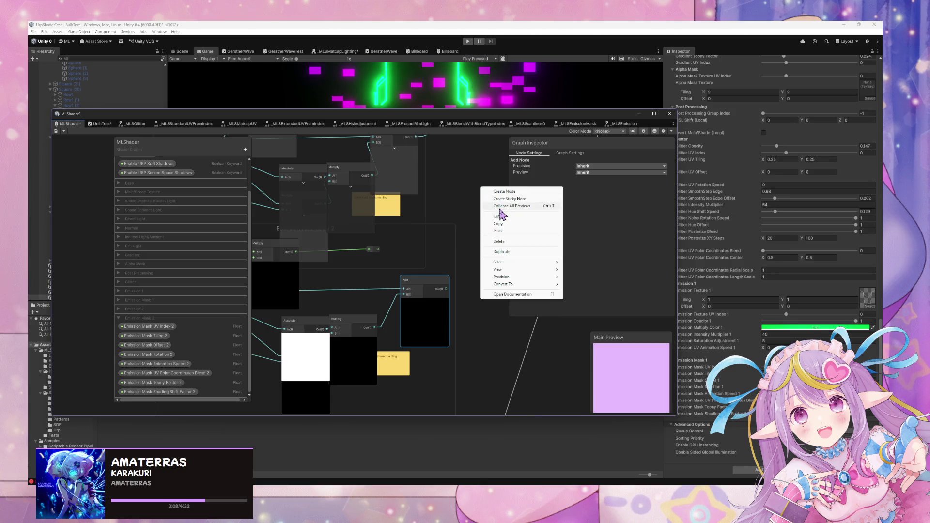
{"action": "left_click", "coordinate": [422, 282]}
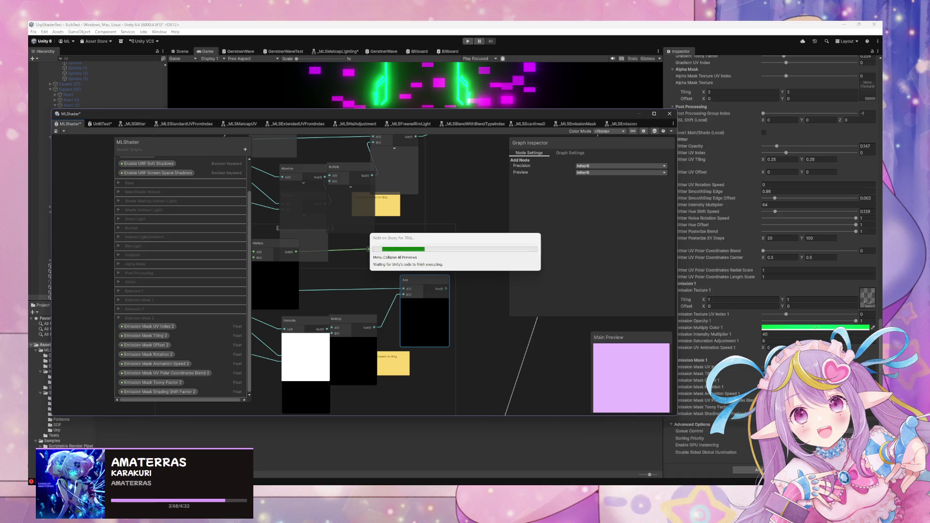
{"action": "mouse_move", "coordinate": [400, 245]}
{"action": "left_mouse_down"}
{"action": "mouse_move", "coordinate": [494, 245]}
{"action": "mouse_move", "coordinate": [416, 236]}
{"action": "mouse_move", "coordinate": [409, 297]}
{"action": "mouse_move", "coordinate": [408, 289]}
{"action": "left_mouse_up"}
Step: Wire the reroute output and the lower Add output into the master node's emission mask inputs
{"action": "scroll", "coordinate": [391, 294], "scroll_direction": "down", "scroll_amount": 2}
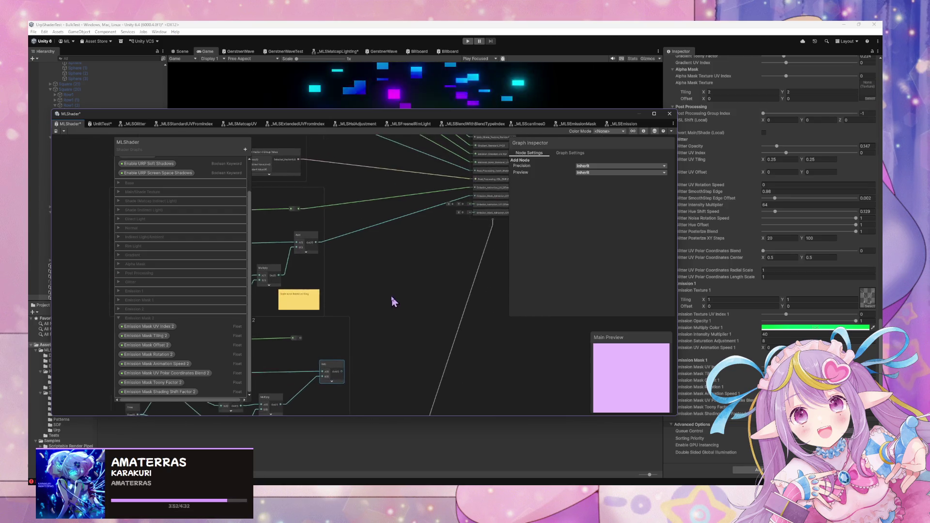
{"action": "left_click_drag", "start_coordinate": [307, 333], "coordinate": [479, 208]}
{"action": "left_click_drag", "start_coordinate": [350, 367], "coordinate": [478, 207]}
{"action": "scroll", "coordinate": [315, 333], "scroll_direction": "up", "scroll_amount": 5}
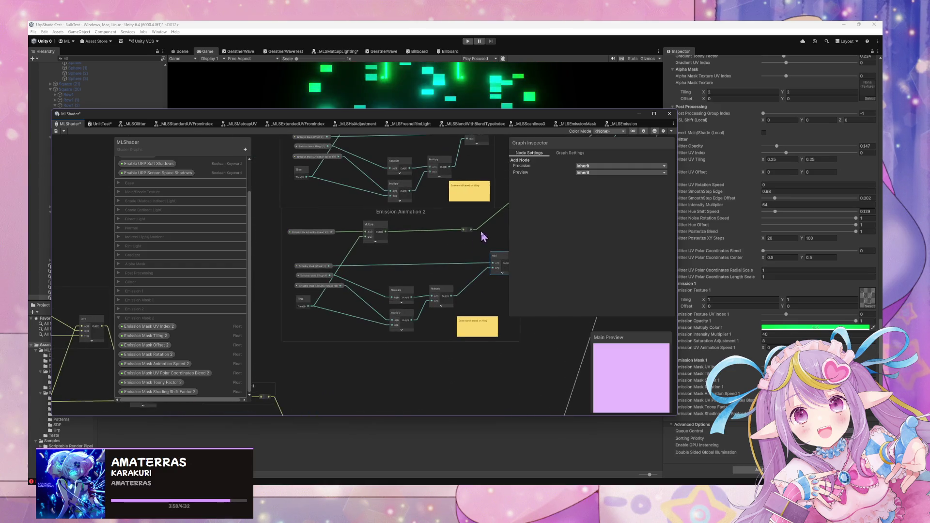
{"action": "scroll", "coordinate": [342, 299], "scroll_direction": "down", "scroll_amount": 1}
Step: Feed Emission Mask Animation Speed 2 and Offset 2 into Emission Animation 2, deleting old Offset 1
{"action": "left_click_drag", "start_coordinate": [399, 276], "coordinate": [343, 349]}
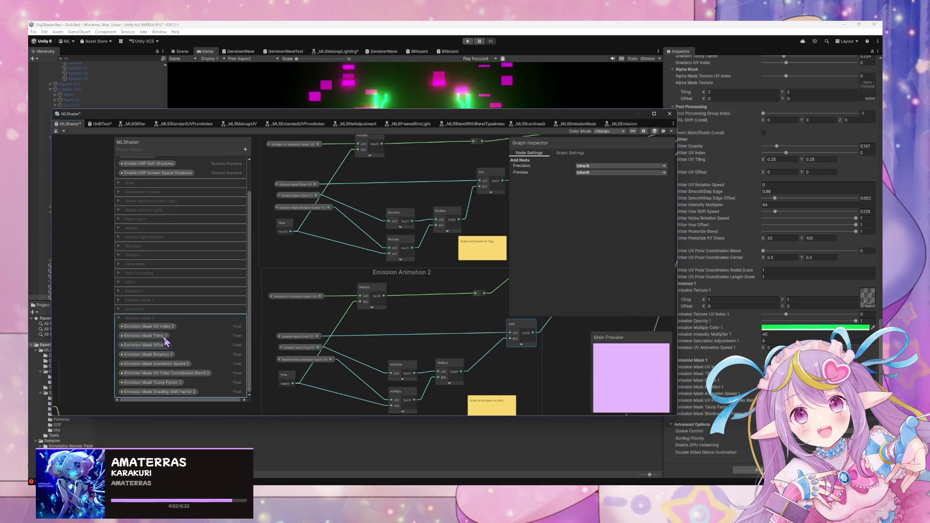
{"action": "mouse_move", "coordinate": [183, 364]}
{"action": "left_mouse_down"}
{"action": "mouse_move", "coordinate": [276, 312]}
{"action": "mouse_move", "coordinate": [328, 315]}
{"action": "mouse_move", "coordinate": [362, 297]}
{"action": "left_mouse_up"}
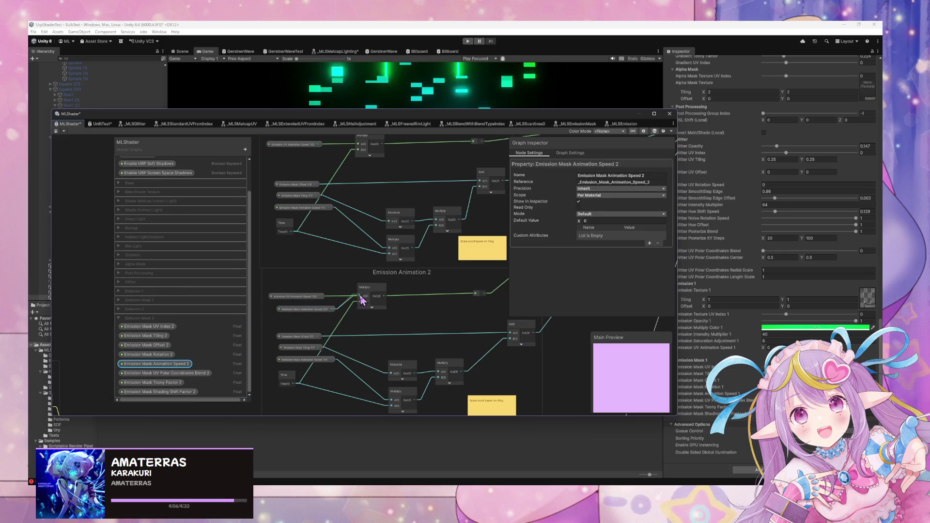
{"action": "left_click_drag", "start_coordinate": [353, 353], "coordinate": [347, 291]}
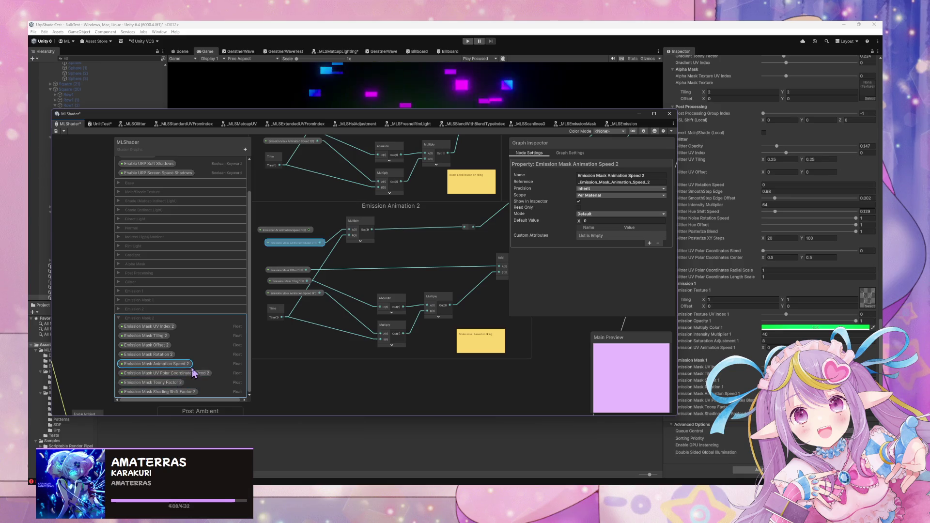
{"action": "mouse_move", "coordinate": [154, 345]}
{"action": "left_mouse_down"}
{"action": "mouse_move", "coordinate": [365, 272]}
{"action": "mouse_move", "coordinate": [348, 261]}
{"action": "mouse_move", "coordinate": [424, 273]}
{"action": "mouse_move", "coordinate": [492, 273]}
{"action": "mouse_move", "coordinate": [412, 268]}
{"action": "mouse_move", "coordinate": [499, 266]}
{"action": "left_mouse_up"}
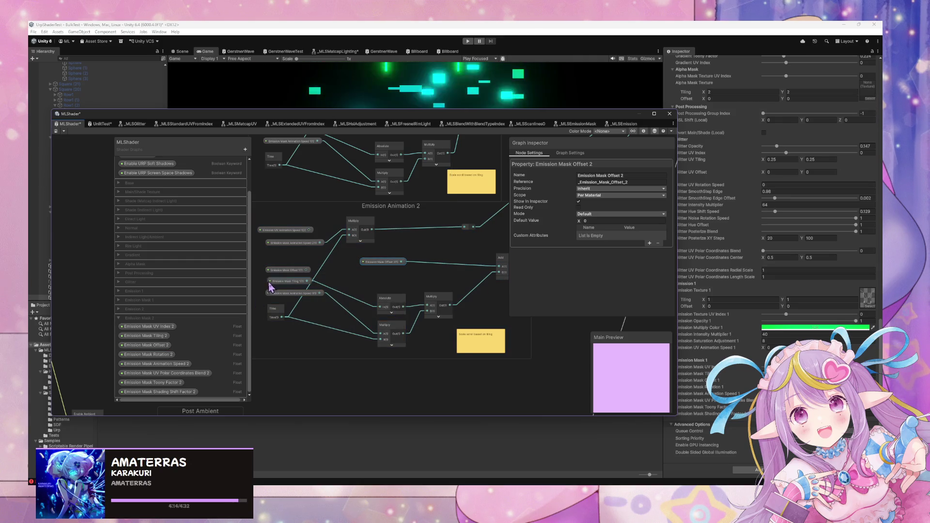
{"action": "left_click", "coordinate": [287, 270]}
{"action": "key", "text": "Delete"}
Step: Reposition the Emission UV and Mask Animation Speed 1 nodes and save the graph
{"action": "left_click", "coordinate": [311, 187]}
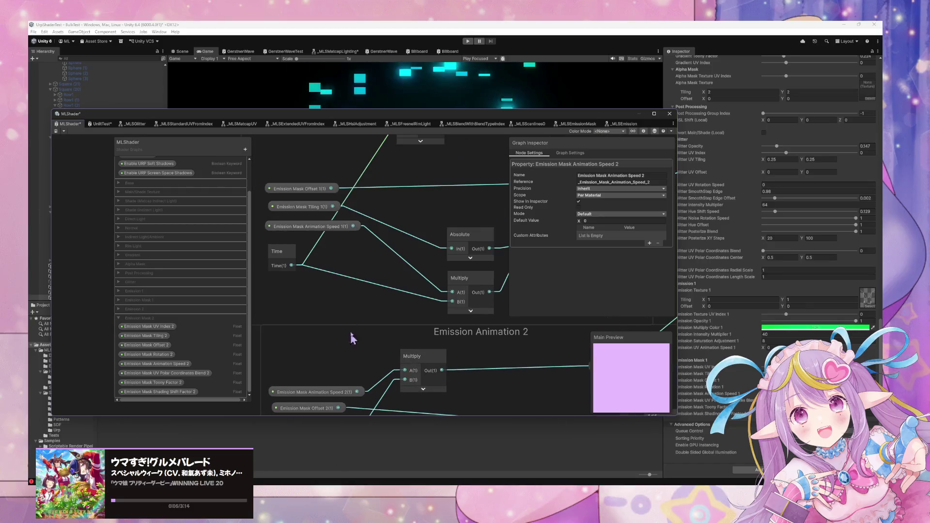
{"action": "scroll", "coordinate": [313, 229], "scroll_direction": "up", "scroll_amount": 2}
{"action": "left_click_drag", "start_coordinate": [317, 256], "coordinate": [324, 292]}
{"action": "mouse_move", "coordinate": [315, 343]}
{"action": "left_mouse_down"}
{"action": "mouse_move", "coordinate": [317, 323]}
{"action": "mouse_move", "coordinate": [307, 331]}
{"action": "left_mouse_up"}
{"action": "scroll", "coordinate": [335, 311], "scroll_direction": "down", "scroll_amount": 10}
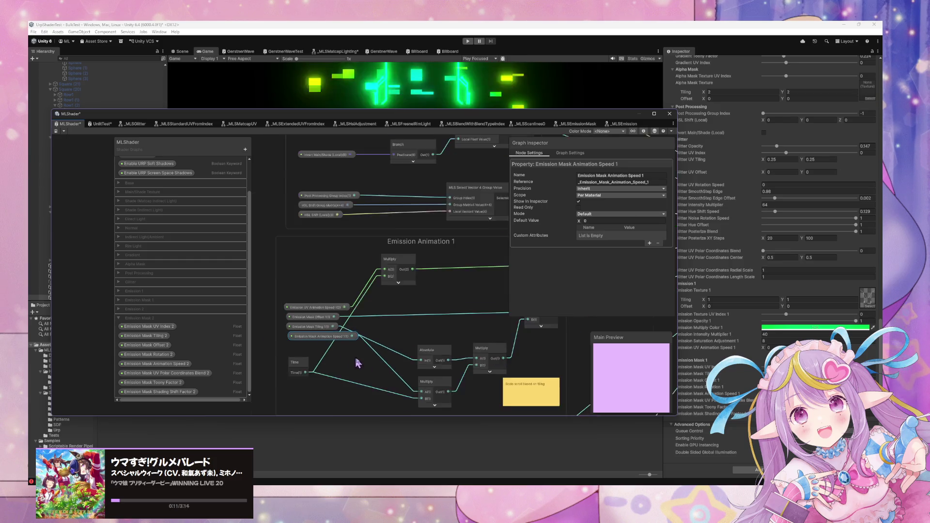
{"action": "scroll", "coordinate": [366, 298], "scroll_direction": "up", "scroll_amount": 6}
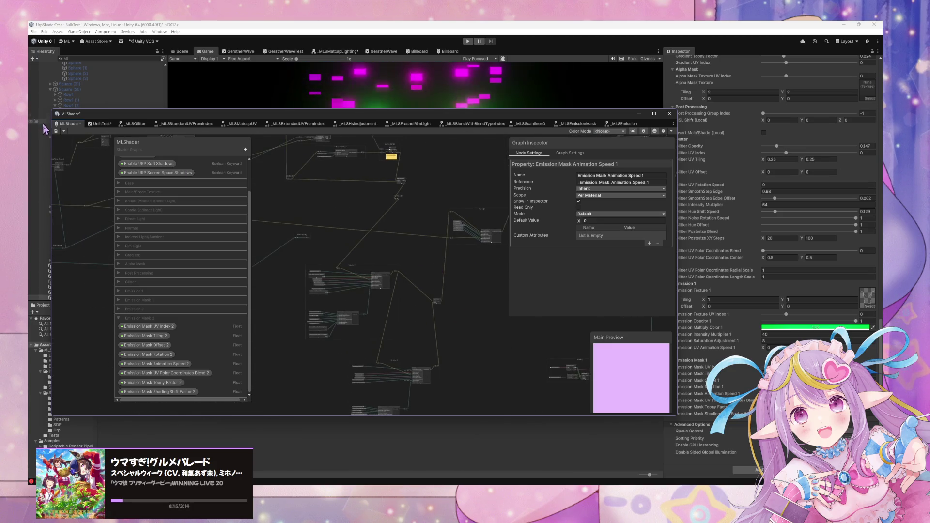
{"action": "left_click", "coordinate": [56, 131]}
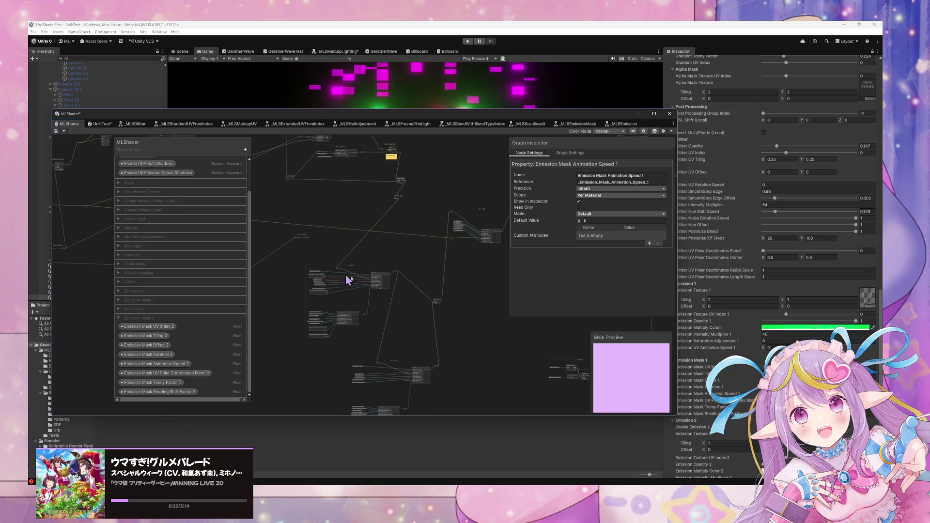
Step: Pan and zoom the graph to bring the Emission 2 group into view after recompiling
{"action": "scroll", "coordinate": [398, 246], "scroll_direction": "up", "scroll_amount": 4}
{"action": "left_click_drag", "start_coordinate": [399, 237], "coordinate": [440, 180]}
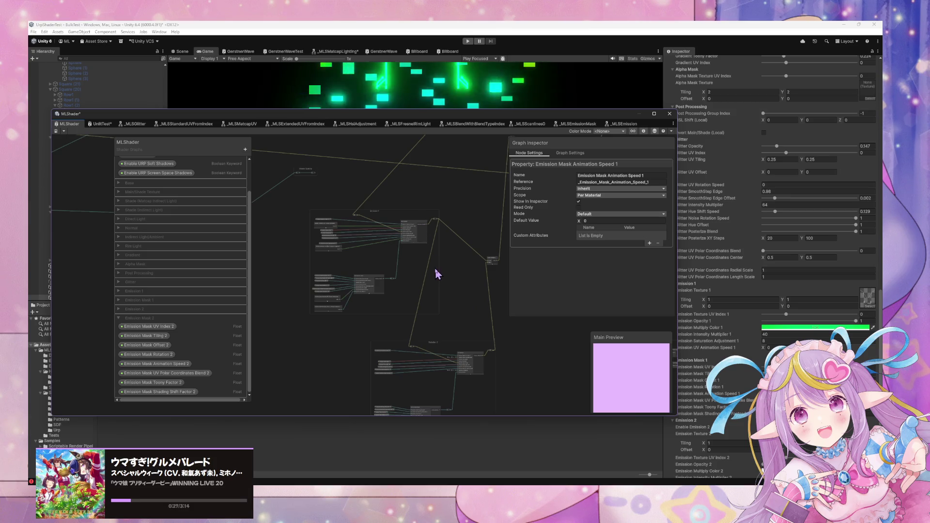
{"action": "scroll", "coordinate": [436, 268], "scroll_direction": "up", "scroll_amount": 3}
{"action": "scroll", "coordinate": [455, 215], "scroll_direction": "down", "scroll_amount": 5}
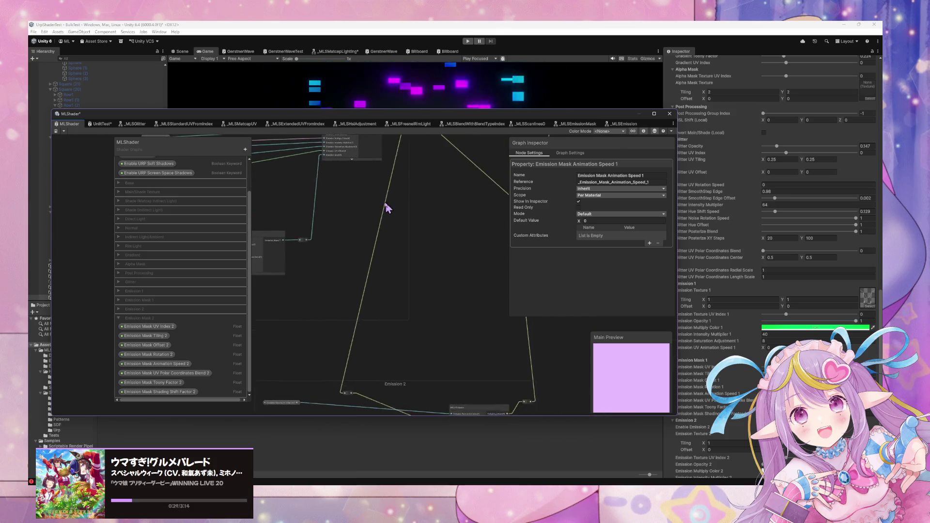
{"action": "scroll", "coordinate": [366, 315], "scroll_direction": "up", "scroll_amount": 5}
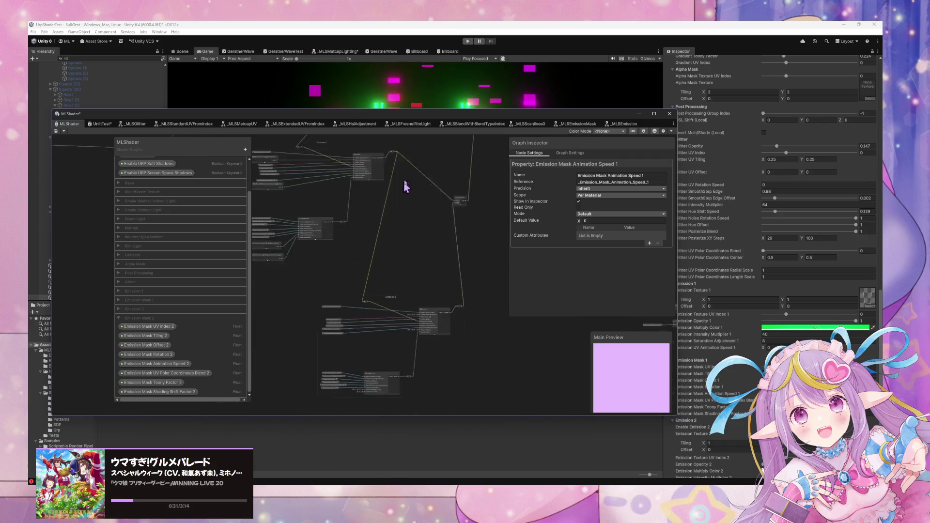
{"action": "scroll", "coordinate": [396, 248], "scroll_direction": "down", "scroll_amount": 5}
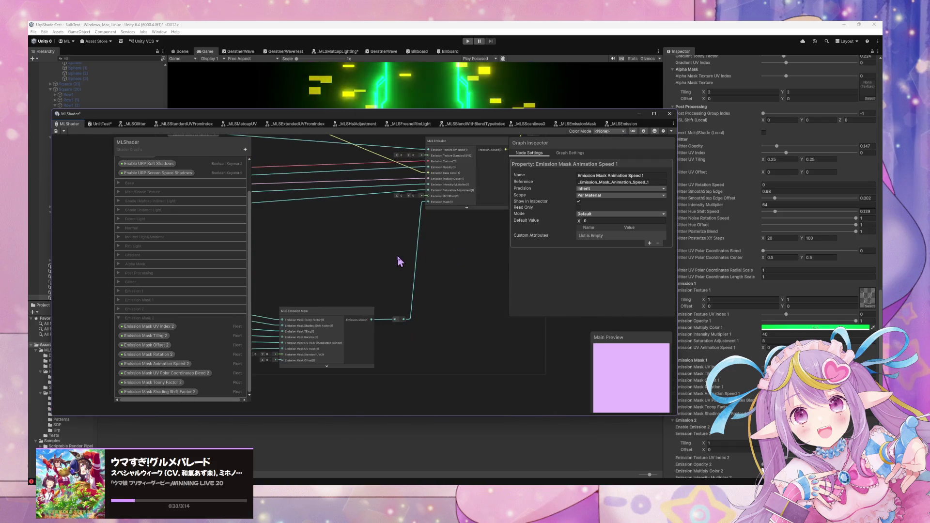
{"action": "scroll", "coordinate": [397, 255], "scroll_direction": "up", "scroll_amount": 4}
{"action": "scroll", "coordinate": [385, 310], "scroll_direction": "down", "scroll_amount": 2}
{"action": "scroll", "coordinate": [359, 338], "scroll_direction": "up", "scroll_amount": 2}
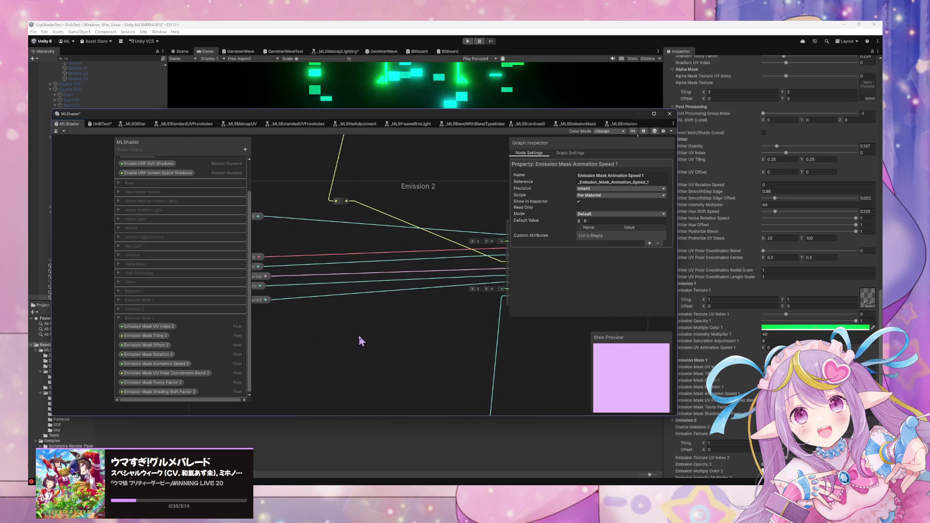
{"action": "left_click", "coordinate": [362, 338]}
Step: Add an Emission_Animation_UV_Offset_2 node via 'emission off' search and move it into the Emission 2 group
{"action": "key", "text": "space"}
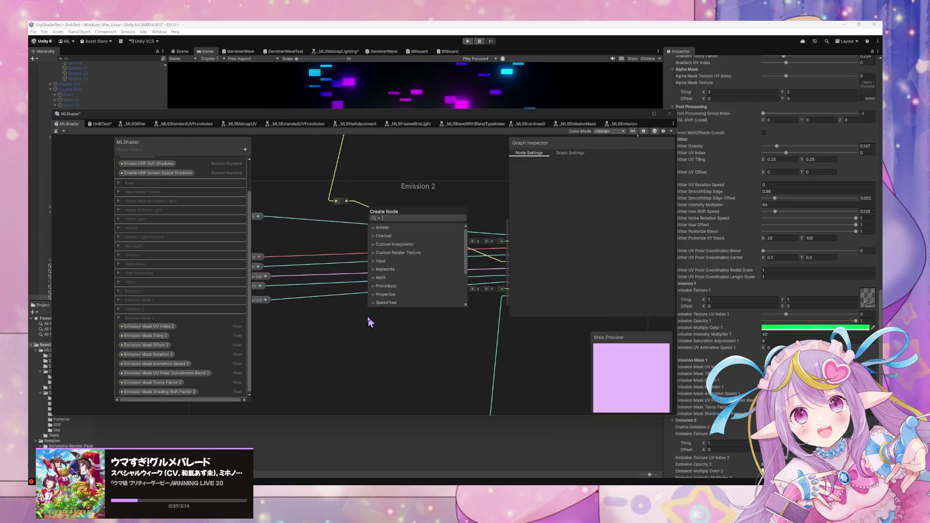
{"action": "left_click", "coordinate": [409, 360]}
{"action": "left_click_drag", "start_coordinate": [427, 339], "coordinate": [365, 337]}
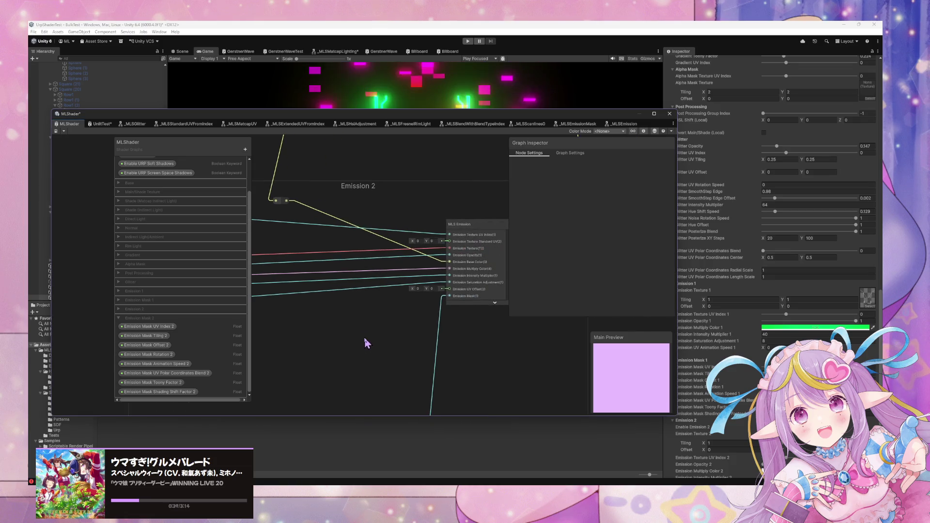
{"action": "key", "text": "space"}
{"action": "type", "text": "emission "}
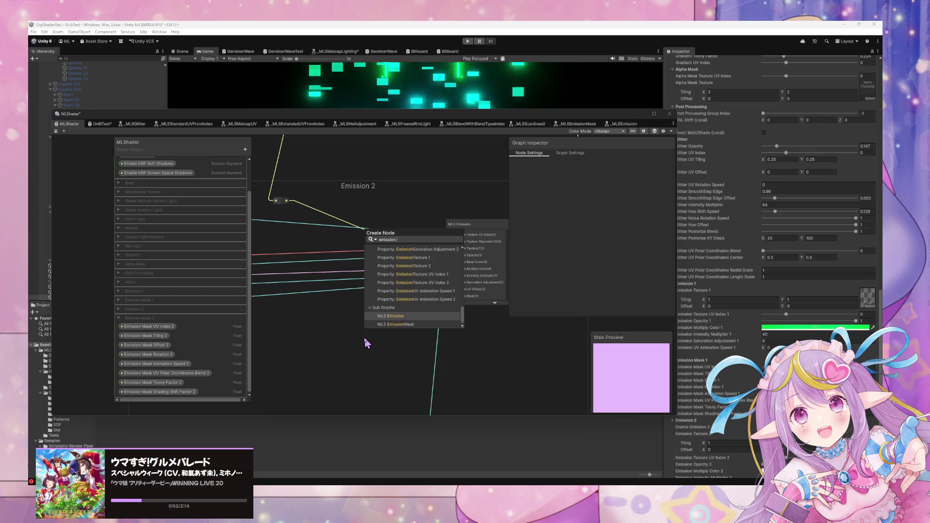
{"action": "type", "text": "off"}
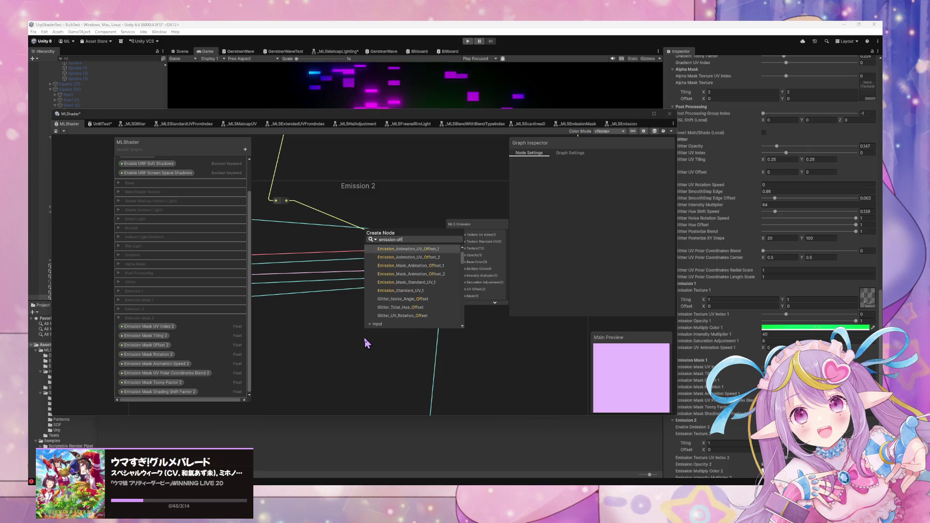
{"action": "key", "text": "Down"}
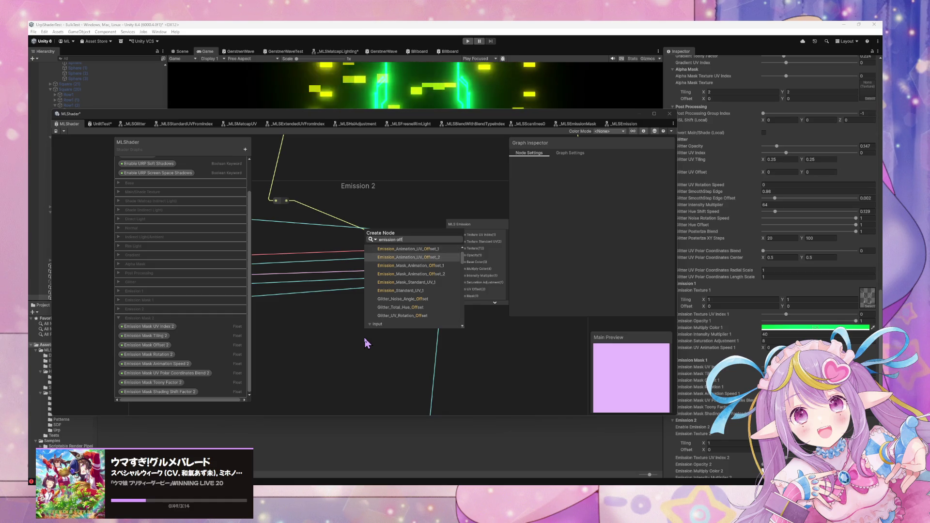
{"action": "key", "text": "Return"}
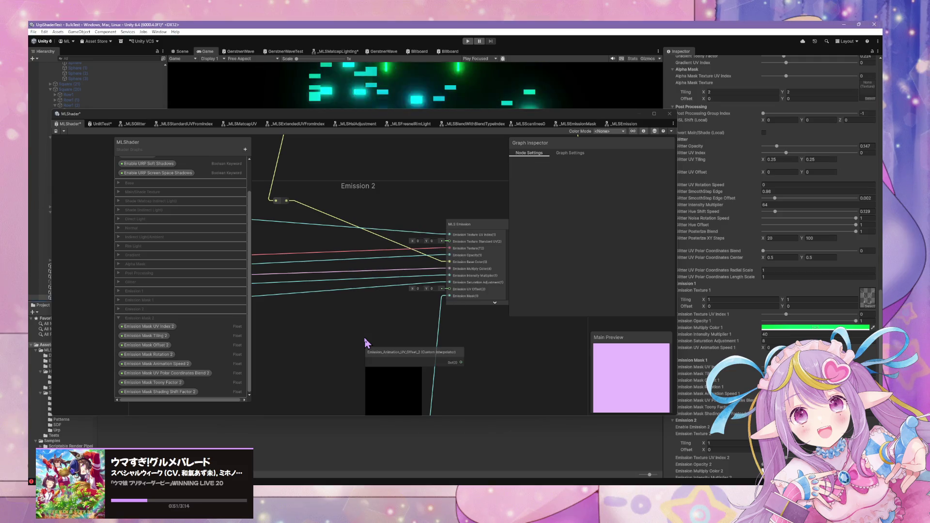
{"action": "left_click", "coordinate": [393, 371]}
{"action": "mouse_move", "coordinate": [394, 373]}
{"action": "left_mouse_down"}
{"action": "mouse_move", "coordinate": [320, 334]}
{"action": "mouse_move", "coordinate": [447, 321]}
{"action": "left_mouse_up"}
Step: Connect Emission_Animation_UV_Offset_2 to the MLS Emission node and shift that node left
{"action": "scroll", "coordinate": [458, 324], "scroll_direction": "down", "scroll_amount": 3}
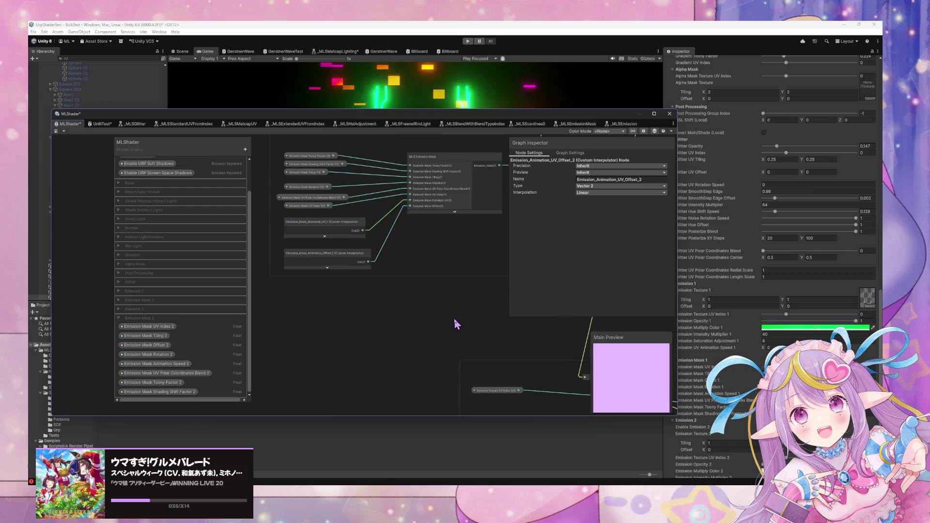
{"action": "scroll", "coordinate": [402, 357], "scroll_direction": "up", "scroll_amount": 2}
{"action": "scroll", "coordinate": [439, 424], "scroll_direction": "down", "scroll_amount": 2}
{"action": "scroll", "coordinate": [426, 394], "scroll_direction": "up", "scroll_amount": 1}
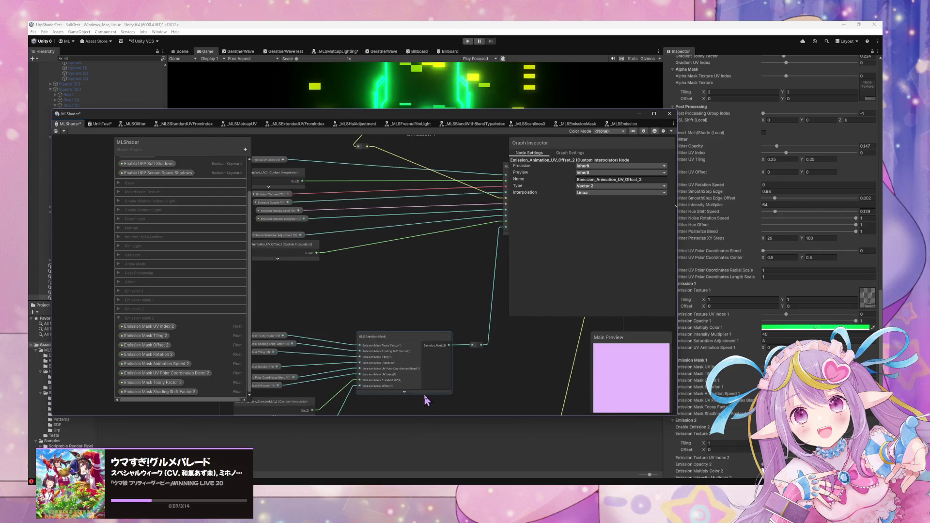
{"action": "scroll", "coordinate": [484, 373], "scroll_direction": "up", "scroll_amount": 1}
{"action": "scroll", "coordinate": [528, 363], "scroll_direction": "down", "scroll_amount": 2}
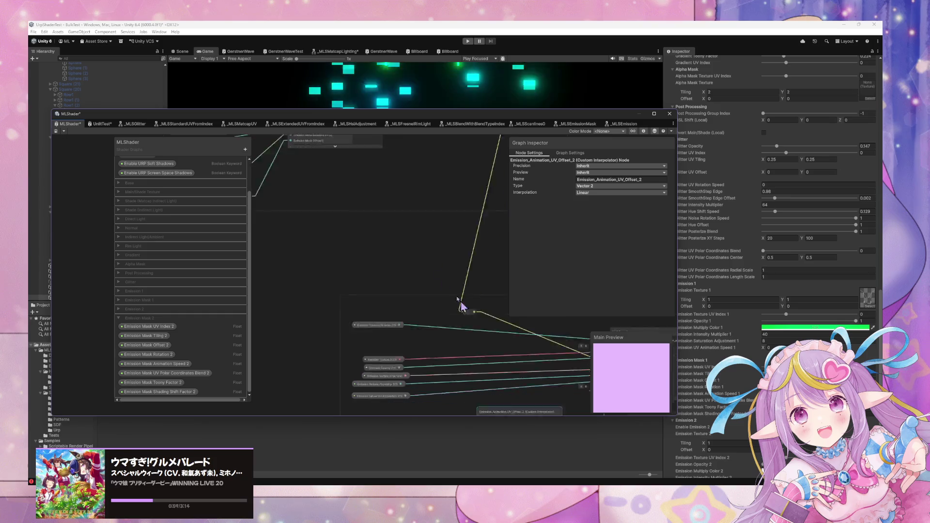
{"action": "scroll", "coordinate": [461, 301], "scroll_direction": "up", "scroll_amount": 2}
{"action": "left_click_drag", "start_coordinate": [441, 280], "coordinate": [494, 246]}
{"action": "left_click_drag", "start_coordinate": [403, 277], "coordinate": [300, 272]}
Step: Search the node list for 'emission standard uv' to review existing entries
{"action": "scroll", "coordinate": [357, 216], "scroll_direction": "down", "scroll_amount": 3}
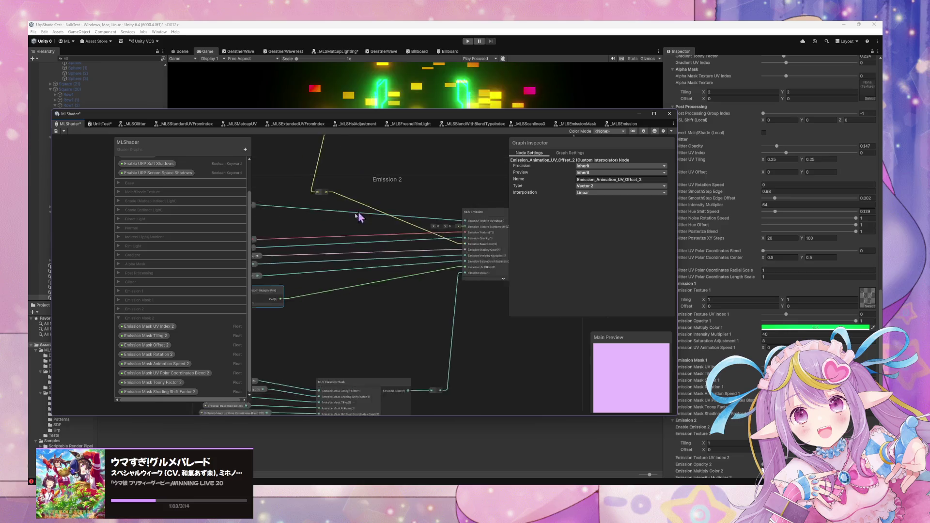
{"action": "scroll", "coordinate": [489, 388], "scroll_direction": "up", "scroll_amount": 5}
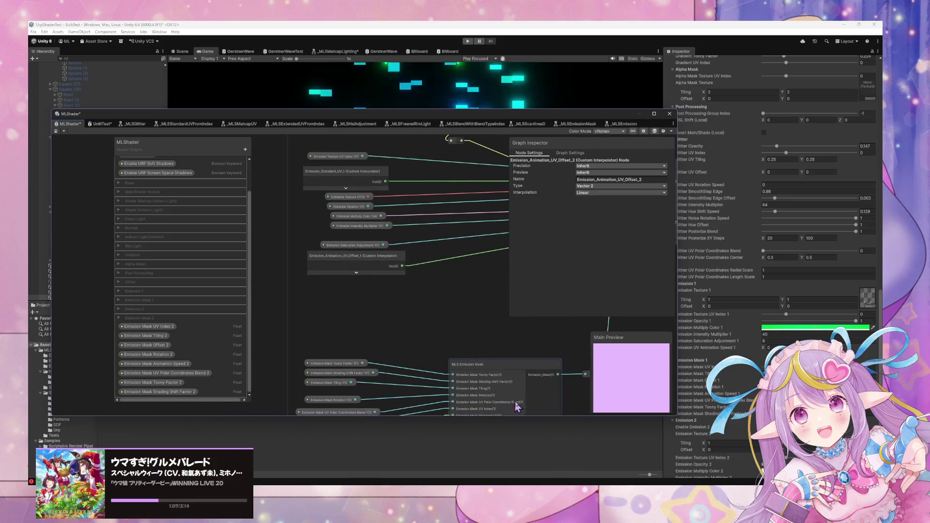
{"action": "scroll", "coordinate": [400, 171], "scroll_direction": "up", "scroll_amount": 4}
{"action": "key", "text": "space"}
{"action": "type", "text": "emission s"}
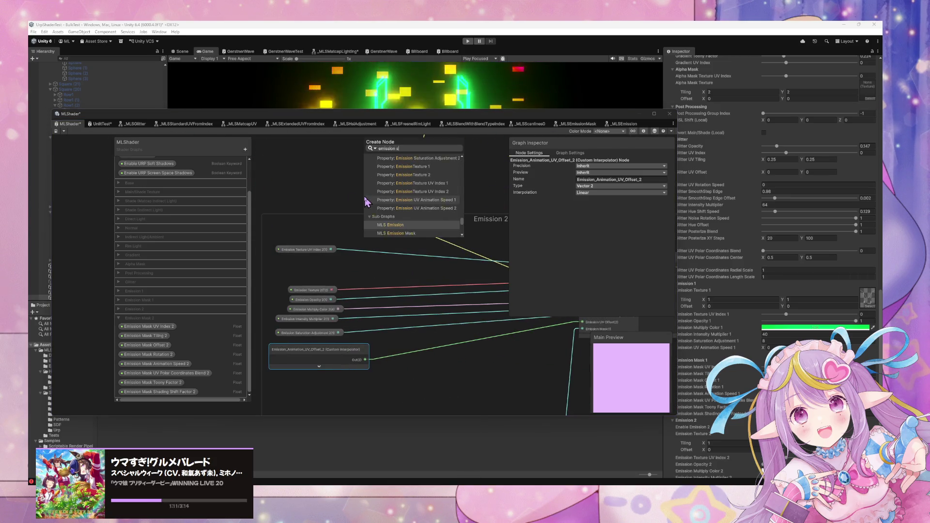
{"action": "type", "text": "tanda"}
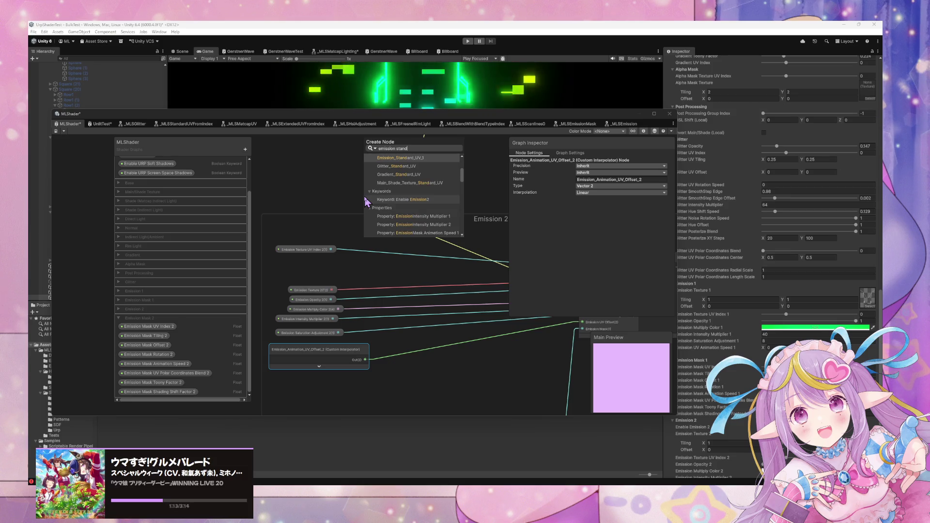
{"action": "type", "text": "rd uv"}
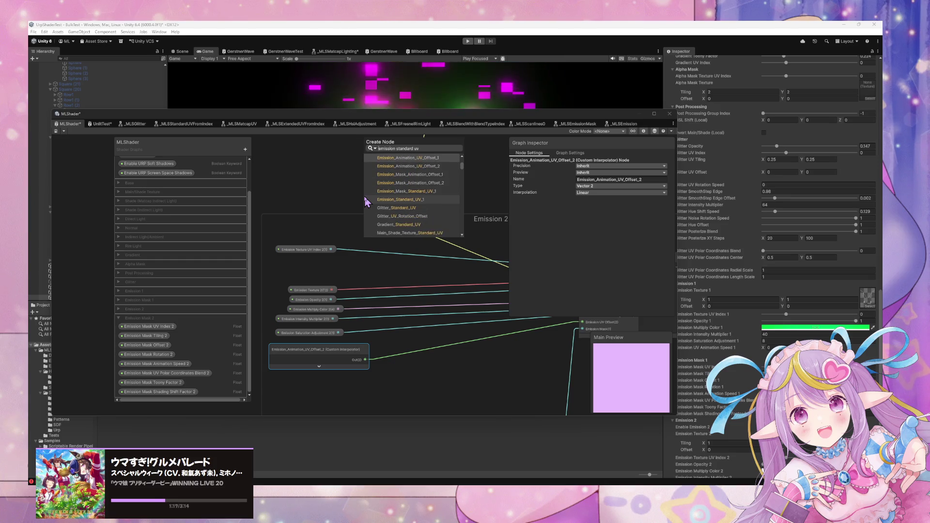
Step: Browse the emission standard UV results, then close the node search without adding anything
{"action": "scroll", "coordinate": [367, 202], "scroll_direction": "up", "scroll_amount": 3}
{"action": "key", "text": "Down"}
{"action": "key", "text": "Down"}
{"action": "key", "text": "Down"}
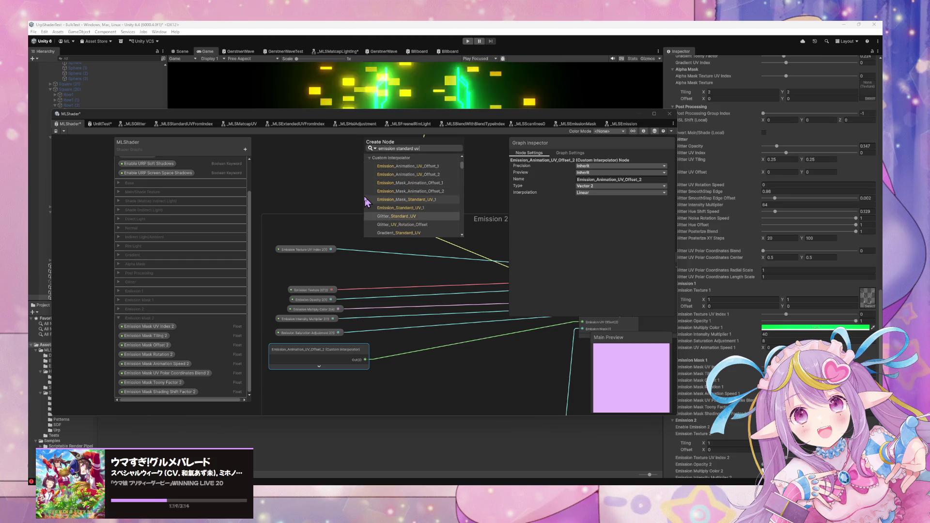
{"action": "key", "text": "Down"}
{"action": "key", "text": "Down"}
{"action": "key", "text": "Down"}
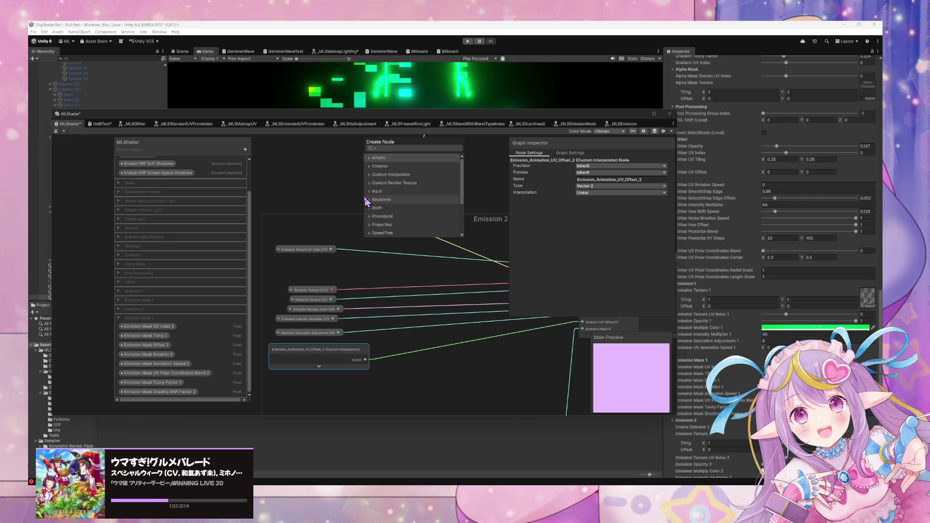
{"action": "left_click", "coordinate": [339, 208]}
{"action": "scroll", "coordinate": [383, 248], "scroll_direction": "down", "scroll_amount": 6}
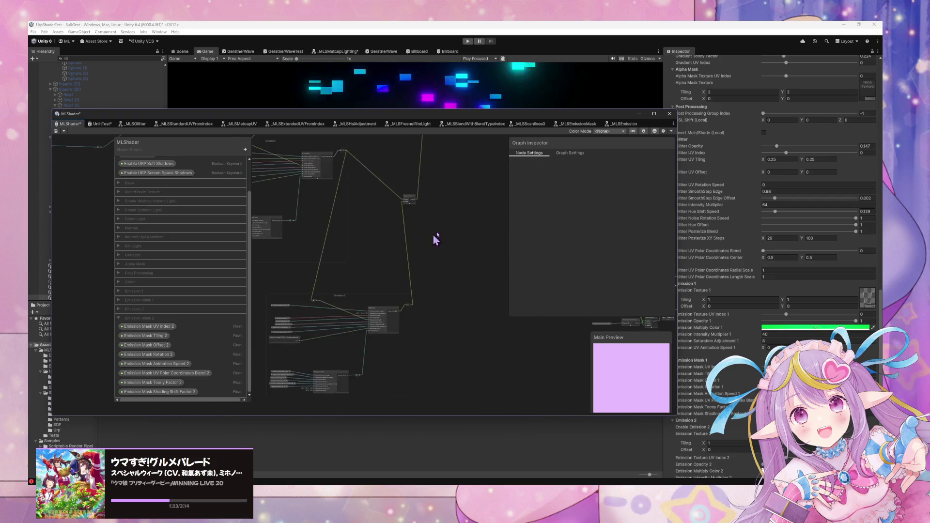
{"action": "scroll", "coordinate": [425, 284], "scroll_direction": "up", "scroll_amount": 8}
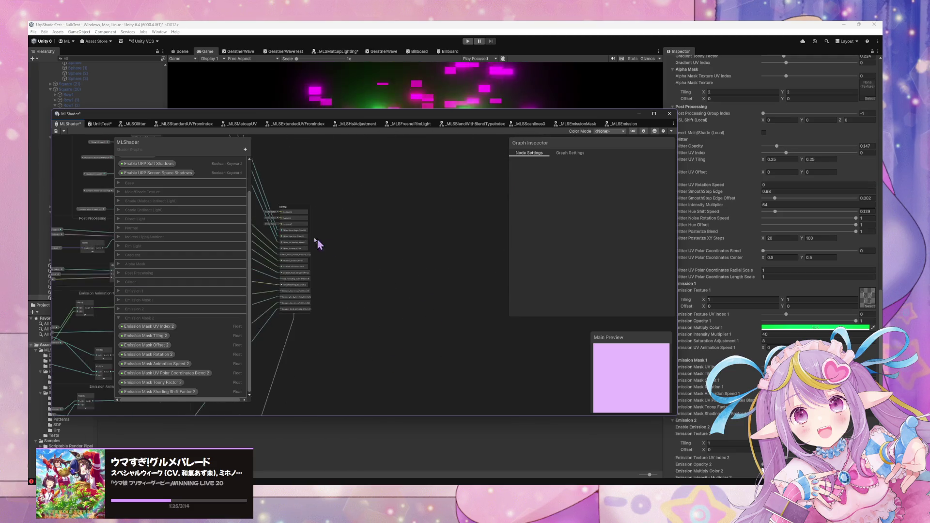
Step: Rename the Glitter_Standard_UV vertex block to Glitter_Standard_UV_1
{"action": "mouse_move", "coordinate": [349, 256]}
{"action": "left_mouse_down"}
{"action": "mouse_move", "coordinate": [376, 243]}
{"action": "mouse_move", "coordinate": [358, 266]}
{"action": "left_mouse_up"}
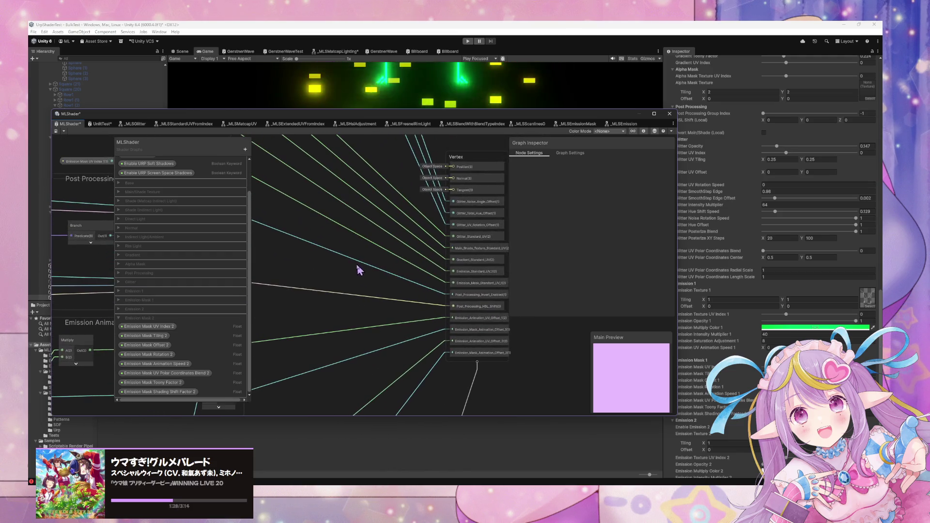
{"action": "left_click", "coordinate": [489, 239]}
{"action": "left_click", "coordinate": [636, 173]}
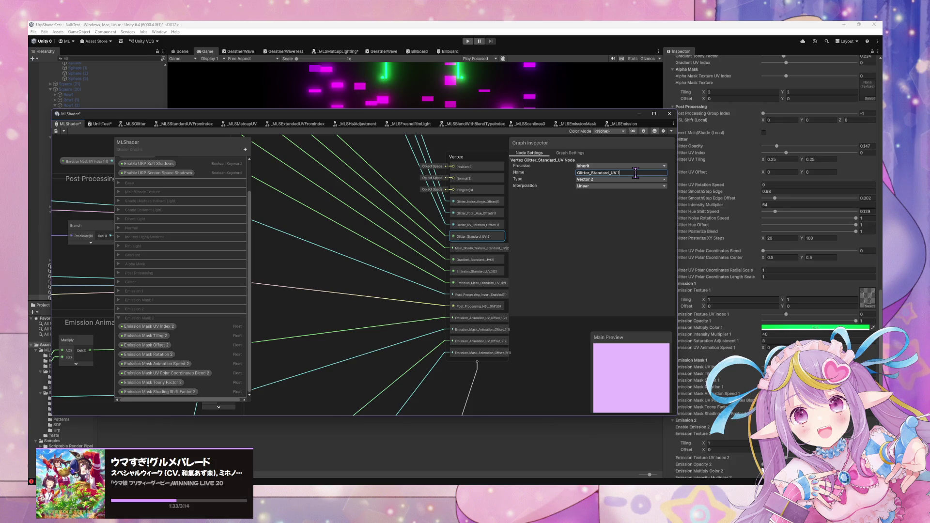
{"action": "key", "text": "Return"}
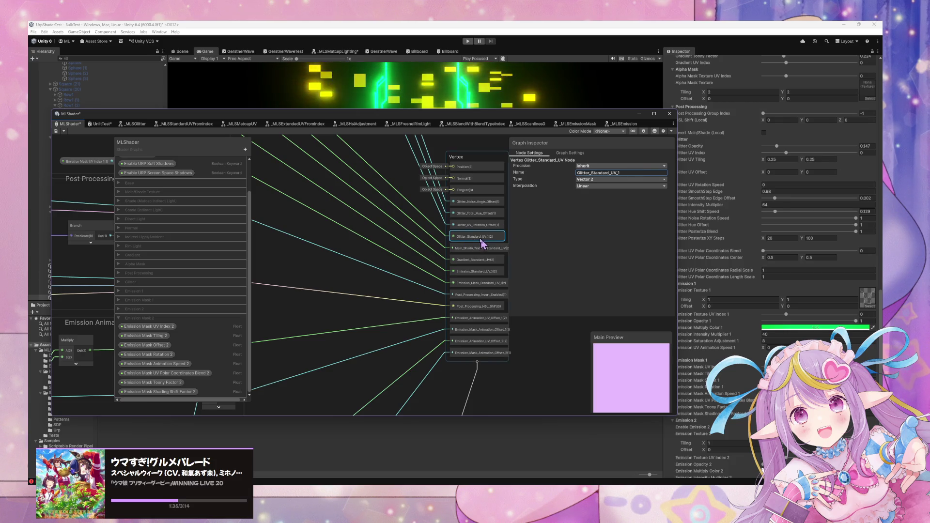
{"action": "key", "text": "space"}
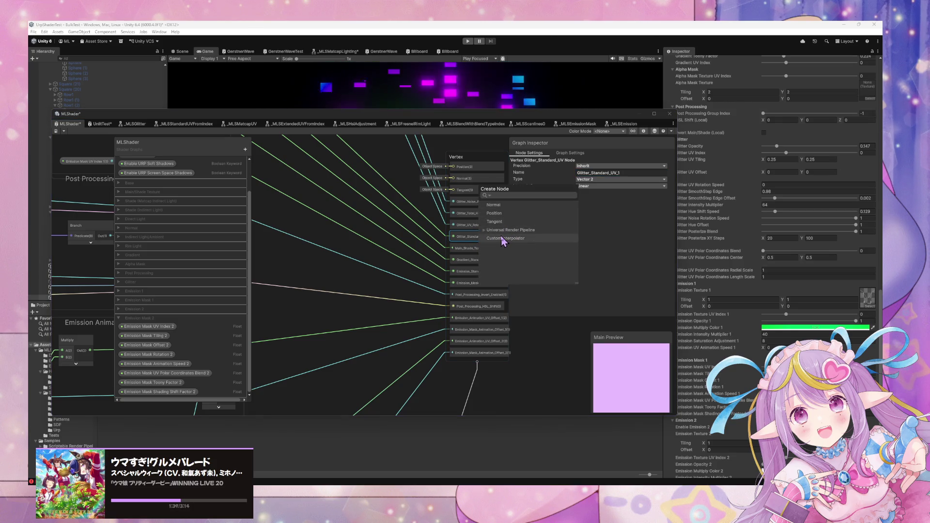
Step: Create custom interpolator Emission_Standard_UV_2, type Vector 2, placed directly beneath Emission_Standard_UV_1
{"action": "left_click", "coordinate": [503, 238]}
{"action": "left_click_drag", "start_coordinate": [483, 250], "coordinate": [482, 251]}
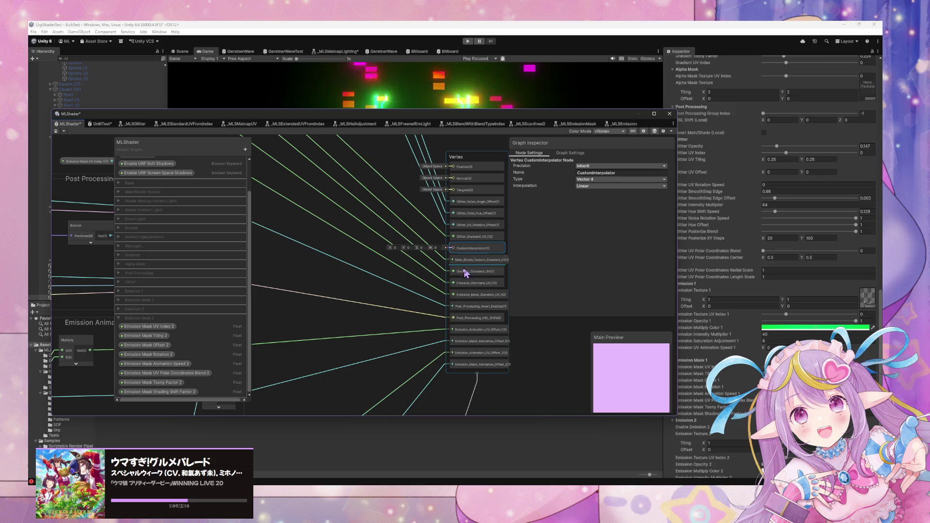
{"action": "mouse_move", "coordinate": [481, 251]}
{"action": "left_mouse_down"}
{"action": "mouse_move", "coordinate": [484, 297]}
{"action": "mouse_move", "coordinate": [484, 284]}
{"action": "left_mouse_up"}
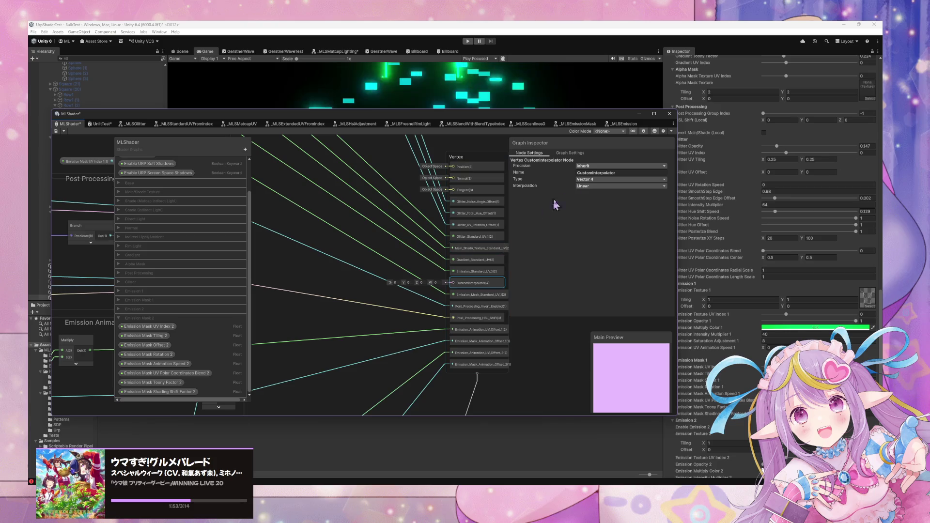
{"action": "left_click", "coordinate": [621, 173]}
{"action": "type", "text": "Emission Standar"}
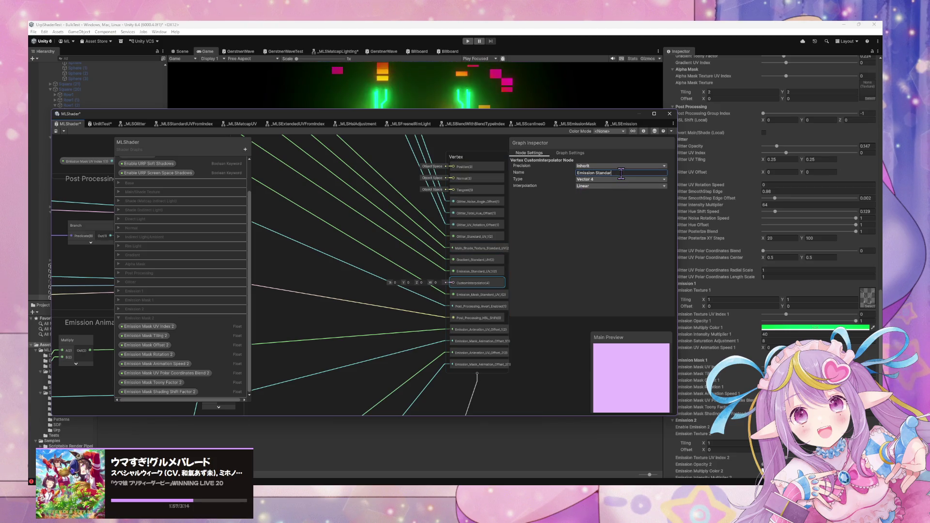
{"action": "key", "text": "Return"}
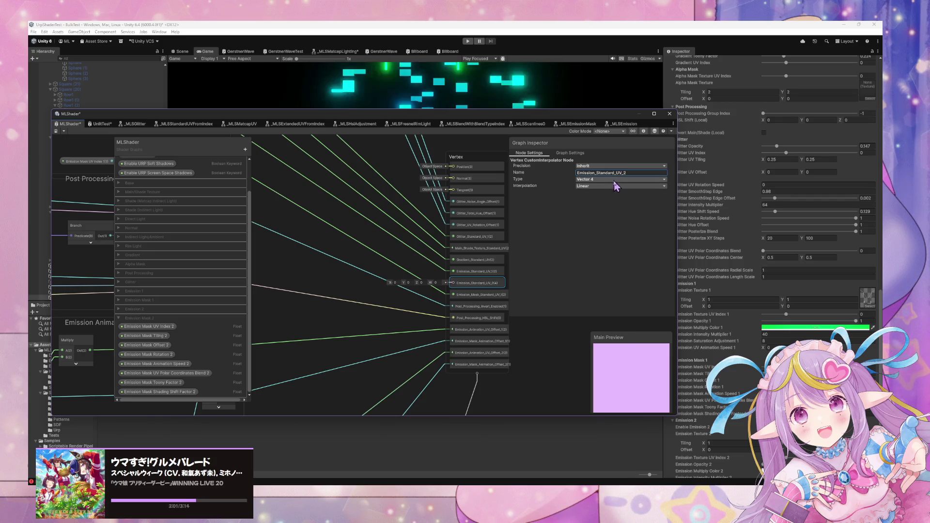
{"action": "left_click", "coordinate": [615, 180]}
{"action": "left_click", "coordinate": [598, 193]}
{"action": "scroll", "coordinate": [404, 267], "scroll_direction": "down", "scroll_amount": 3}
{"action": "scroll", "coordinate": [339, 249], "scroll_direction": "up", "scroll_amount": 3}
{"action": "scroll", "coordinate": [428, 214], "scroll_direction": "down", "scroll_amount": 3}
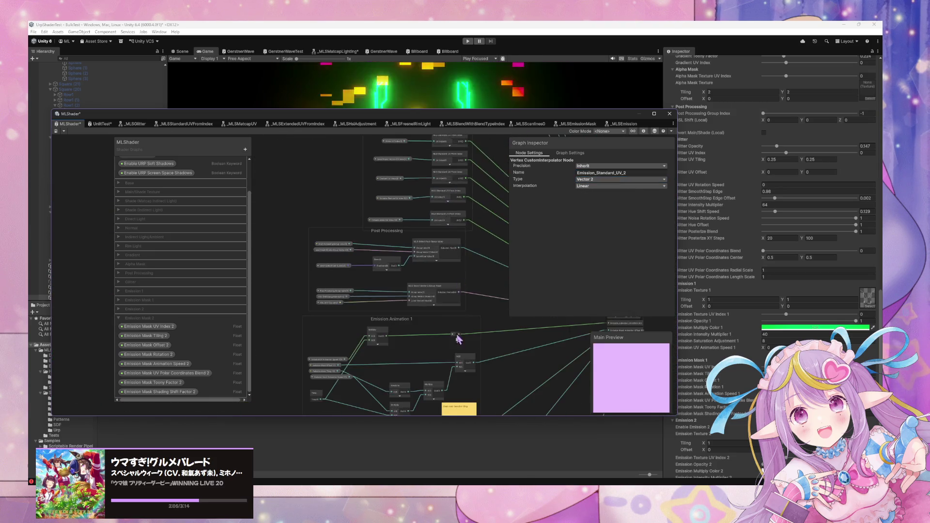
Step: Move the Post Processing group to the left to make room
{"action": "left_click_drag", "start_coordinate": [457, 339], "coordinate": [459, 314]}
{"action": "left_click_drag", "start_coordinate": [392, 213], "coordinate": [259, 202]}
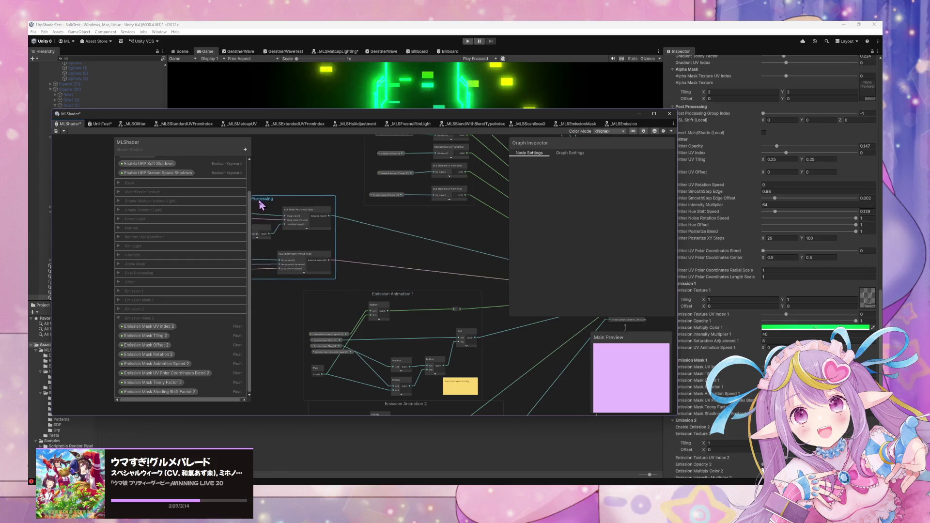
{"action": "scroll", "coordinate": [464, 238], "scroll_direction": "down", "scroll_amount": 2}
{"action": "scroll", "coordinate": [376, 247], "scroll_direction": "up", "scroll_amount": 2}
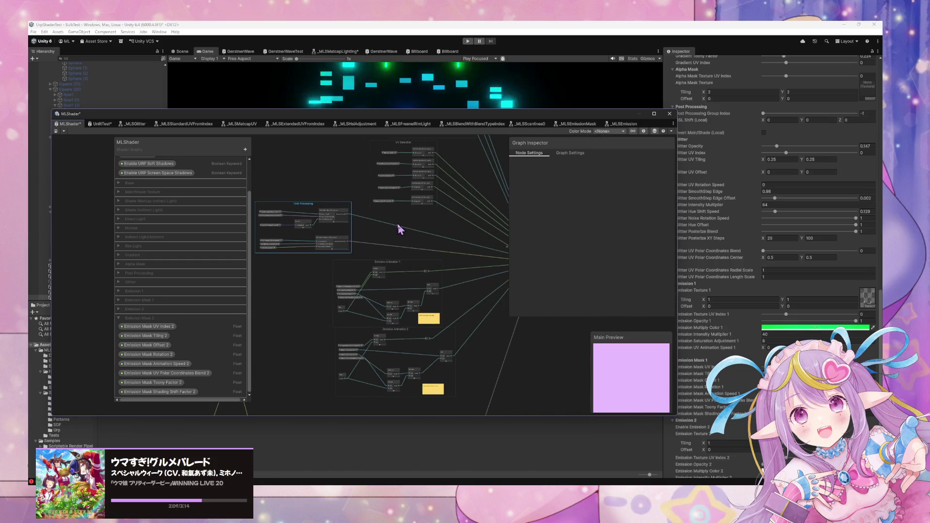
{"action": "scroll", "coordinate": [405, 312], "scroll_direction": "up", "scroll_amount": 4}
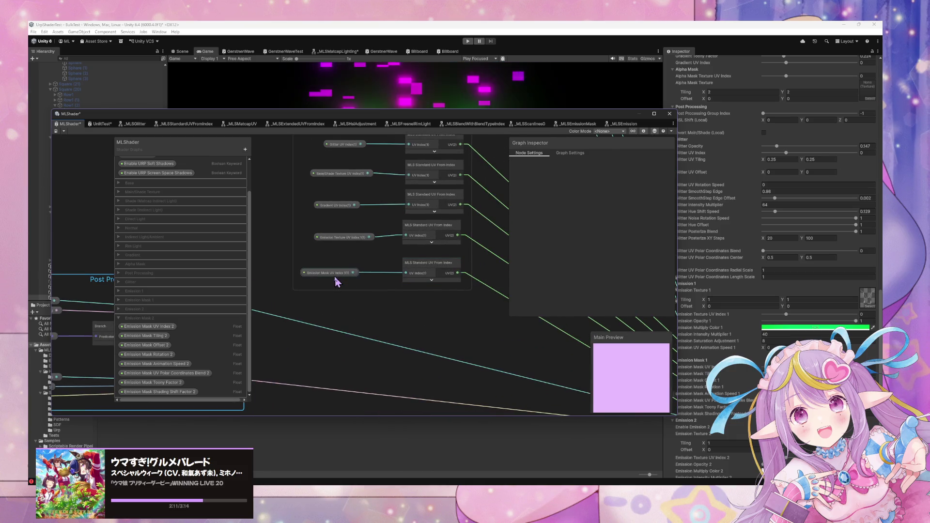
Step: Duplicate the bottom MLS Standard UV From Index node into the UV Selection group, below the existing nodes
{"action": "left_click", "coordinate": [438, 268]}
{"action": "key", "text": "ctrl+d"}
{"action": "mouse_move", "coordinate": [437, 268]}
{"action": "left_mouse_down"}
{"action": "mouse_move", "coordinate": [473, 279]}
{"action": "mouse_move", "coordinate": [472, 294]}
{"action": "mouse_move", "coordinate": [443, 300]}
{"action": "mouse_move", "coordinate": [446, 292]}
{"action": "mouse_move", "coordinate": [435, 306]}
{"action": "left_mouse_up"}
{"action": "left_click", "coordinate": [438, 301]}
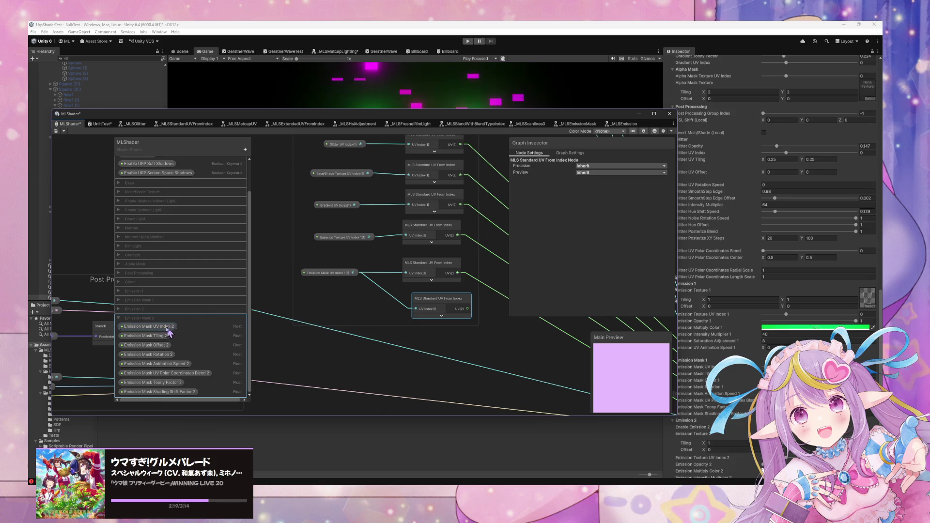
{"action": "left_click_drag", "start_coordinate": [373, 286], "coordinate": [369, 346]}
{"action": "left_click_drag", "start_coordinate": [331, 371], "coordinate": [353, 295]}
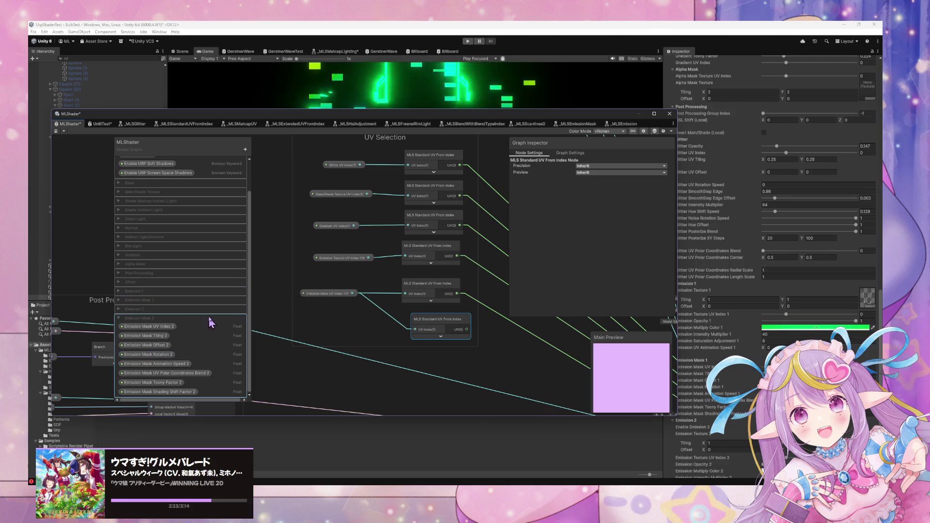
{"action": "left_click_drag", "start_coordinate": [427, 321], "coordinate": [428, 325]}
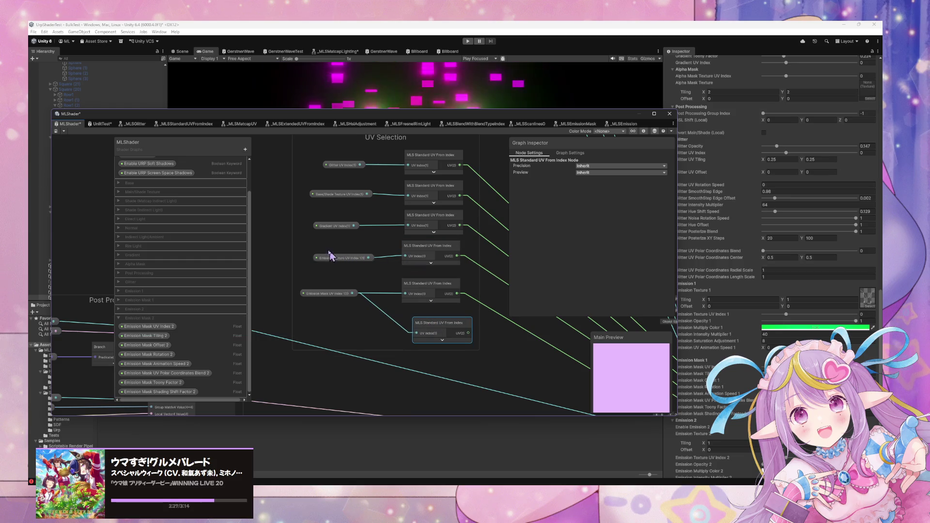
Step: Duplicate the new bottom UV node again and place the copy beneath it, preview collapsed
{"action": "left_click_drag", "start_coordinate": [318, 244], "coordinate": [415, 294]}
{"action": "left_click", "coordinate": [428, 324]}
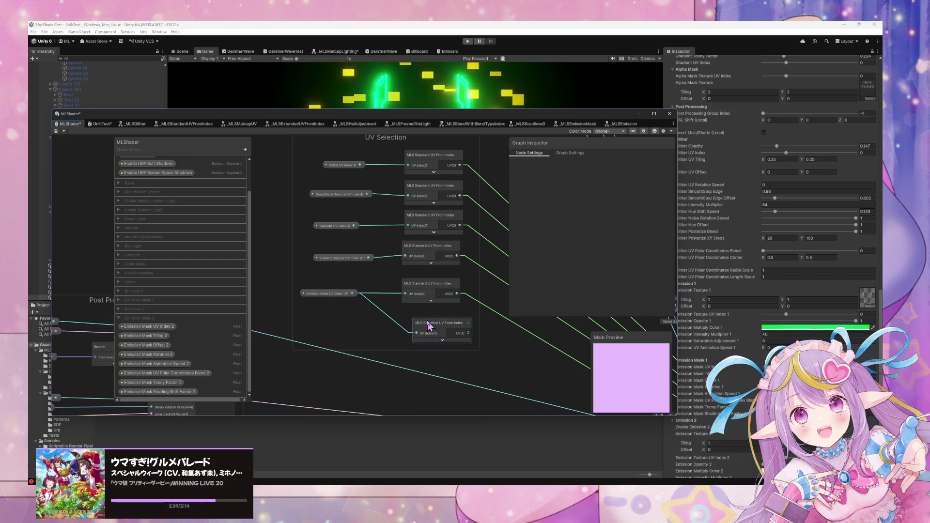
{"action": "key", "text": "ctrl+d"}
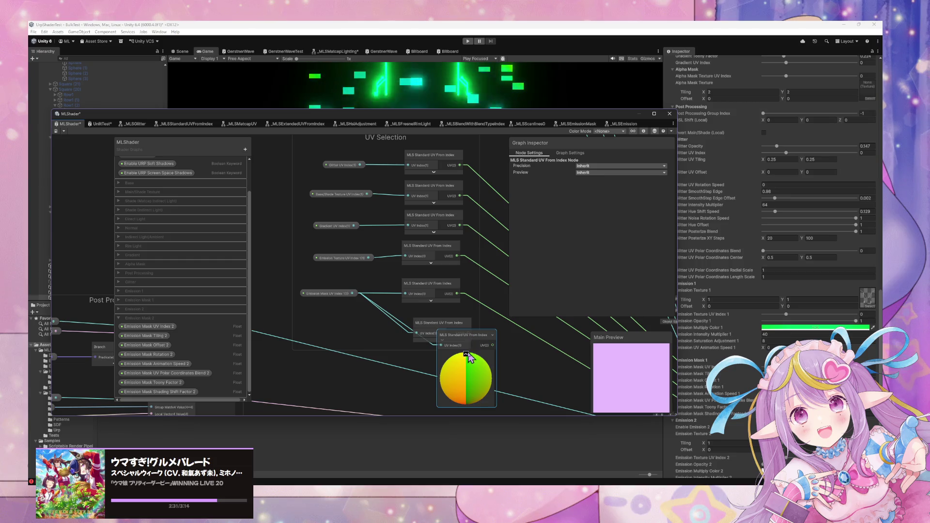
{"action": "left_click", "coordinate": [466, 354]}
{"action": "mouse_move", "coordinate": [468, 336]}
{"action": "left_mouse_down"}
{"action": "mouse_move", "coordinate": [440, 356]}
{"action": "mouse_move", "coordinate": [442, 343]}
{"action": "left_mouse_up"}
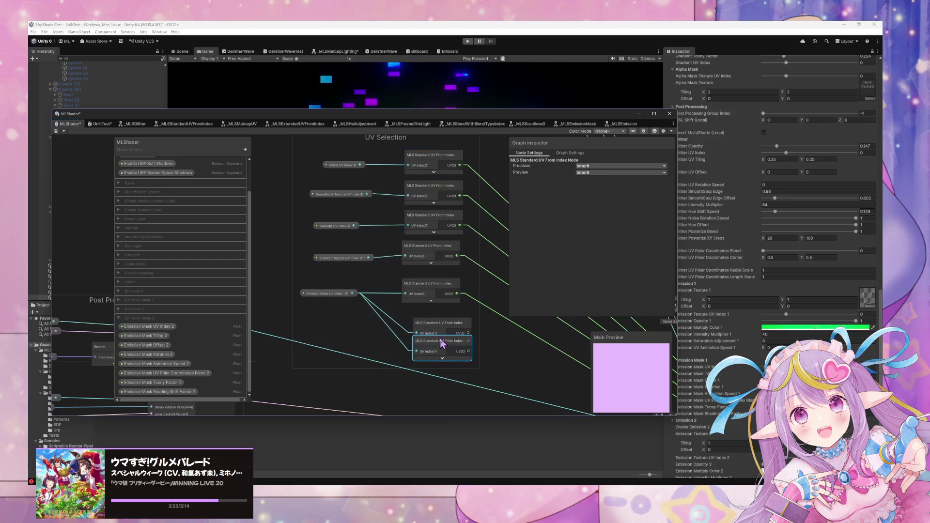
{"action": "scroll", "coordinate": [378, 310], "scroll_direction": "down", "scroll_amount": 3}
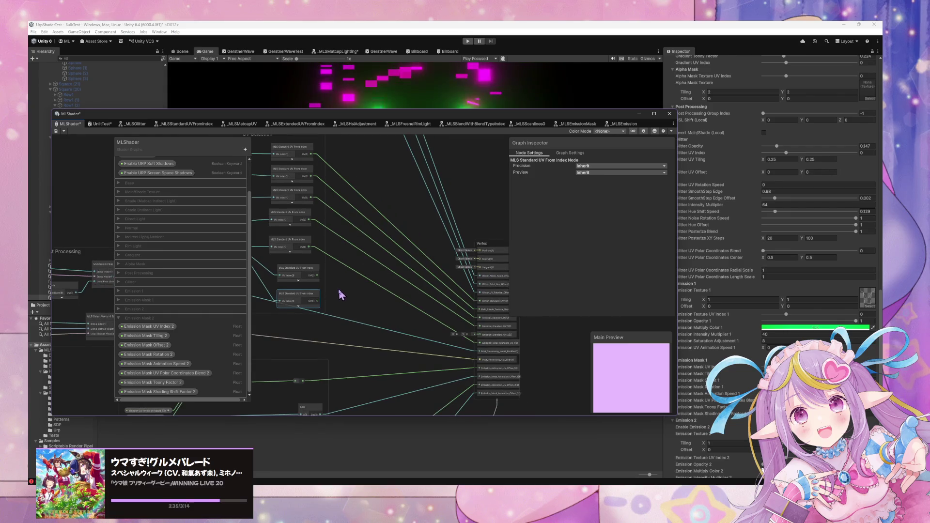
Step: Add another Custom Interpolator block to the Vertex stack and move it up the stack
{"action": "scroll", "coordinate": [391, 320], "scroll_direction": "up", "scroll_amount": 1}
{"action": "scroll", "coordinate": [401, 332], "scroll_direction": "up", "scroll_amount": 1}
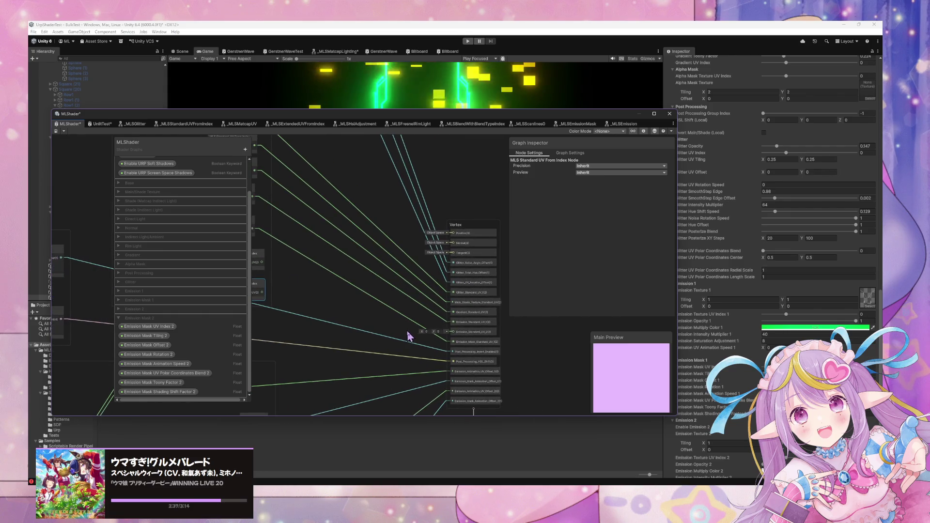
{"action": "scroll", "coordinate": [406, 334], "scroll_direction": "up", "scroll_amount": 2}
{"action": "scroll", "coordinate": [446, 338], "scroll_direction": "down", "scroll_amount": 2}
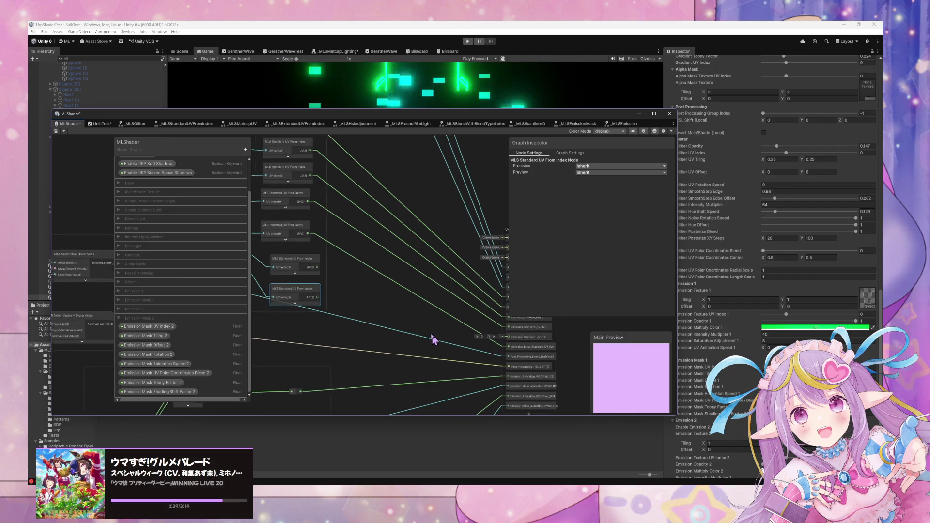
{"action": "right_click", "coordinate": [506, 346]}
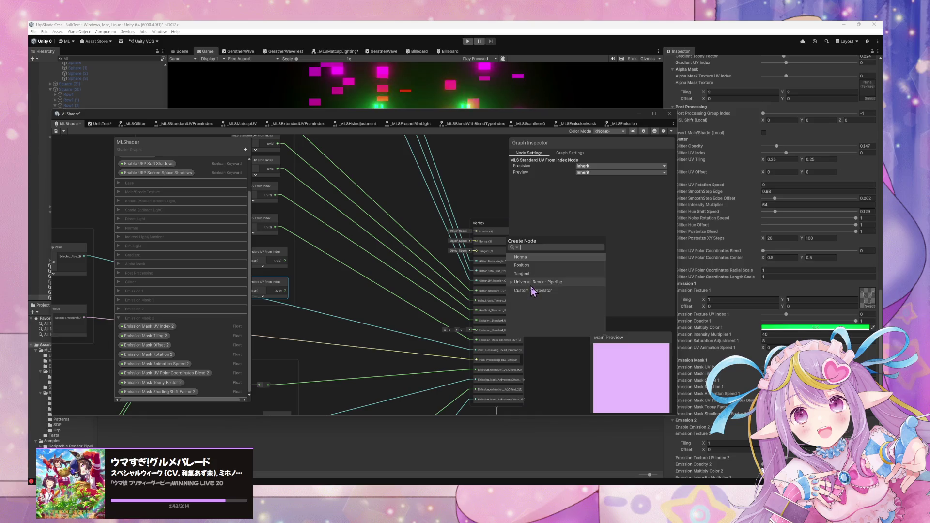
{"action": "left_click", "coordinate": [495, 341]}
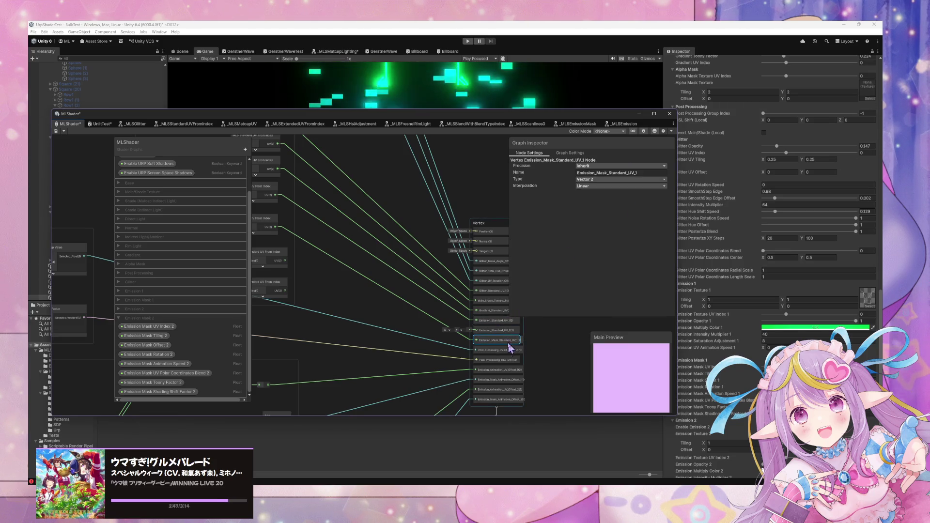
{"action": "key", "text": "space"}
{"action": "left_click", "coordinate": [529, 291]}
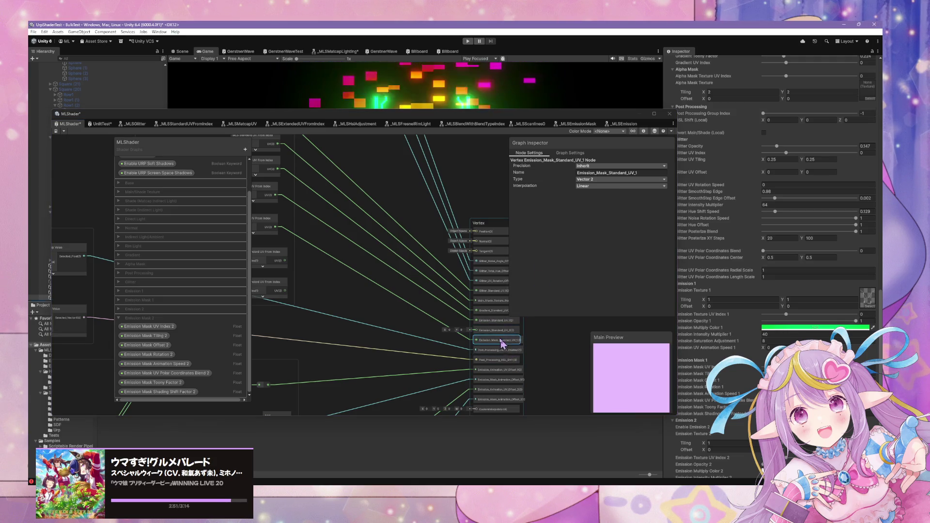
{"action": "mouse_move", "coordinate": [495, 409]}
{"action": "left_mouse_down"}
{"action": "mouse_move", "coordinate": [511, 343]}
{"action": "mouse_move", "coordinate": [504, 345]}
{"action": "mouse_move", "coordinate": [523, 351]}
{"action": "left_mouse_up"}
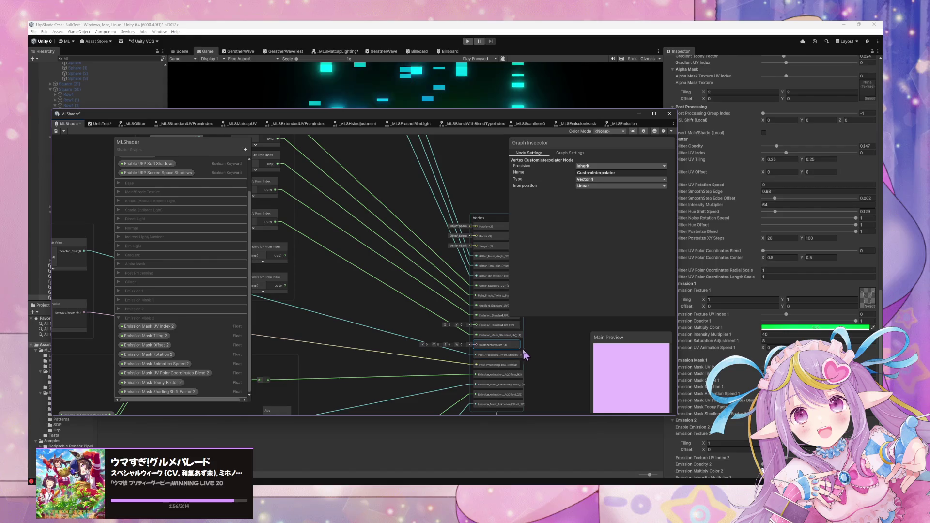
Step: Make the interpolator a Vector 2 named Emission_Mask_Standard_UV_2
{"action": "left_click", "coordinate": [656, 178]}
{"action": "left_click", "coordinate": [601, 194]}
{"action": "left_click", "coordinate": [614, 173]}
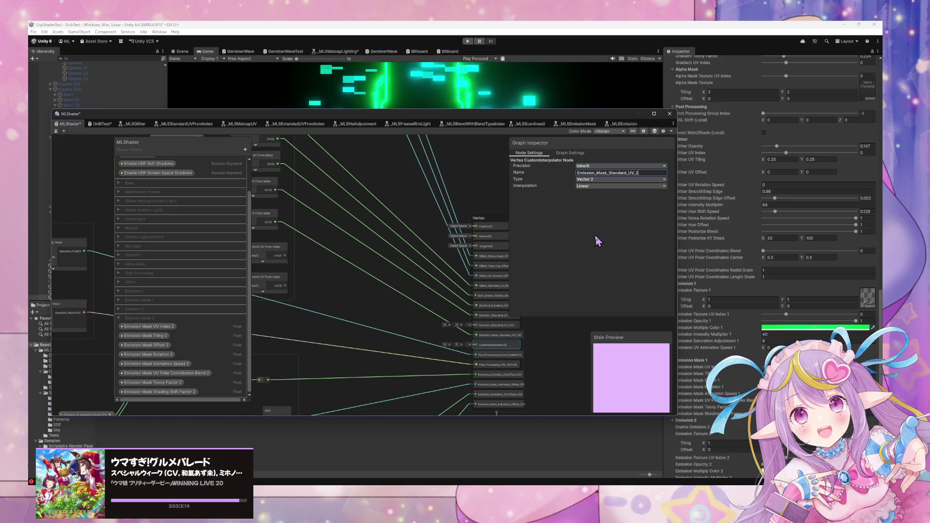
{"action": "key", "text": "Return"}
{"action": "scroll", "coordinate": [443, 270], "scroll_direction": "up", "scroll_amount": 1}
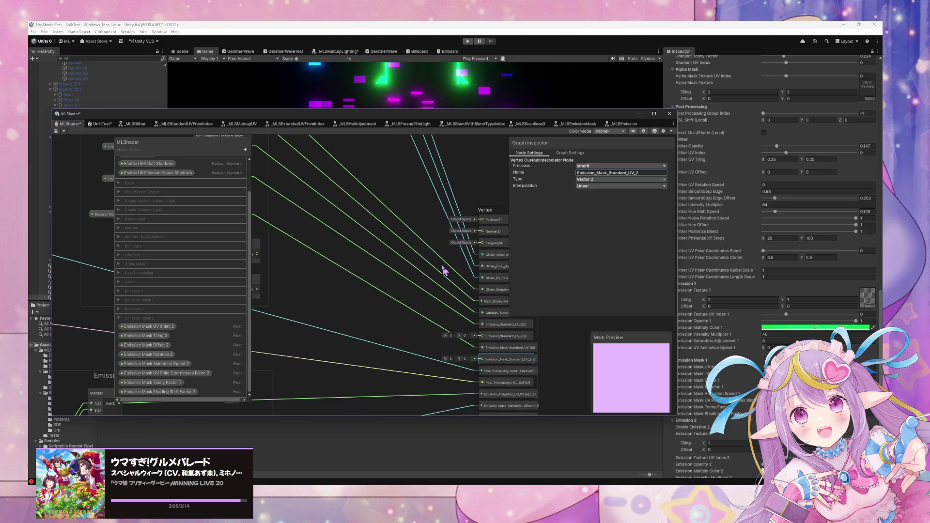
{"action": "left_click", "coordinate": [504, 336]}
{"action": "scroll", "coordinate": [425, 311], "scroll_direction": "down", "scroll_amount": 3}
{"action": "scroll", "coordinate": [347, 285], "scroll_direction": "up", "scroll_amount": 2}
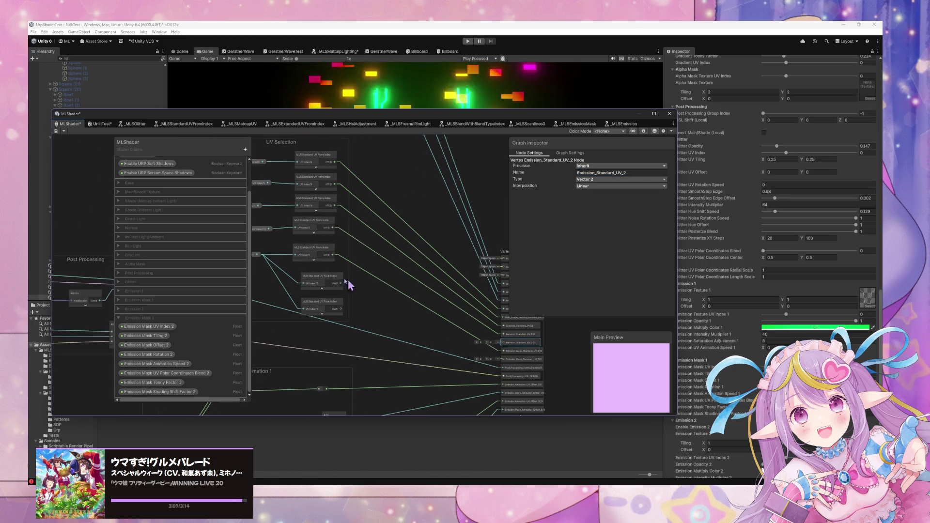
Step: Wire the MLS UV From Index output into the new emission UV vertex slot
{"action": "left_click", "coordinate": [315, 275]}
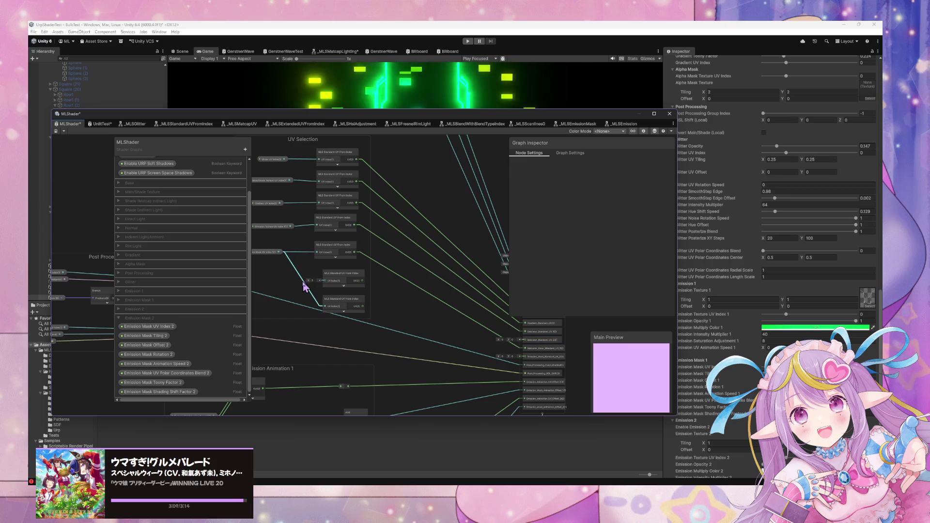
{"action": "mouse_move", "coordinate": [359, 284]}
{"action": "left_mouse_down"}
{"action": "mouse_move", "coordinate": [336, 276]}
{"action": "mouse_move", "coordinate": [481, 320]}
{"action": "left_mouse_up"}
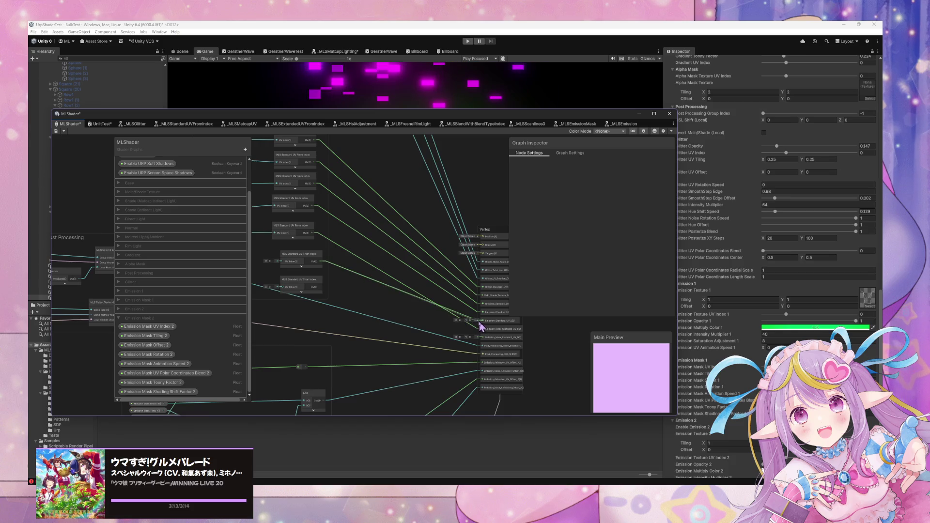
{"action": "left_click_drag", "start_coordinate": [320, 287], "coordinate": [482, 337]}
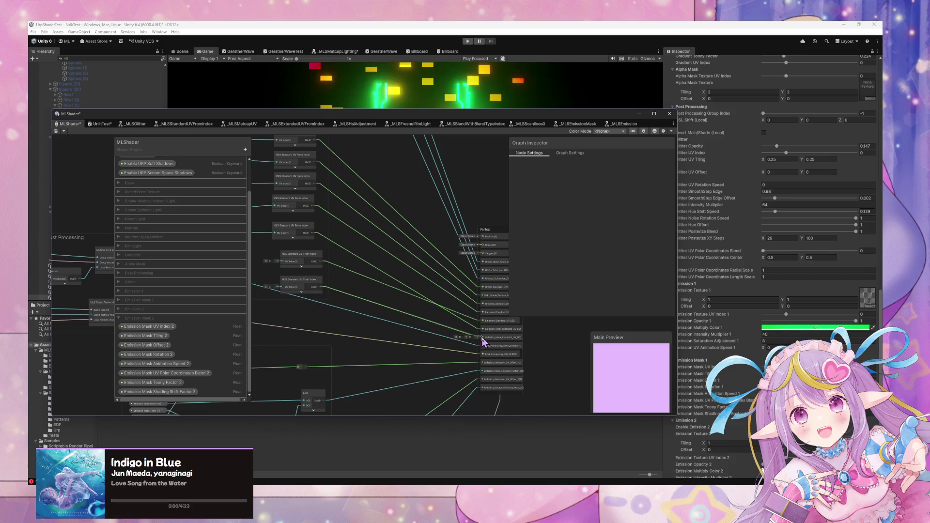
{"action": "mouse_move", "coordinate": [354, 289]}
{"action": "left_mouse_down"}
{"action": "mouse_move", "coordinate": [483, 322]}
{"action": "mouse_move", "coordinate": [347, 286]}
{"action": "left_mouse_up"}
Step: Move Emission_Mask_Standard_UV_1 up one place in the Vertex stack
{"action": "scroll", "coordinate": [426, 306], "scroll_direction": "up", "scroll_amount": 1}
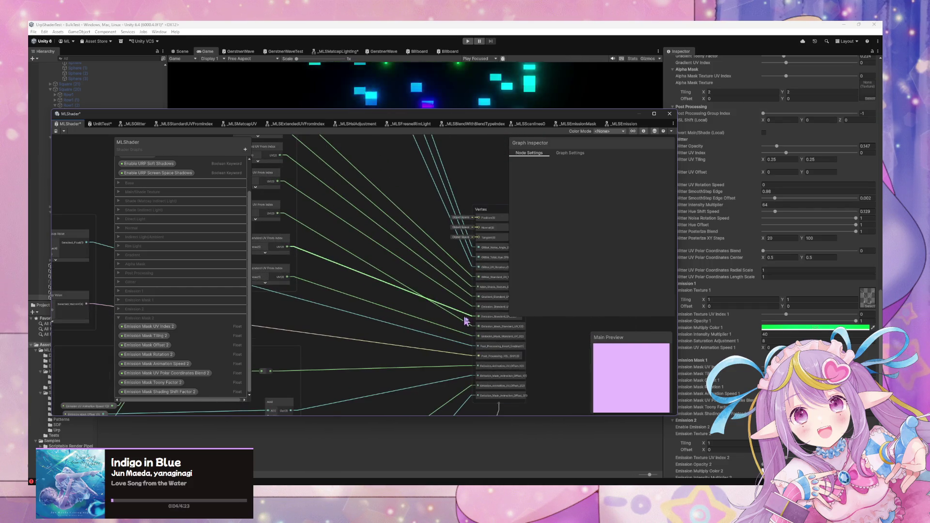
{"action": "left_click_drag", "start_coordinate": [516, 338], "coordinate": [463, 323]}
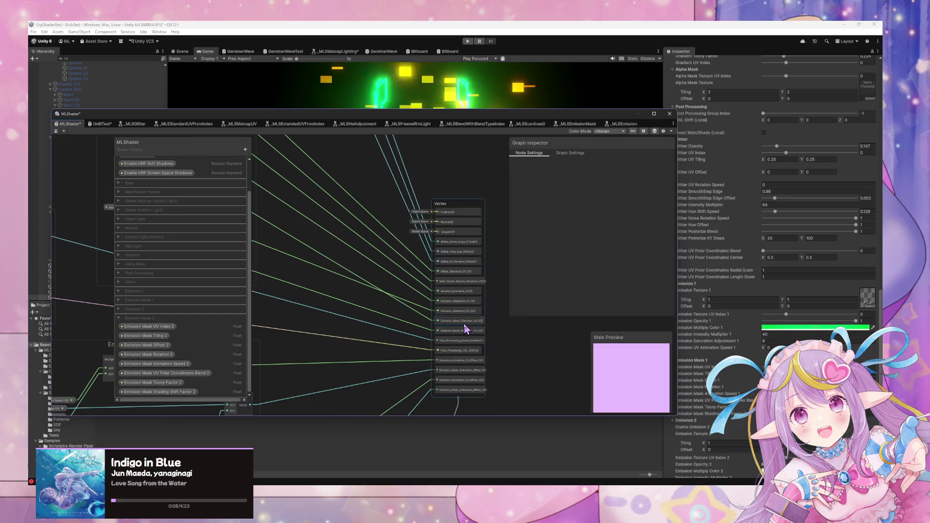
{"action": "mouse_move", "coordinate": [464, 323]}
{"action": "left_mouse_down"}
{"action": "mouse_move", "coordinate": [466, 312]}
{"action": "mouse_move", "coordinate": [492, 334]}
{"action": "left_mouse_up"}
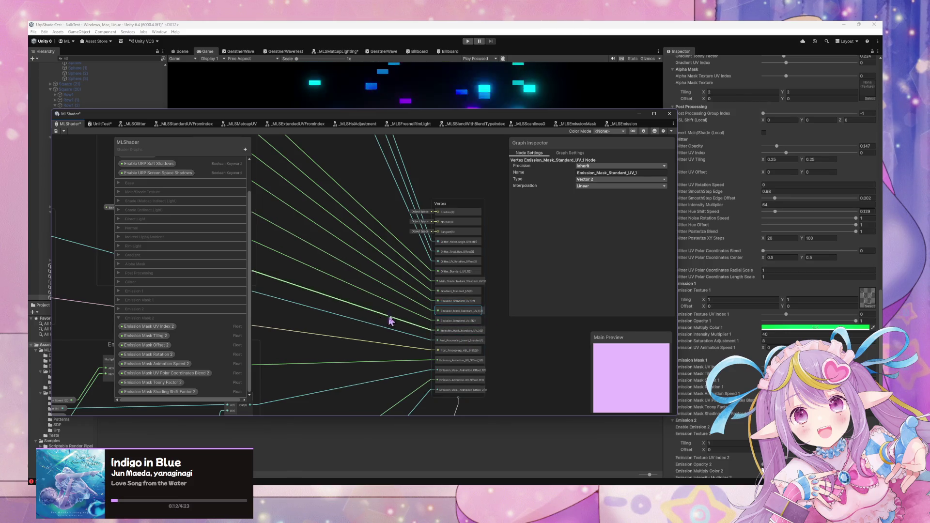
{"action": "scroll", "coordinate": [402, 320], "scroll_direction": "down", "scroll_amount": 3}
{"action": "scroll", "coordinate": [423, 325], "scroll_direction": "down", "scroll_amount": 5}
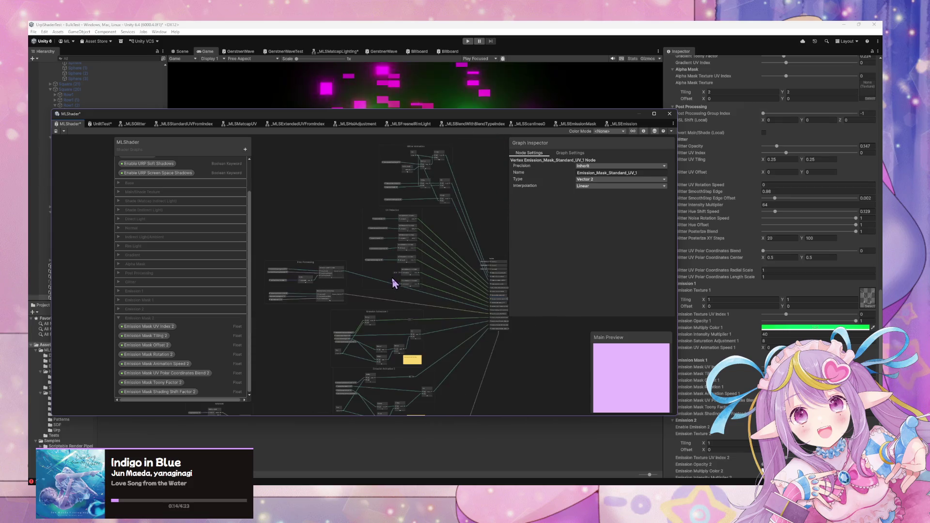
{"action": "scroll", "coordinate": [383, 262], "scroll_direction": "up", "scroll_amount": 3}
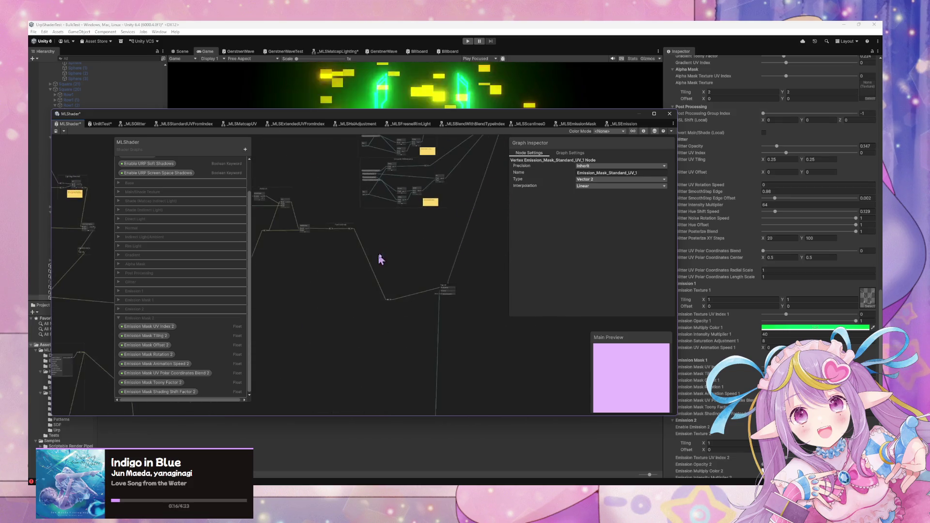
{"action": "scroll", "coordinate": [414, 270], "scroll_direction": "down", "scroll_amount": 5}
{"action": "scroll", "coordinate": [336, 357], "scroll_direction": "up", "scroll_amount": 5}
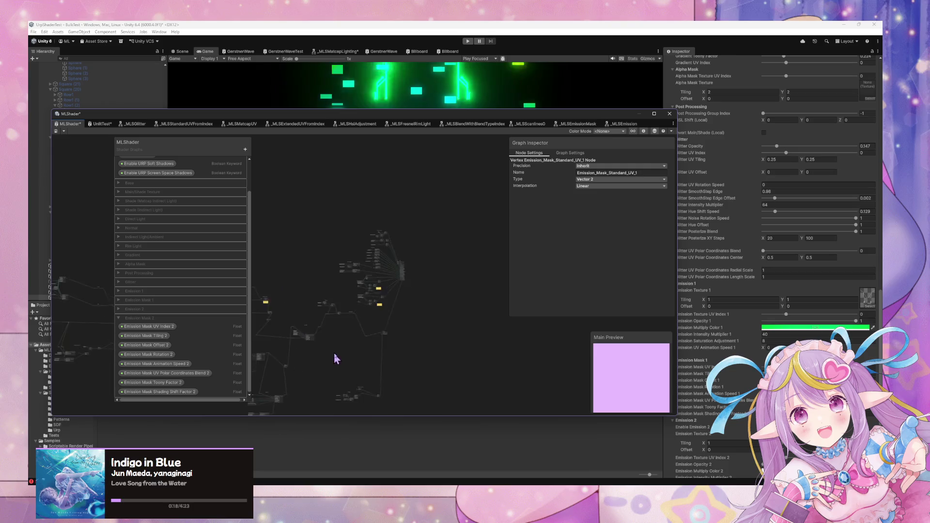
{"action": "scroll", "coordinate": [456, 290], "scroll_direction": "up", "scroll_amount": 2}
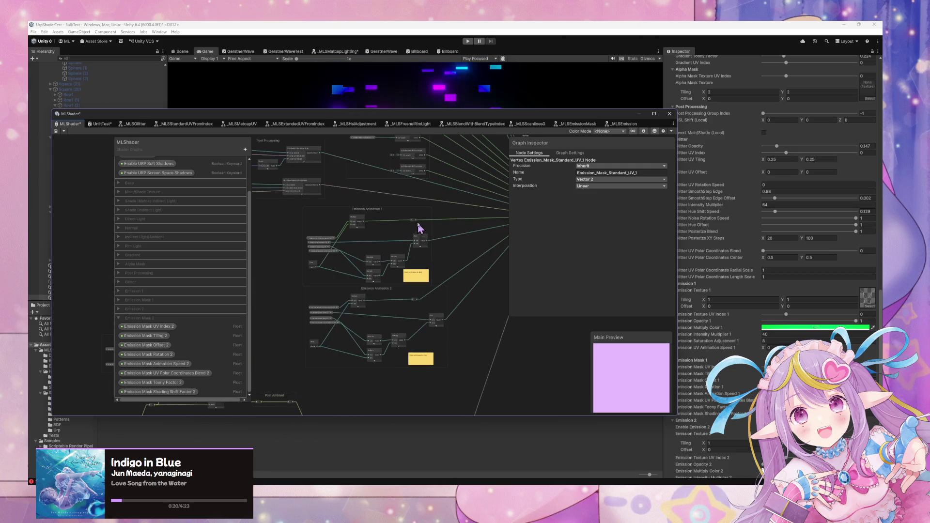
{"action": "scroll", "coordinate": [419, 228], "scroll_direction": "up", "scroll_amount": 5}
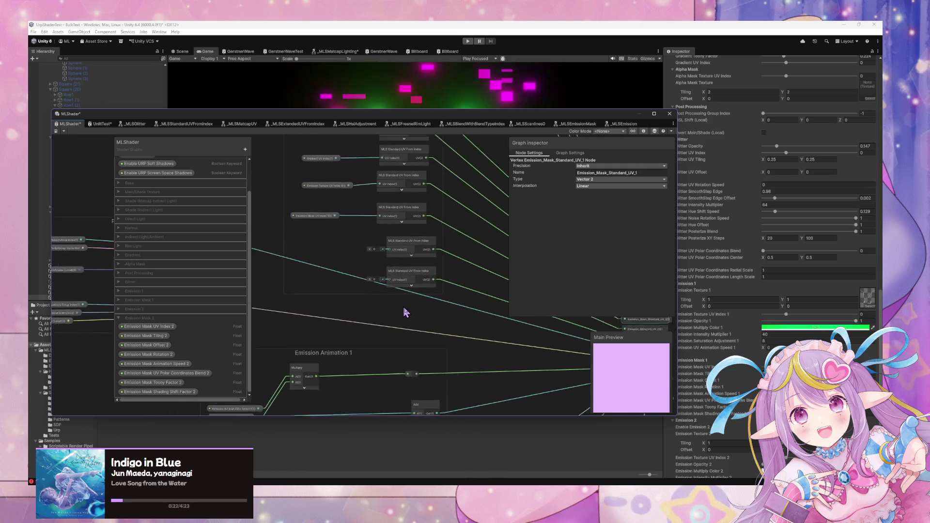
Step: Wire the Emission Mask UV Index 2 property into a UV From Index node's UV Index input
{"action": "left_click_drag", "start_coordinate": [406, 312], "coordinate": [422, 327]}
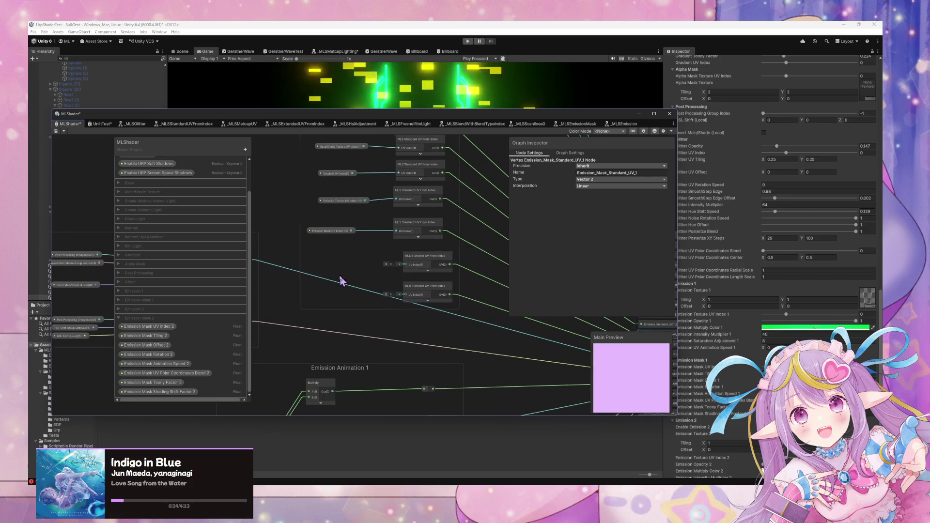
{"action": "mouse_move", "coordinate": [154, 327]}
{"action": "left_mouse_down"}
{"action": "mouse_move", "coordinate": [311, 305]}
{"action": "mouse_move", "coordinate": [325, 295]}
{"action": "left_mouse_up"}
{"action": "left_click_drag", "start_coordinate": [380, 304], "coordinate": [405, 300]}
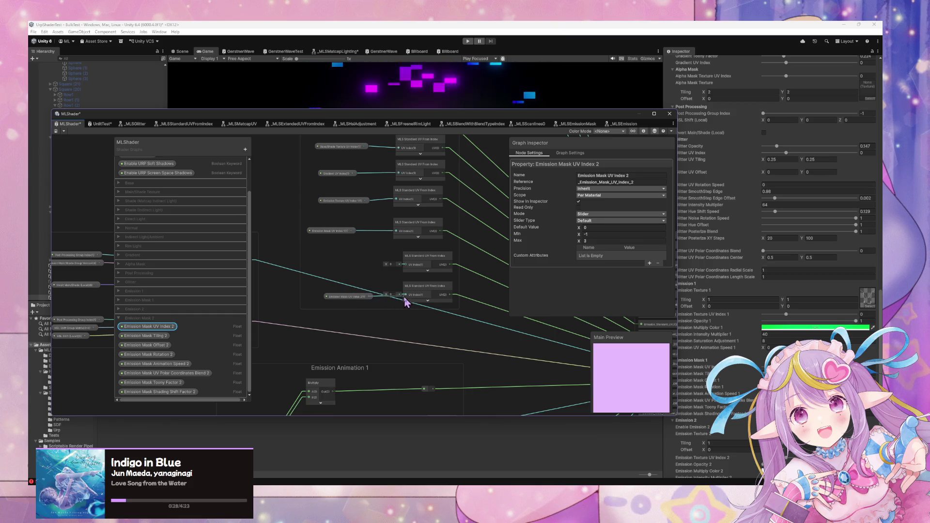
Step: Place the Emission Texture 2 and Emission Texture UV Index 2 property nodes in the graph
{"action": "left_click", "coordinate": [121, 318]}
{"action": "left_click", "coordinate": [121, 309]}
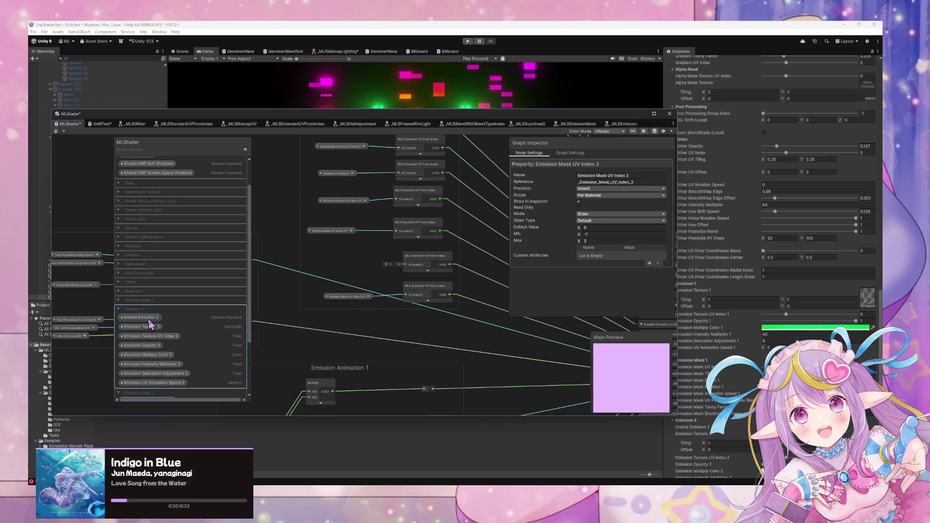
{"action": "left_click", "coordinate": [149, 319]}
{"action": "left_click_drag", "start_coordinate": [143, 330], "coordinate": [334, 269]}
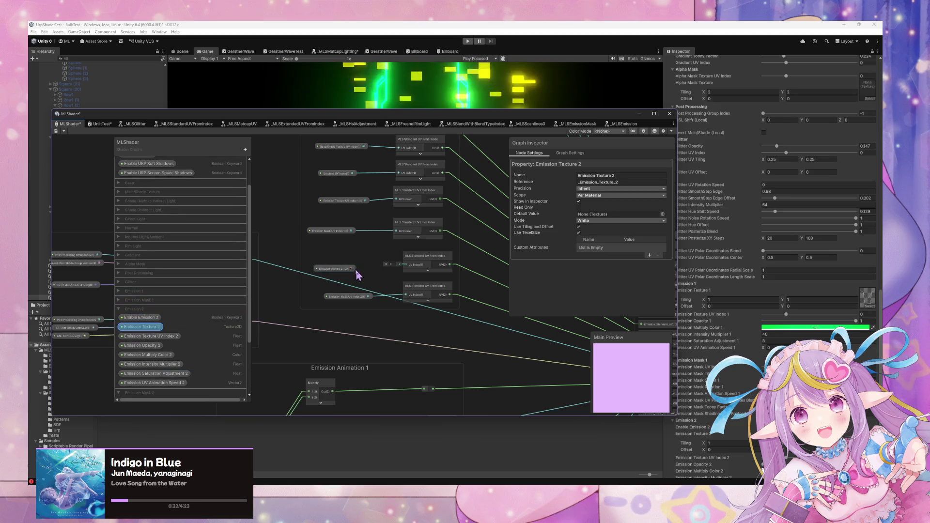
{"action": "left_click_drag", "start_coordinate": [165, 336], "coordinate": [345, 269]}
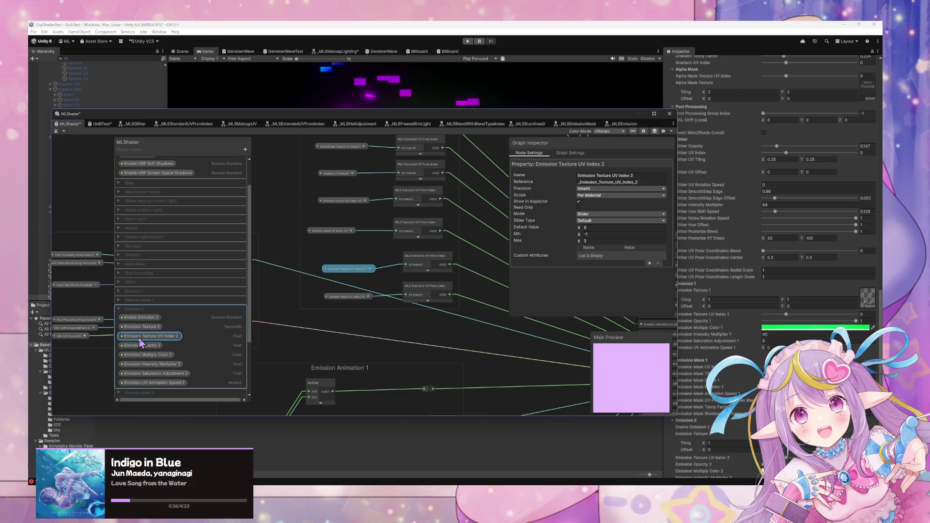
{"action": "left_click", "coordinate": [118, 293]}
{"action": "left_click", "coordinate": [118, 292]}
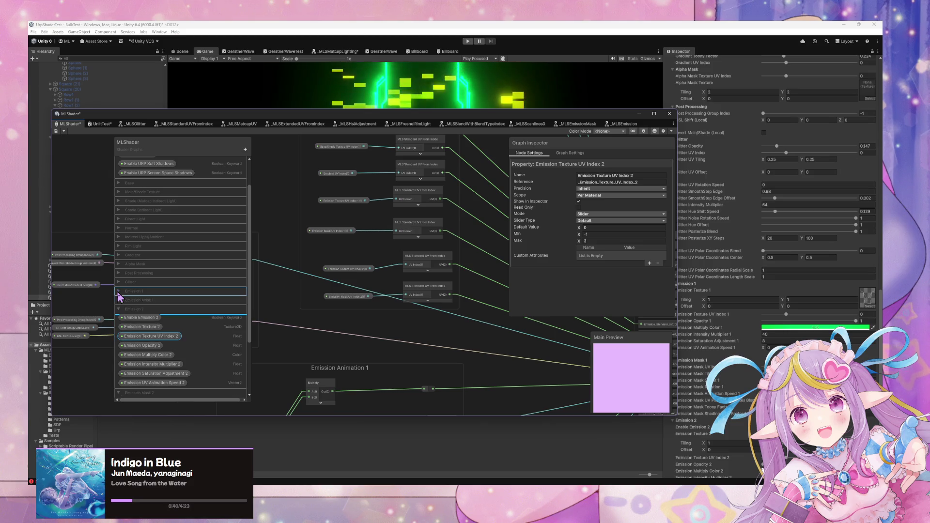
{"action": "left_click", "coordinate": [307, 332]}
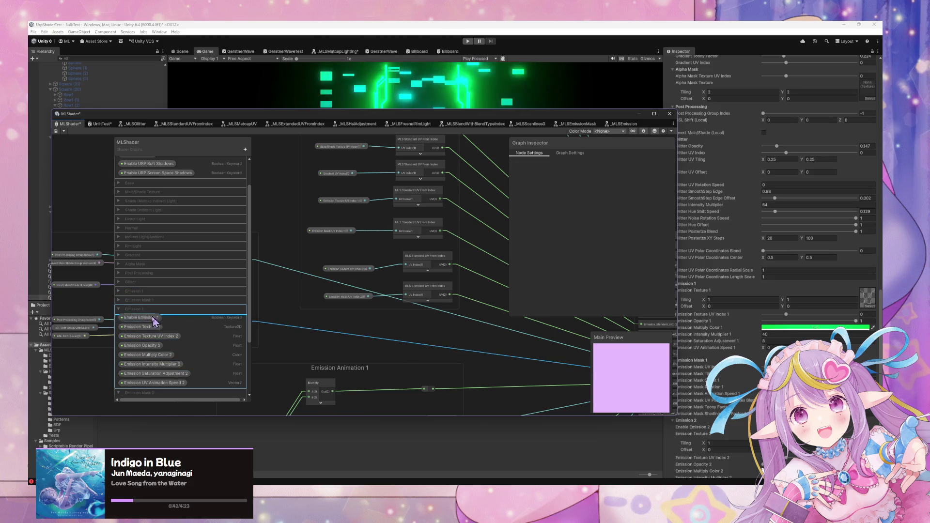
{"action": "left_click", "coordinate": [119, 310]}
{"action": "left_click", "coordinate": [118, 318]}
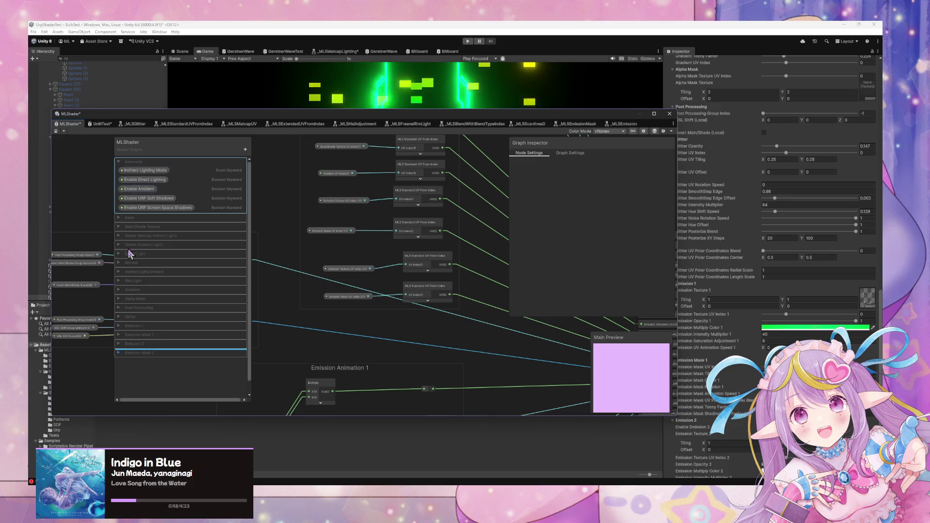
Step: Add an Emission_Standard_UV_2 custom interpolator node in the Emission 2 area
{"action": "left_click", "coordinate": [352, 266]}
{"action": "left_click", "coordinate": [348, 303]}
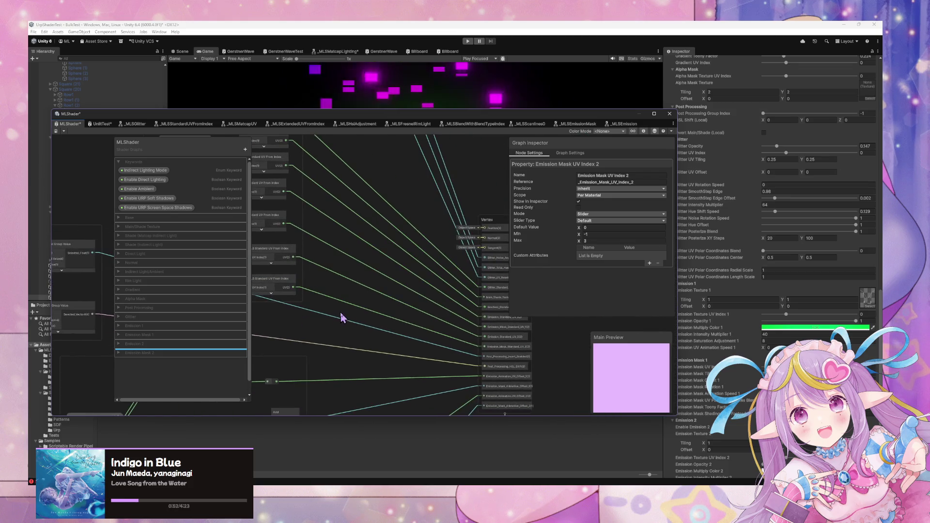
{"action": "scroll", "coordinate": [342, 317], "scroll_direction": "down", "scroll_amount": 5}
{"action": "scroll", "coordinate": [422, 221], "scroll_direction": "up", "scroll_amount": 5}
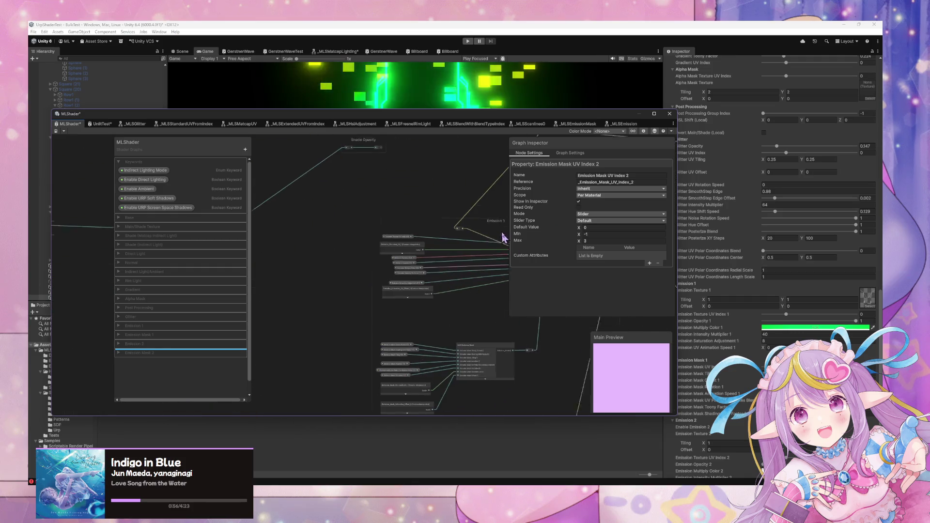
{"action": "scroll", "coordinate": [446, 284], "scroll_direction": "up", "scroll_amount": 3}
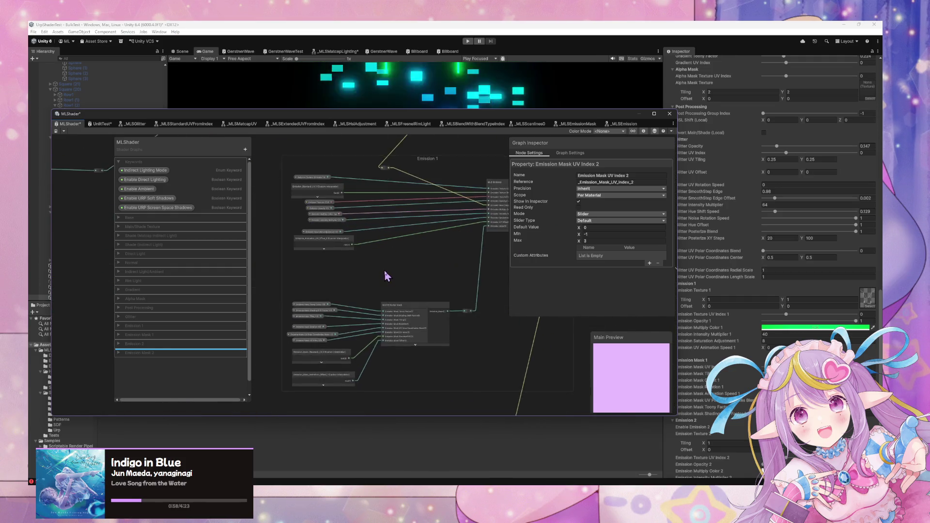
{"action": "scroll", "coordinate": [388, 271], "scroll_direction": "down", "scroll_amount": 3}
{"action": "scroll", "coordinate": [295, 203], "scroll_direction": "up", "scroll_amount": 4}
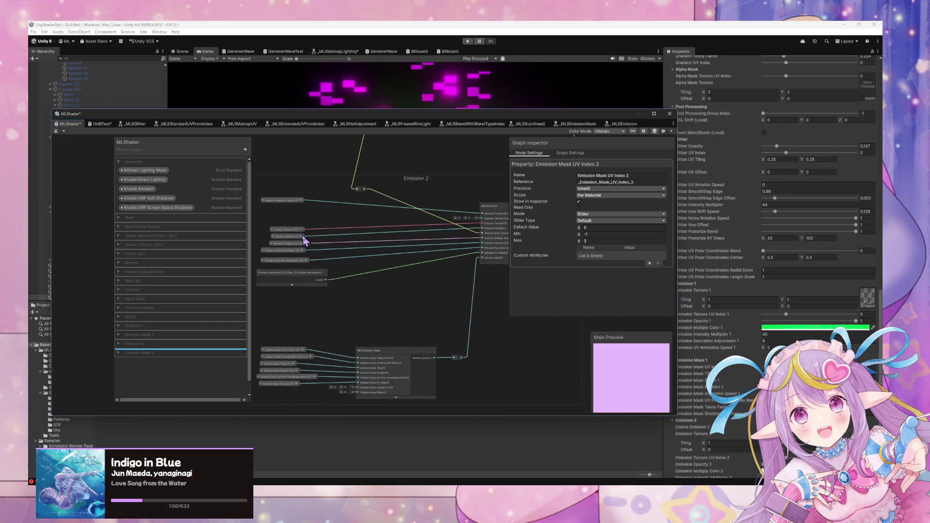
{"action": "scroll", "coordinate": [310, 310], "scroll_direction": "up", "scroll_amount": 3}
{"action": "left_click", "coordinate": [343, 349]}
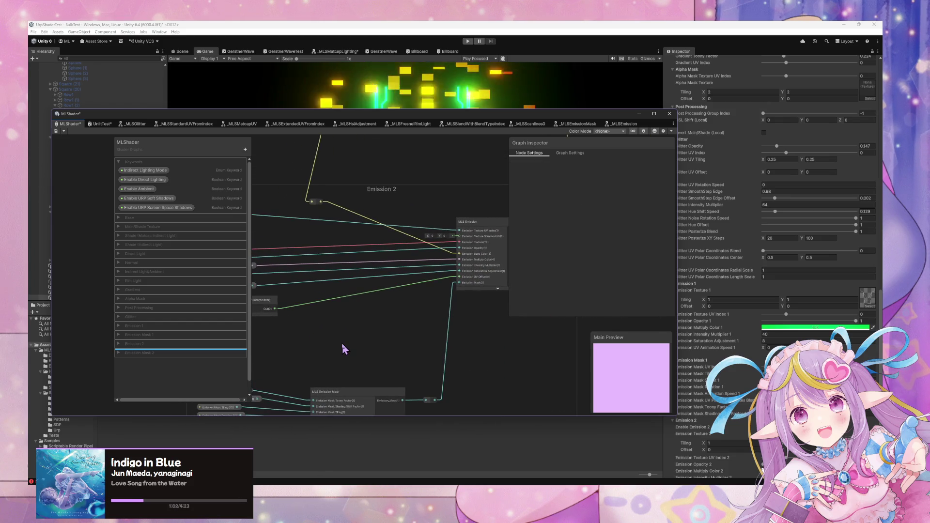
{"action": "key", "text": "space"}
{"action": "type", "text": "e"}
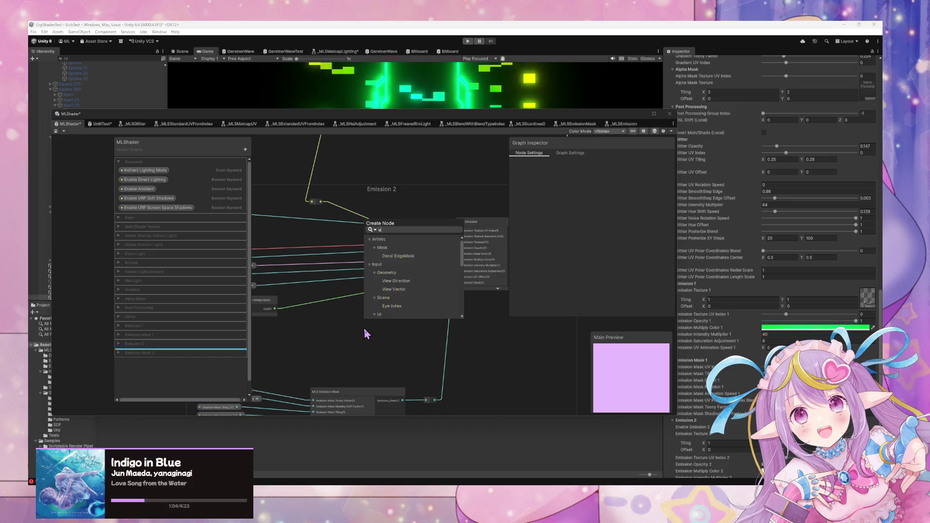
{"action": "type", "text": "mission t"}
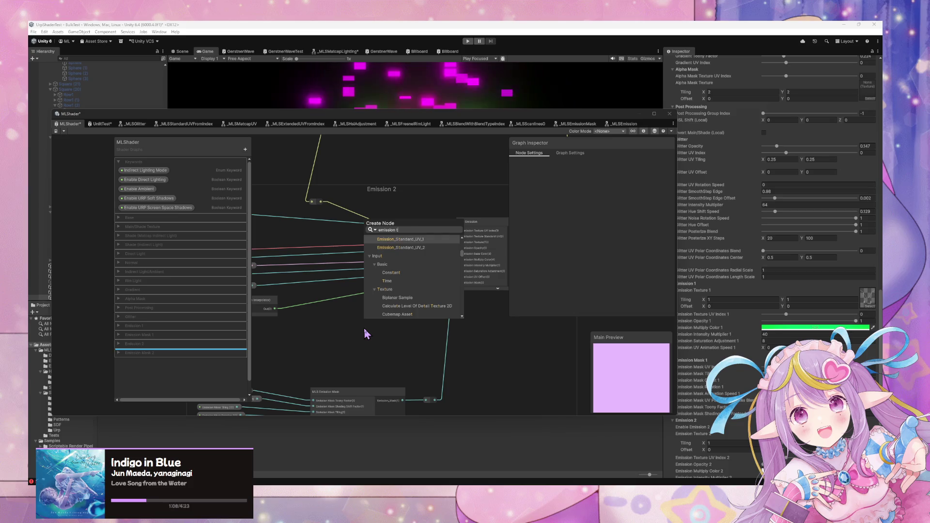
{"action": "key", "text": "Down"}
{"action": "key", "text": "Return"}
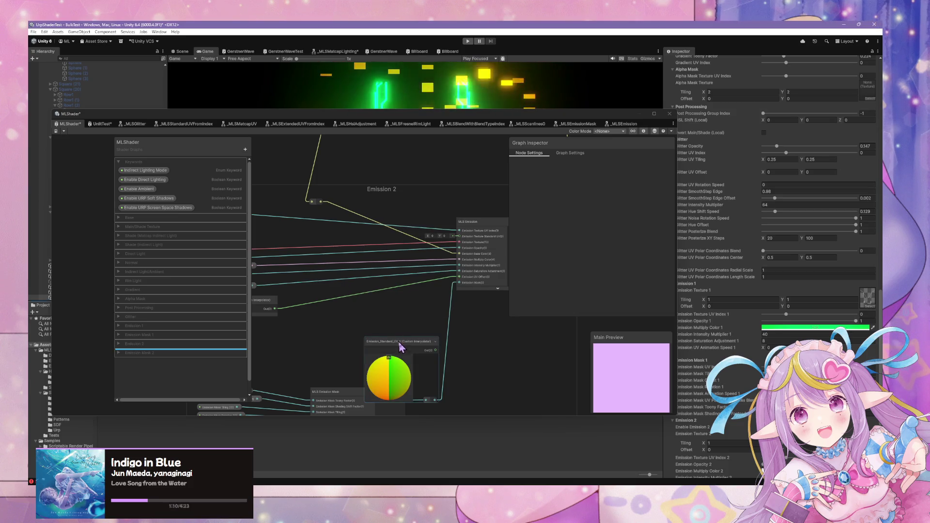
Step: Collapse its preview, wire it into the MLS Emission node, and position it beside the property nodes
{"action": "left_click_drag", "start_coordinate": [401, 347], "coordinate": [379, 314]}
{"action": "left_click", "coordinate": [369, 328]}
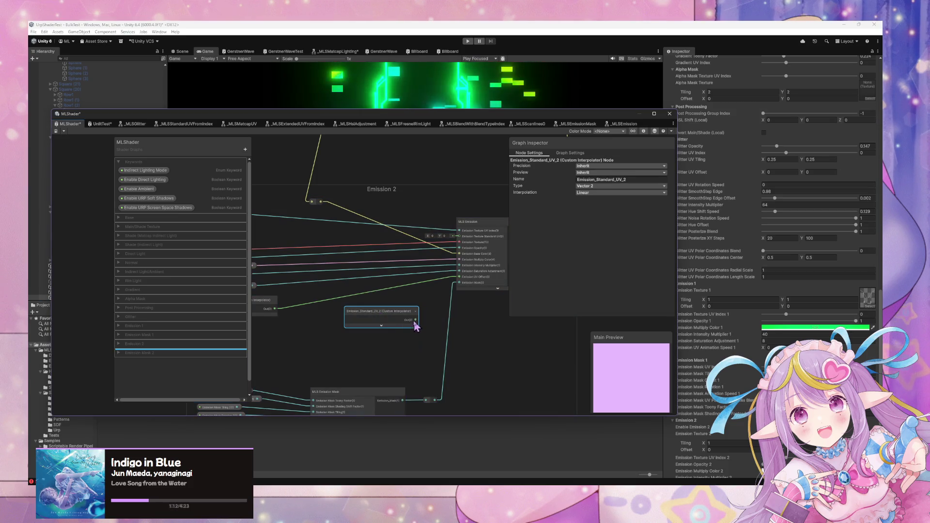
{"action": "left_click_drag", "start_coordinate": [431, 283], "coordinate": [462, 239]}
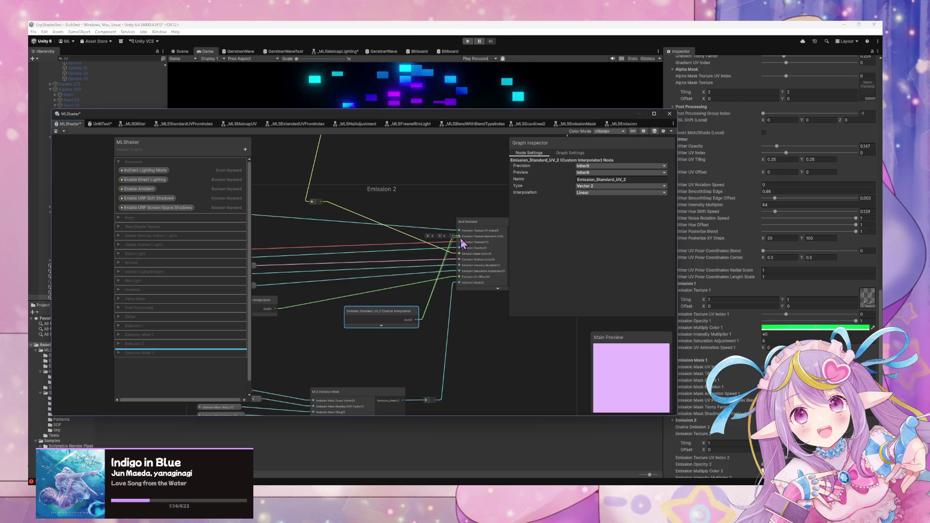
{"action": "left_click_drag", "start_coordinate": [385, 314], "coordinate": [277, 232]}
{"action": "scroll", "coordinate": [332, 269], "scroll_direction": "up", "scroll_amount": 2}
{"action": "left_click_drag", "start_coordinate": [371, 214], "coordinate": [335, 214]}
{"action": "mouse_move", "coordinate": [428, 364]}
{"action": "left_mouse_down"}
{"action": "mouse_move", "coordinate": [377, 273]}
{"action": "mouse_move", "coordinate": [338, 275]}
{"action": "left_mouse_up"}
Step: Add an Emission_Mask_Standard_UV_2 node, collapse its preview, and wire it to the Emission Mask UV(2) input
{"action": "key", "text": "space"}
{"action": "type", "text": "e"}
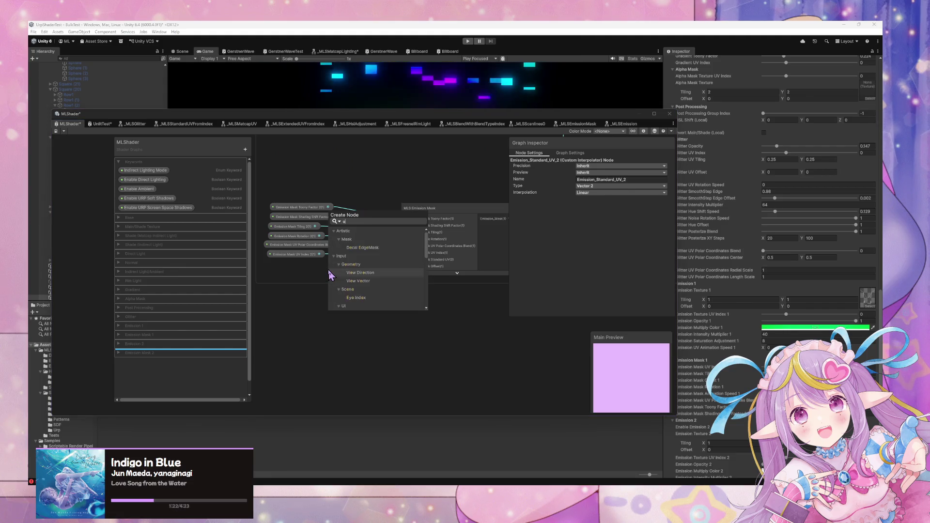
{"action": "type", "text": "mission mask stand"}
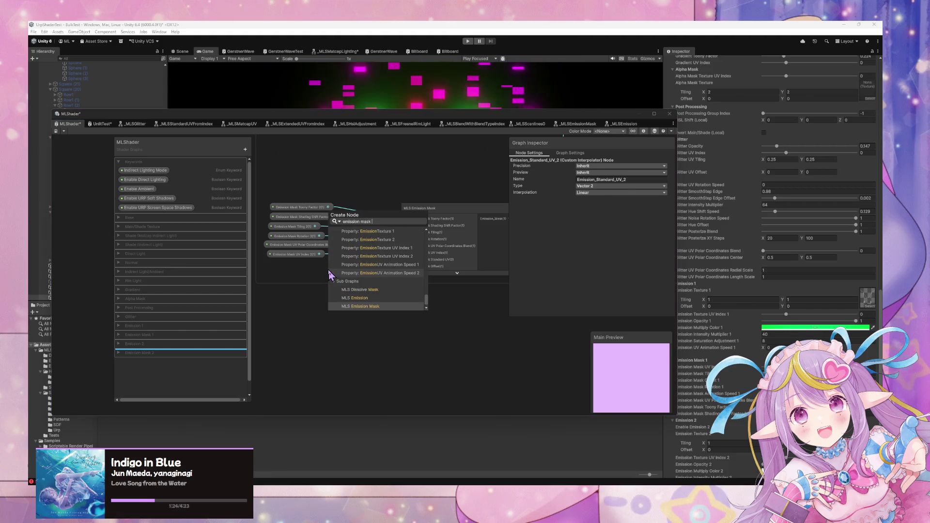
{"action": "key", "text": "Down"}
{"action": "key", "text": "Return"}
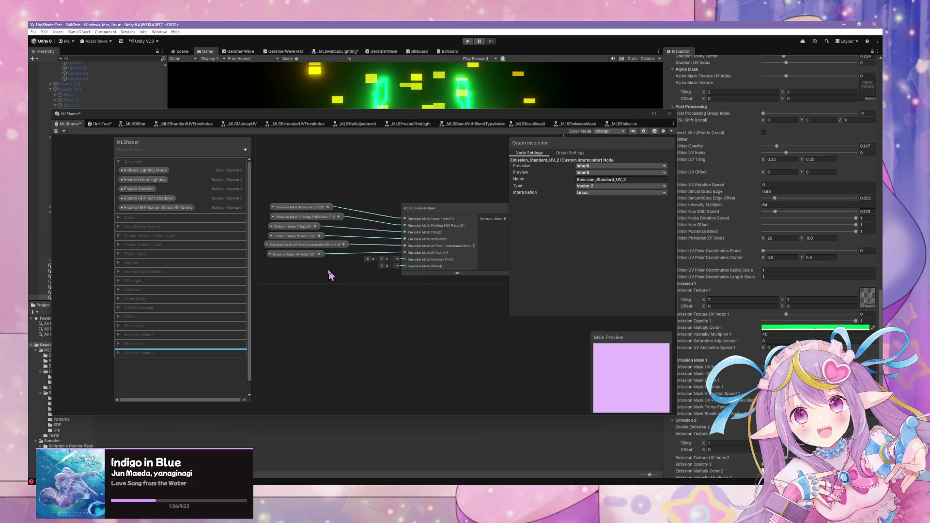
{"action": "left_click", "coordinate": [357, 304]}
{"action": "mouse_move", "coordinate": [378, 284]}
{"action": "left_mouse_down"}
{"action": "mouse_move", "coordinate": [312, 266]}
{"action": "mouse_move", "coordinate": [320, 274]}
{"action": "left_mouse_up"}
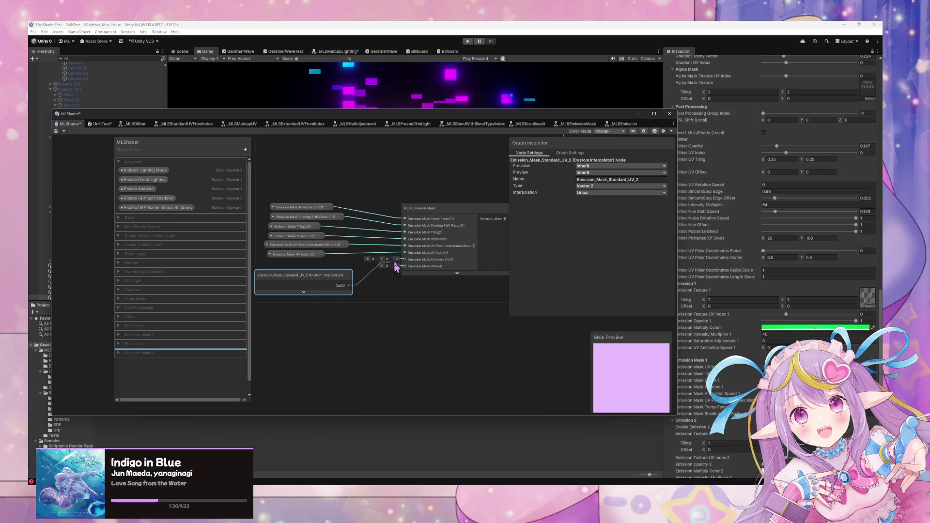
{"action": "left_click_drag", "start_coordinate": [404, 269], "coordinate": [405, 264]}
Step: Add an Emission_Mask_Animation_Offset_2 node below it with its preview collapsed
{"action": "key", "text": "space"}
{"action": "type", "text": "emi"}
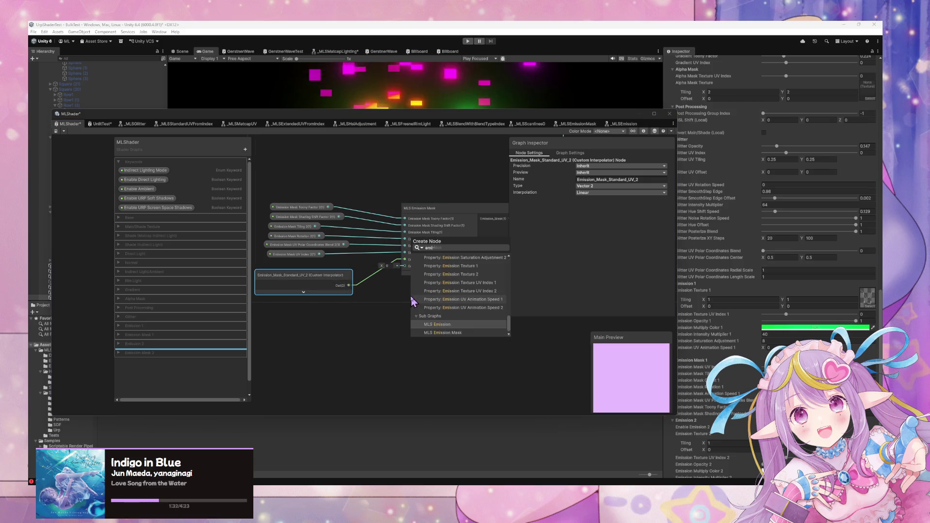
{"action": "type", "text": "ssion mask"}
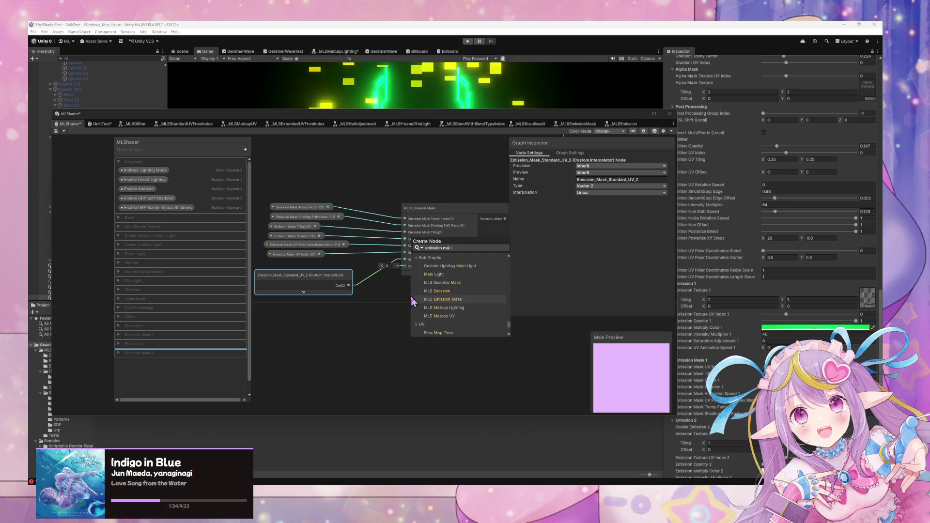
{"action": "key", "text": "Up"}
{"action": "key", "text": "Up"}
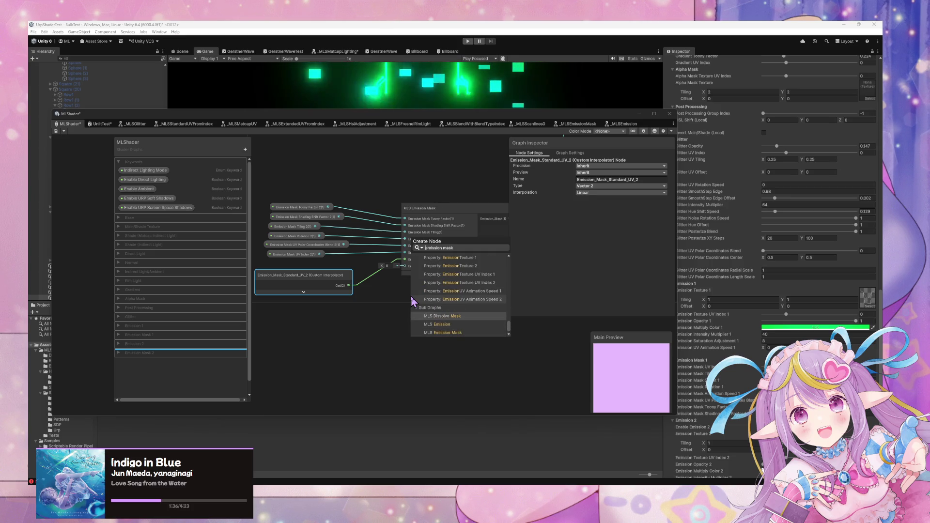
{"action": "scroll", "coordinate": [412, 302], "scroll_direction": "up", "scroll_amount": 5}
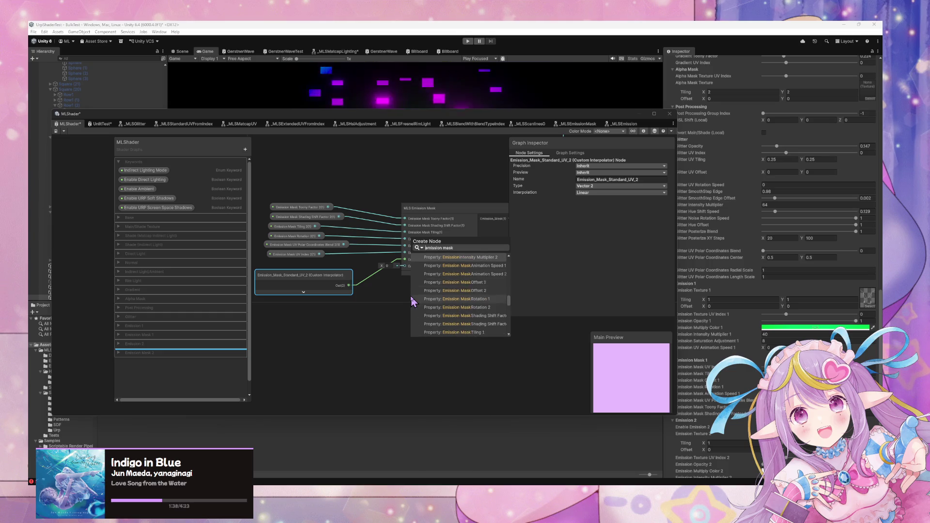
{"action": "scroll", "coordinate": [412, 302], "scroll_direction": "up", "scroll_amount": 5}
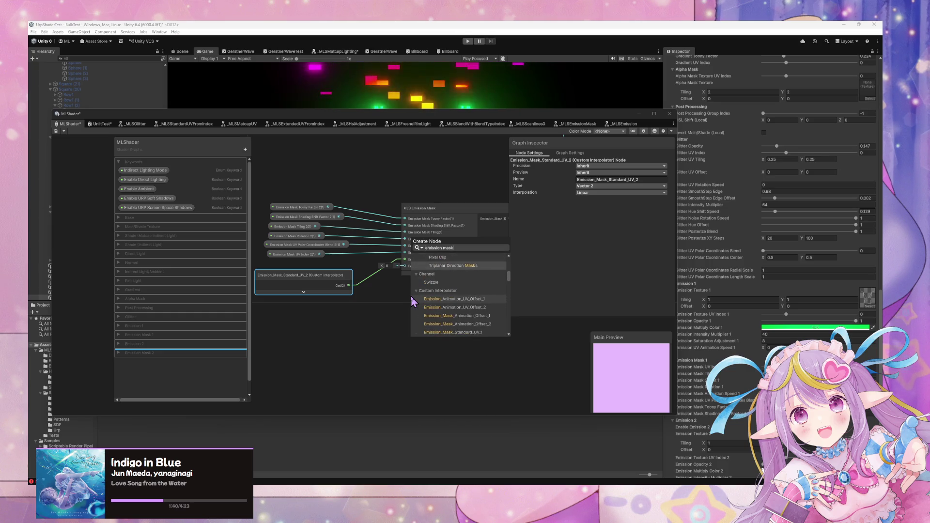
{"action": "key", "text": "Up"}
{"action": "key", "text": "Up"}
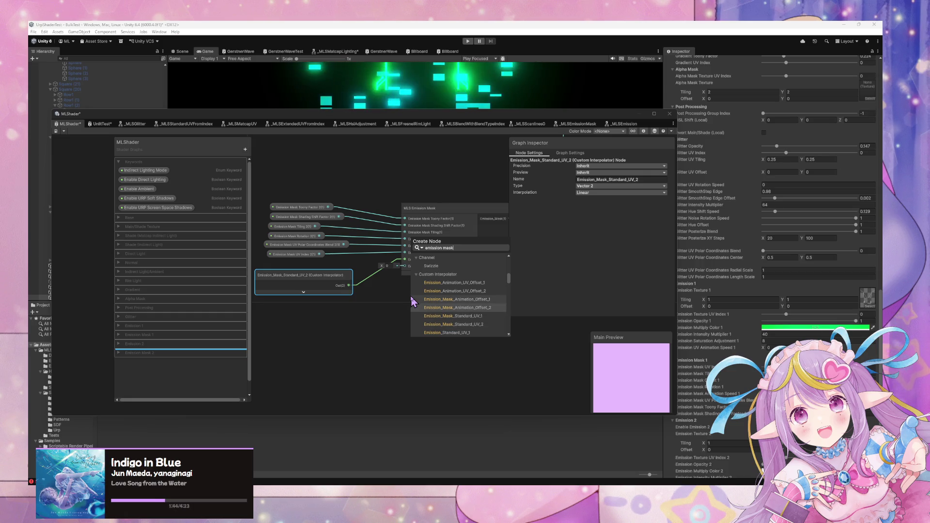
{"action": "key", "text": "Return"}
{"action": "left_click_drag", "start_coordinate": [414, 310], "coordinate": [291, 305]}
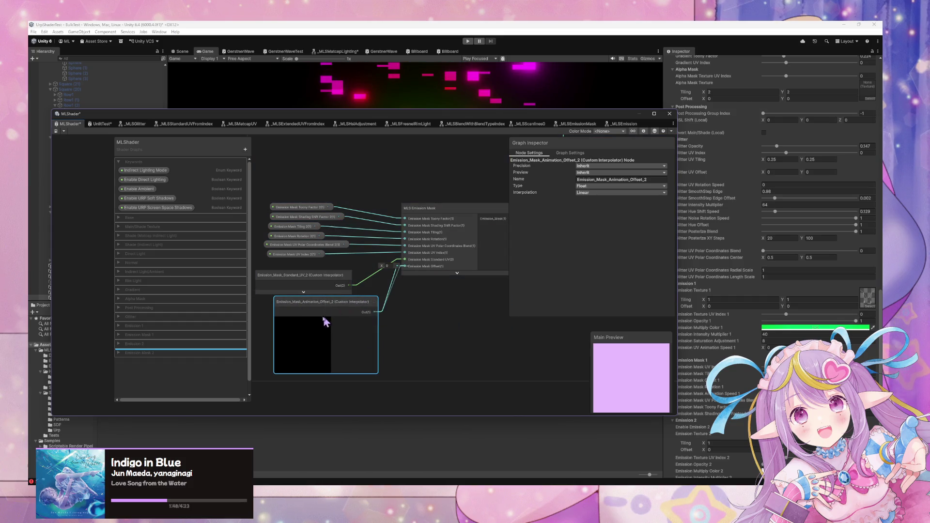
{"action": "left_click", "coordinate": [306, 321]}
{"action": "mouse_move", "coordinate": [329, 310]}
{"action": "left_mouse_down"}
{"action": "mouse_move", "coordinate": [305, 306]}
{"action": "mouse_move", "coordinate": [318, 309]}
{"action": "left_mouse_up"}
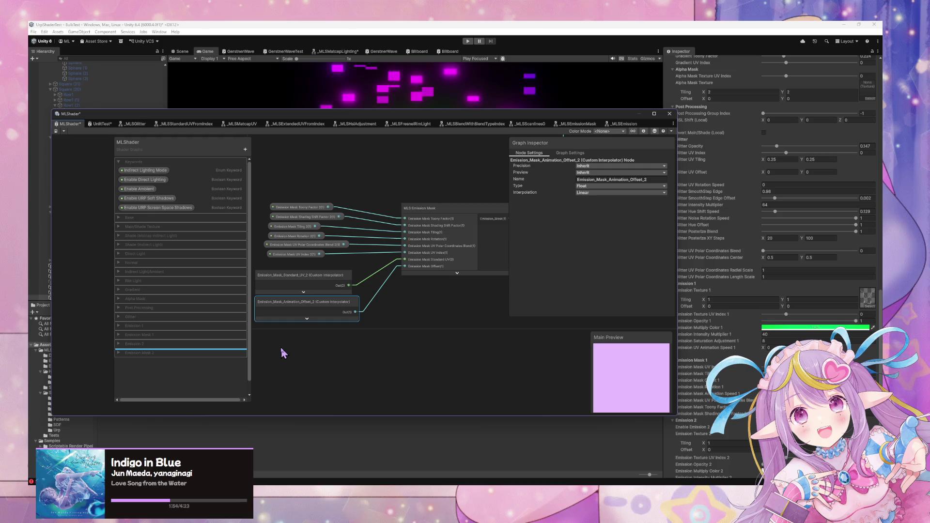
{"action": "scroll", "coordinate": [283, 352], "scroll_direction": "down", "scroll_amount": 5}
Step: Enable Emission 2 on the material and raise Emission Opacity 2 to 1
{"action": "scroll", "coordinate": [384, 264], "scroll_direction": "up", "scroll_amount": 3}
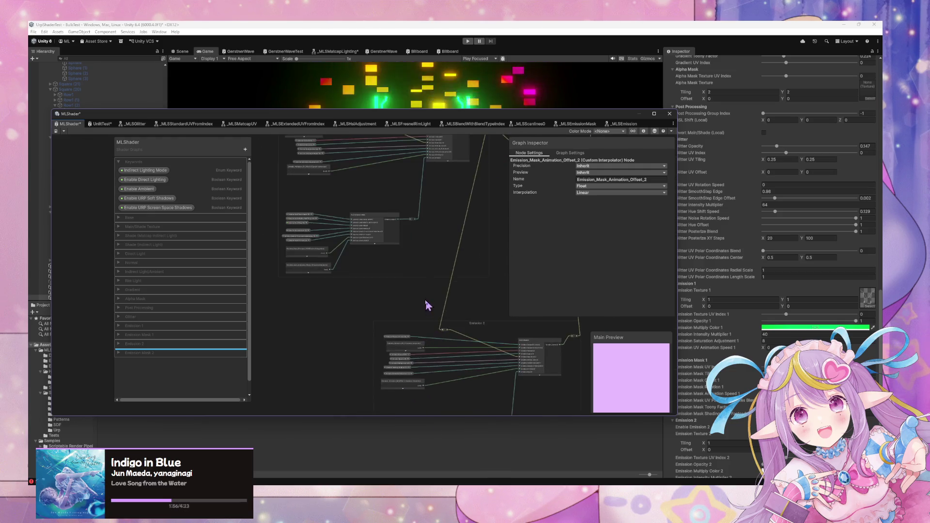
{"action": "scroll", "coordinate": [310, 274], "scroll_direction": "up", "scroll_amount": 1}
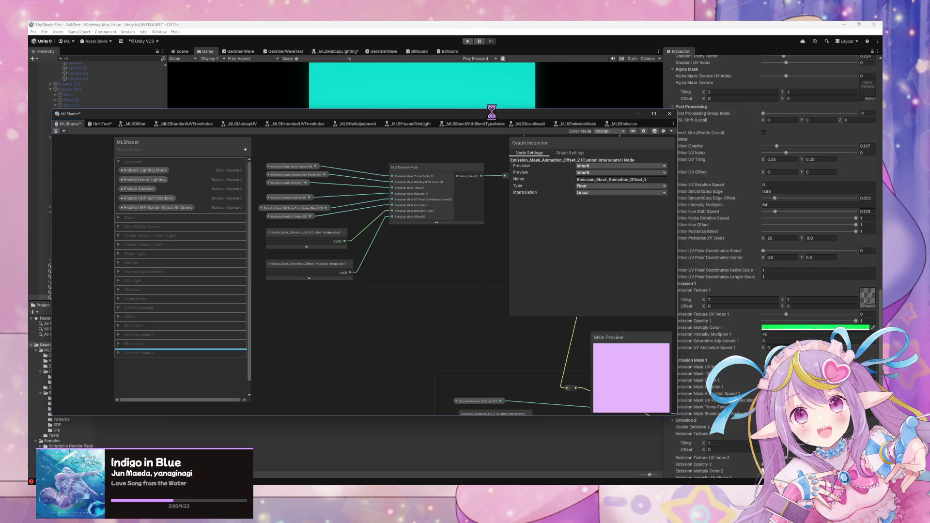
{"action": "mouse_move", "coordinate": [513, 111]}
{"action": "left_mouse_down"}
{"action": "mouse_move", "coordinate": [512, 306]}
{"action": "mouse_move", "coordinate": [513, 261]}
{"action": "left_mouse_up"}
{"action": "scroll", "coordinate": [825, 334], "scroll_direction": "down", "scroll_amount": 3}
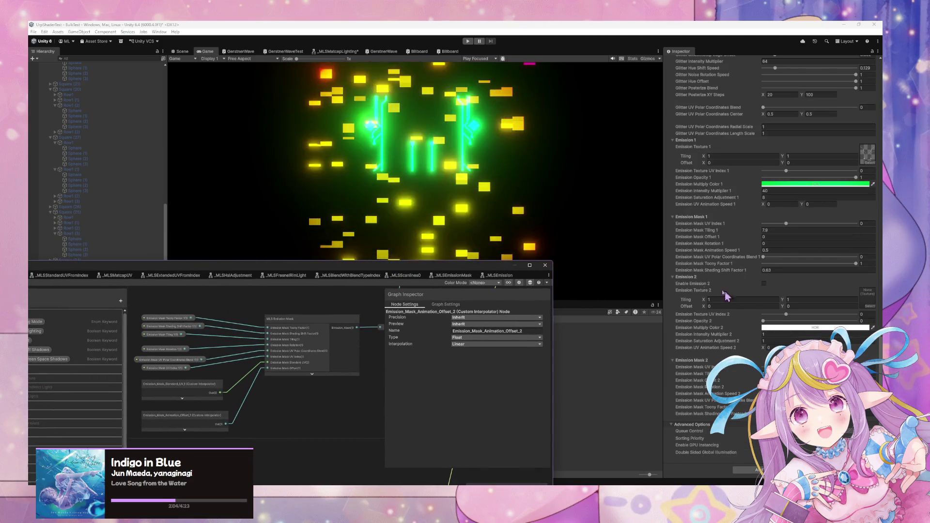
{"action": "left_click", "coordinate": [764, 285]}
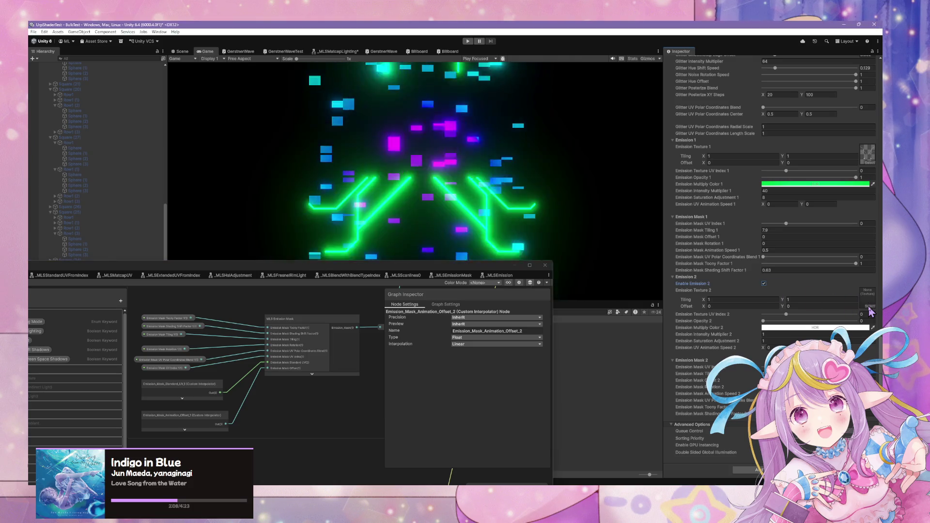
{"action": "left_click", "coordinate": [870, 307]}
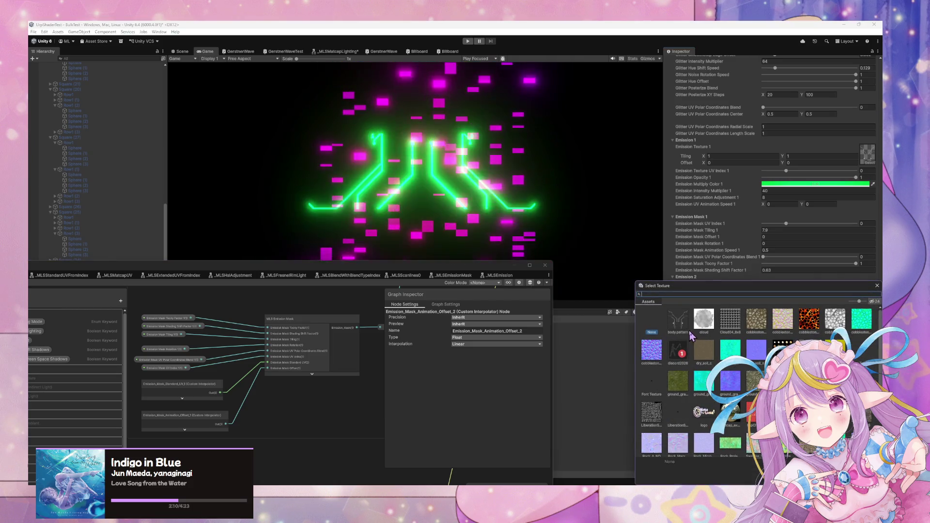
{"action": "left_click", "coordinate": [846, 317]}
{"action": "left_click_drag", "start_coordinate": [845, 320], "coordinate": [856, 322]}
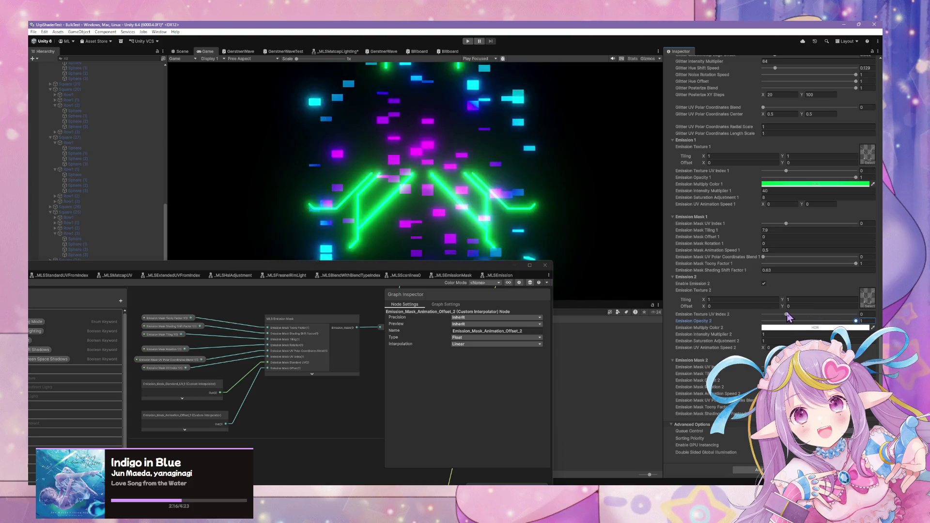
Step: Set Emission Texture UV Index 2 to -1
{"action": "left_click", "coordinate": [774, 314]}
{"action": "left_click", "coordinate": [779, 315]}
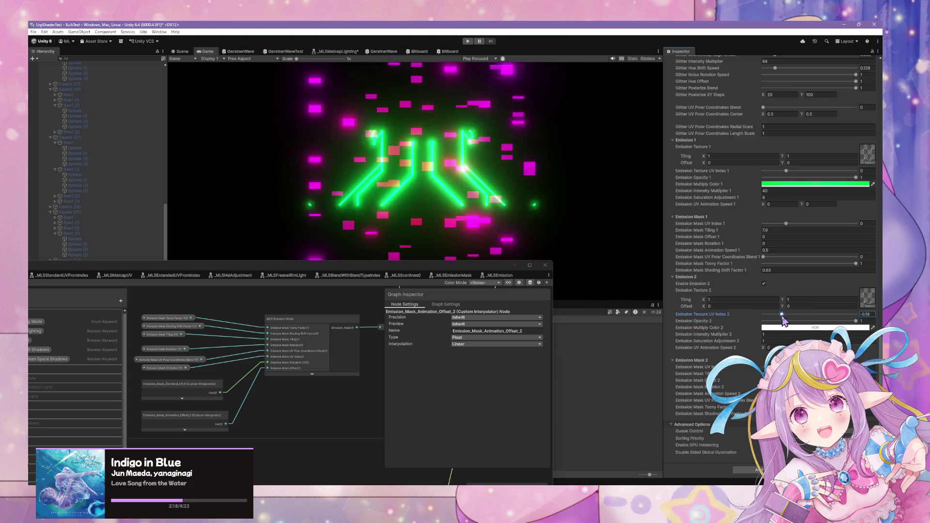
{"action": "key", "text": "ctrl+z"}
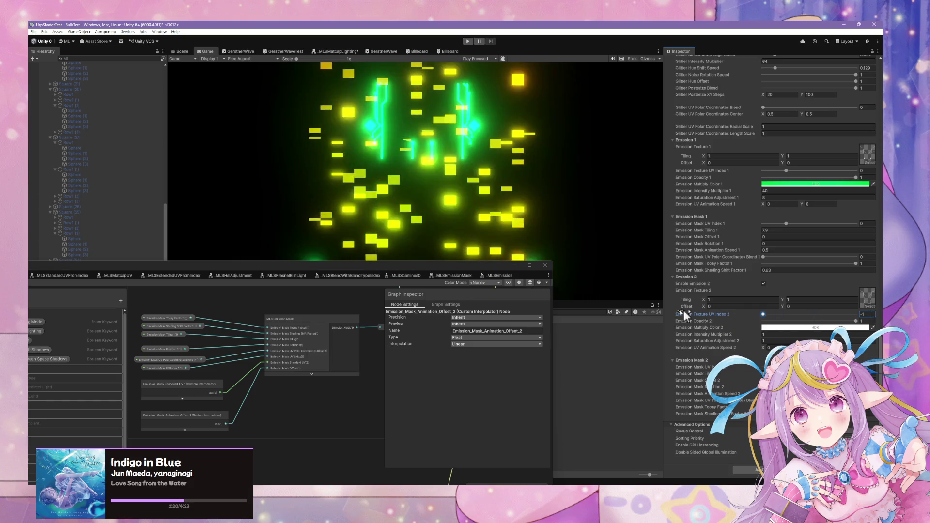
{"action": "left_click", "coordinate": [340, 301]}
Step: Set Emission Mask UV Index 2 to Integer mode, keeping the Default slider type
{"action": "scroll", "coordinate": [374, 373], "scroll_direction": "down", "scroll_amount": 5}
{"action": "scroll", "coordinate": [494, 310], "scroll_direction": "up", "scroll_amount": 5}
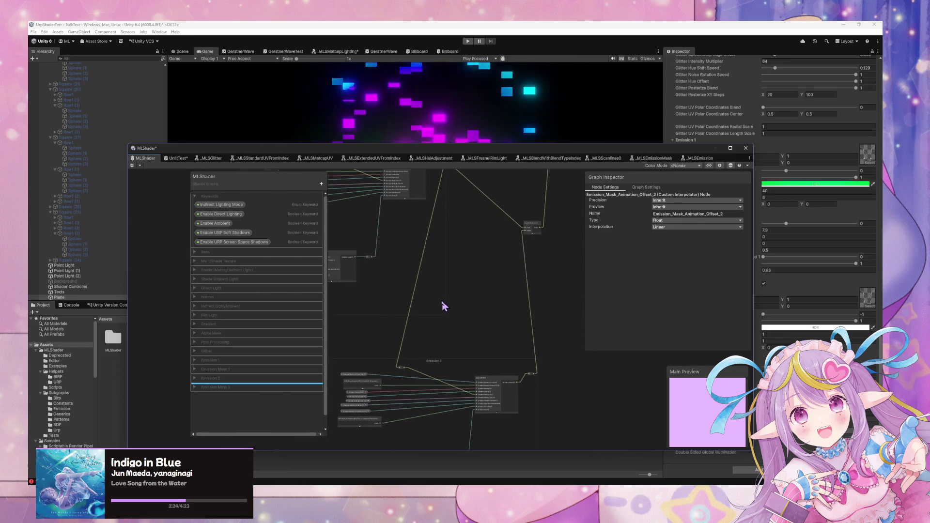
{"action": "scroll", "coordinate": [484, 360], "scroll_direction": "down", "scroll_amount": 3}
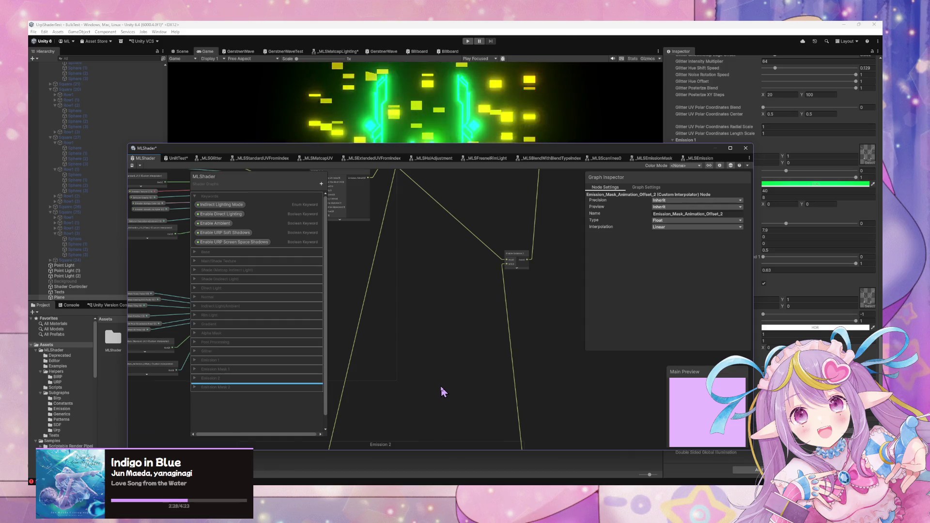
{"action": "scroll", "coordinate": [440, 386], "scroll_direction": "down", "scroll_amount": 2}
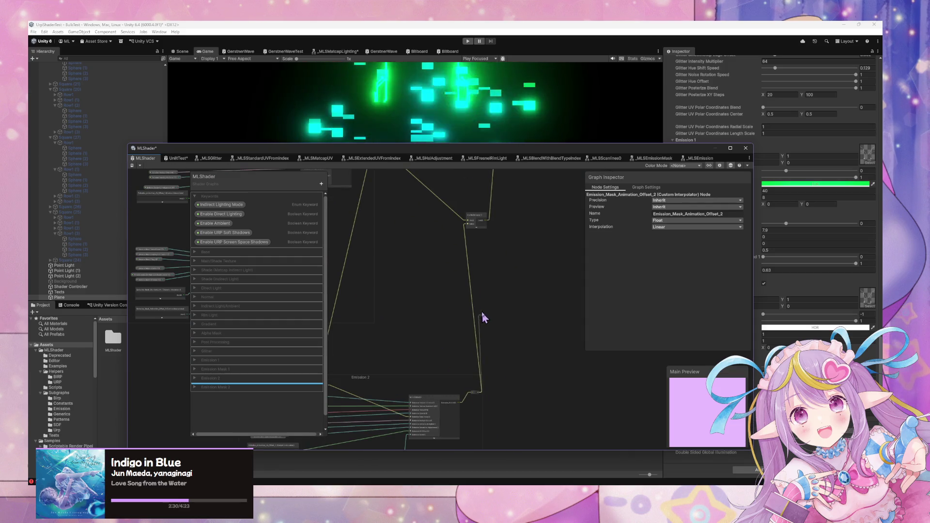
{"action": "left_click_drag", "start_coordinate": [445, 269], "coordinate": [430, 240]}
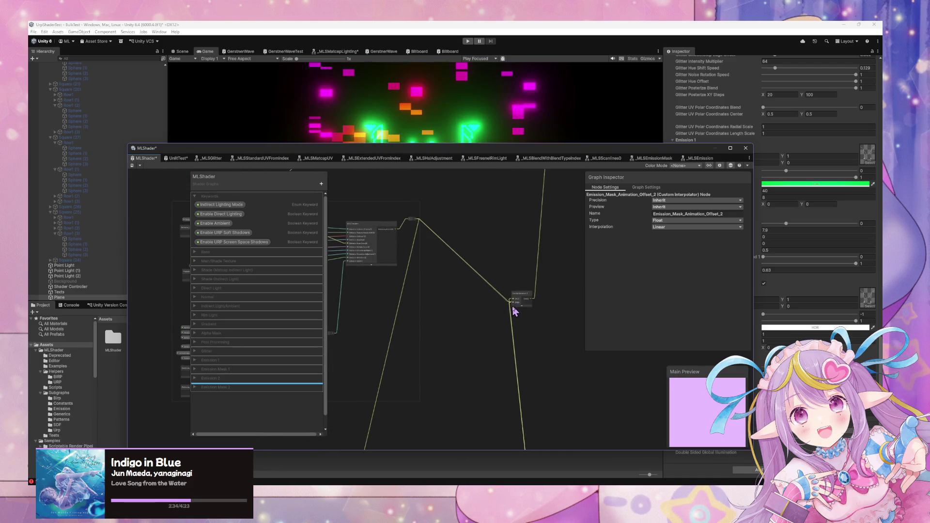
{"action": "mouse_move", "coordinate": [449, 376]}
{"action": "left_mouse_down"}
{"action": "mouse_move", "coordinate": [495, 334]}
{"action": "mouse_move", "coordinate": [543, 264]}
{"action": "left_mouse_up"}
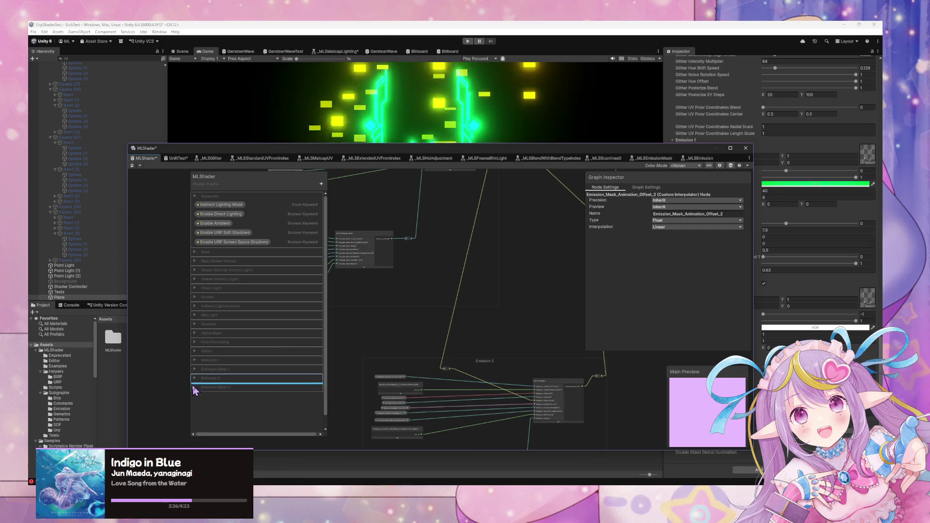
{"action": "left_click", "coordinate": [196, 387]}
{"action": "left_click", "coordinate": [226, 396]}
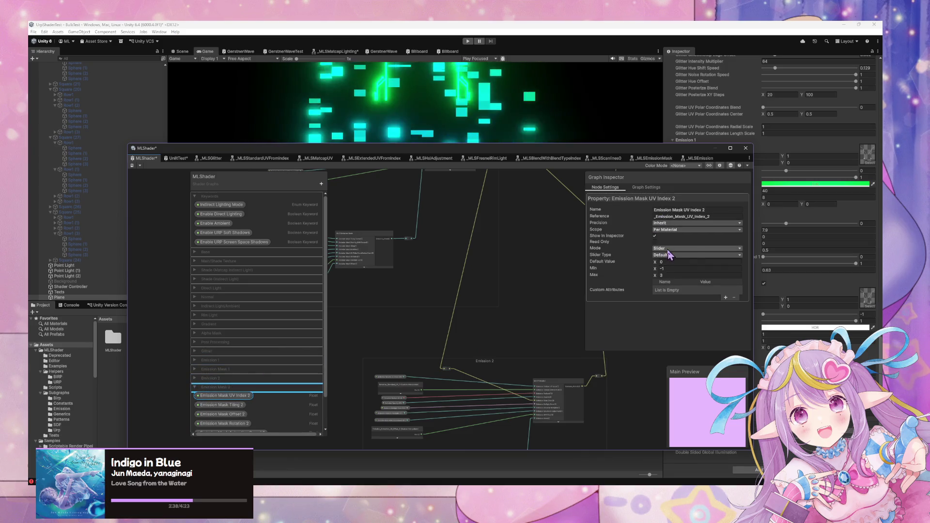
{"action": "left_click", "coordinate": [670, 256]}
{"action": "left_click", "coordinate": [642, 306]}
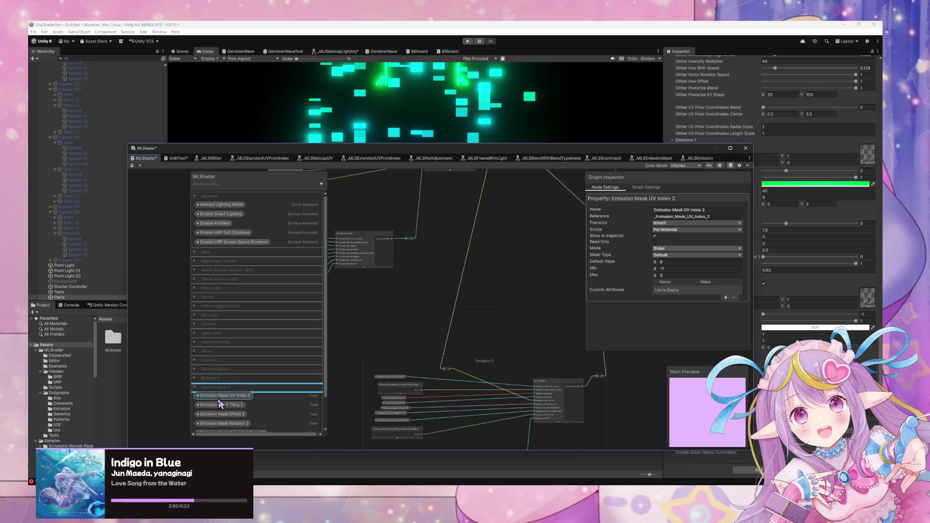
{"action": "left_click", "coordinate": [696, 248]}
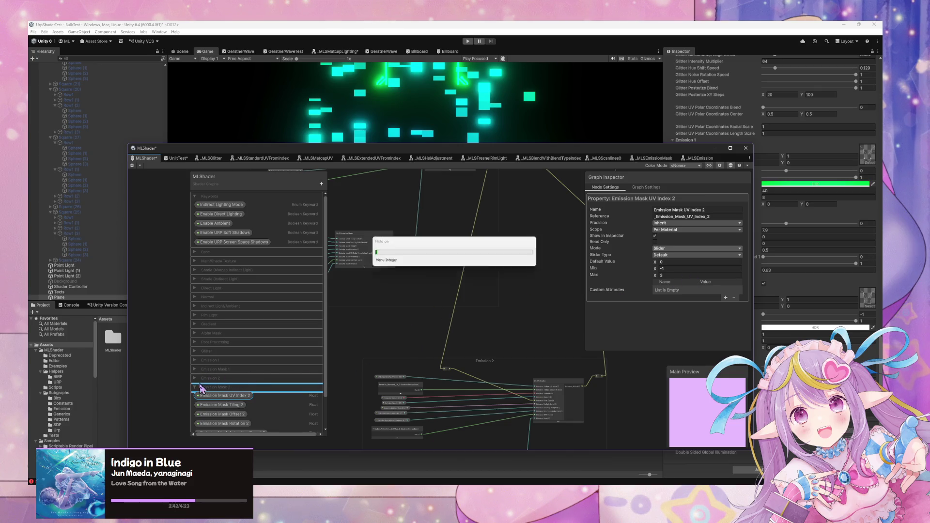
{"action": "left_click", "coordinate": [417, 258]}
{"action": "left_click", "coordinate": [195, 387]}
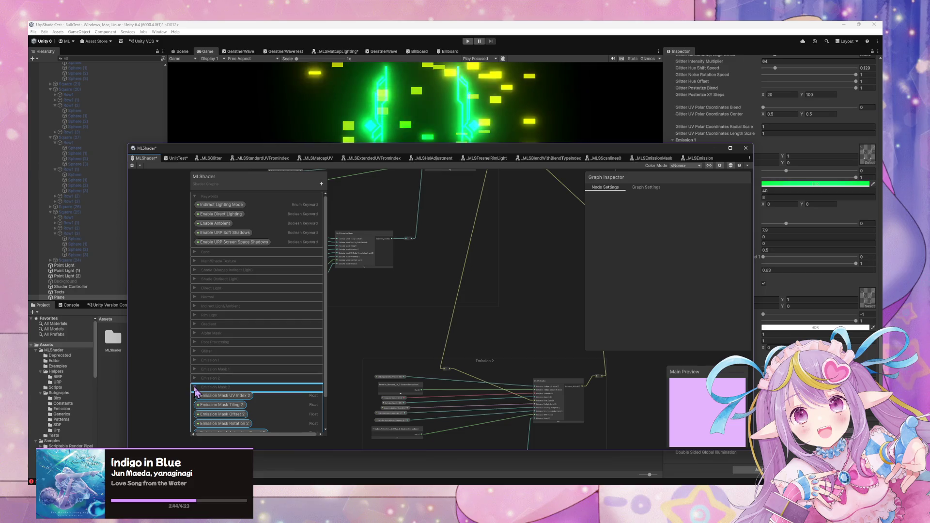
Step: Confirm Emission Texture UV Index 2 keeps the Default slider type, then uncover the game view
{"action": "left_click", "coordinate": [228, 379]}
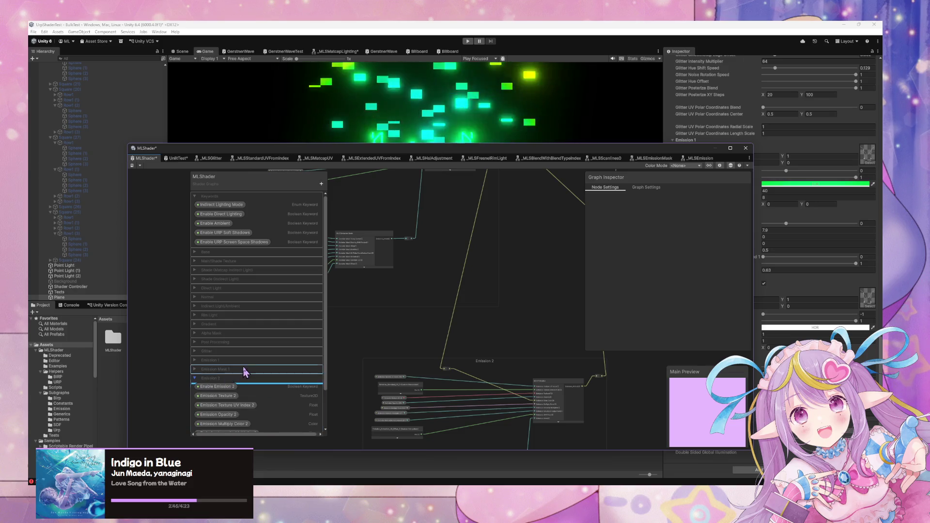
{"action": "left_click", "coordinate": [240, 406]}
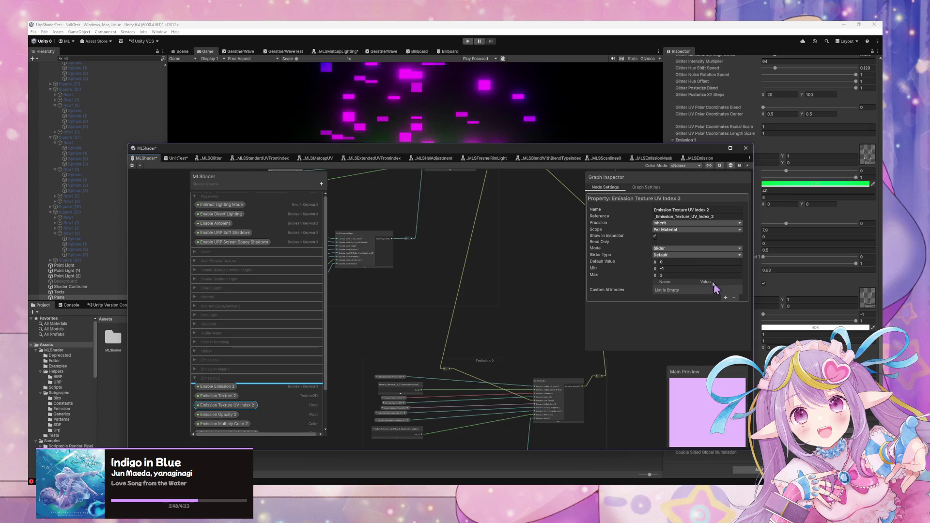
{"action": "left_click", "coordinate": [678, 255]}
{"action": "left_click", "coordinate": [668, 296]}
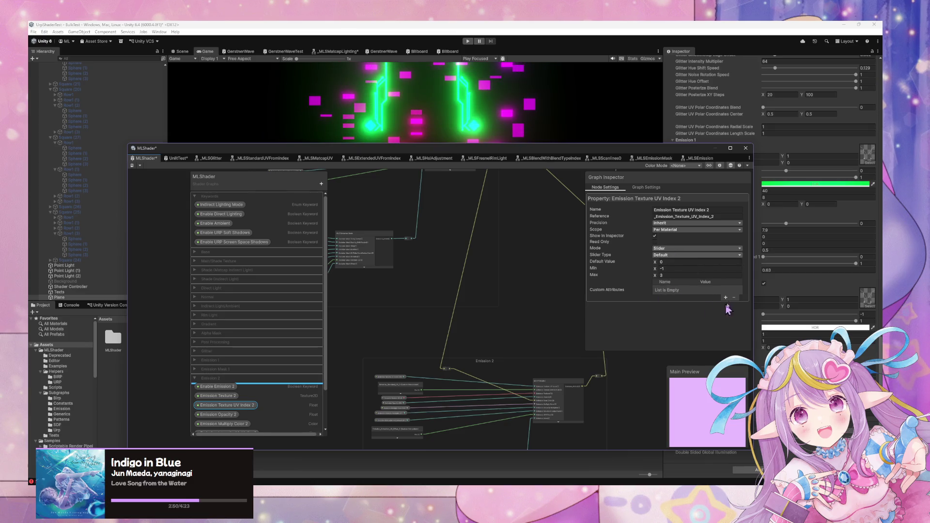
{"action": "left_click", "coordinate": [574, 256]}
{"action": "scroll", "coordinate": [573, 255], "scroll_direction": "up", "scroll_amount": 2}
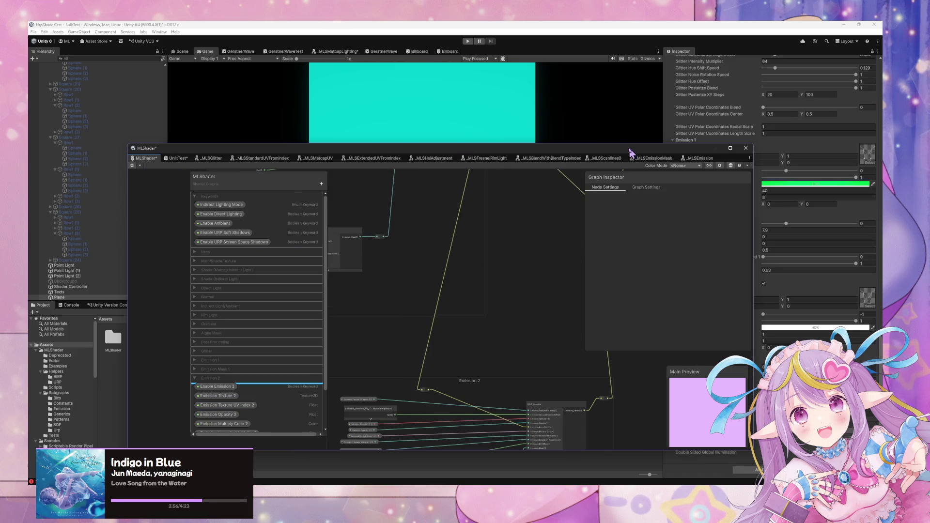
{"action": "left_click_drag", "start_coordinate": [631, 153], "coordinate": [448, 279]}
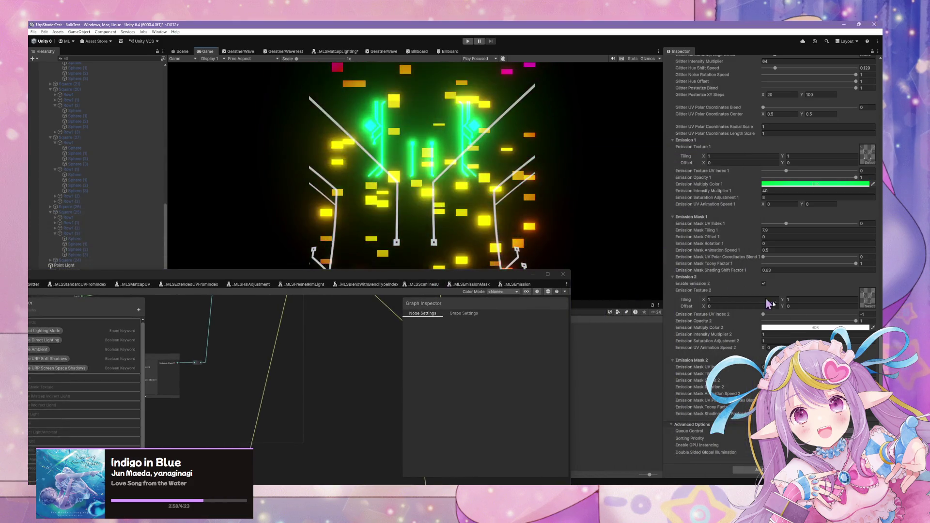
Step: Set Emission Texture UV Index 2 to 0 and its vertical tiling to -1
{"action": "left_click", "coordinate": [785, 314]}
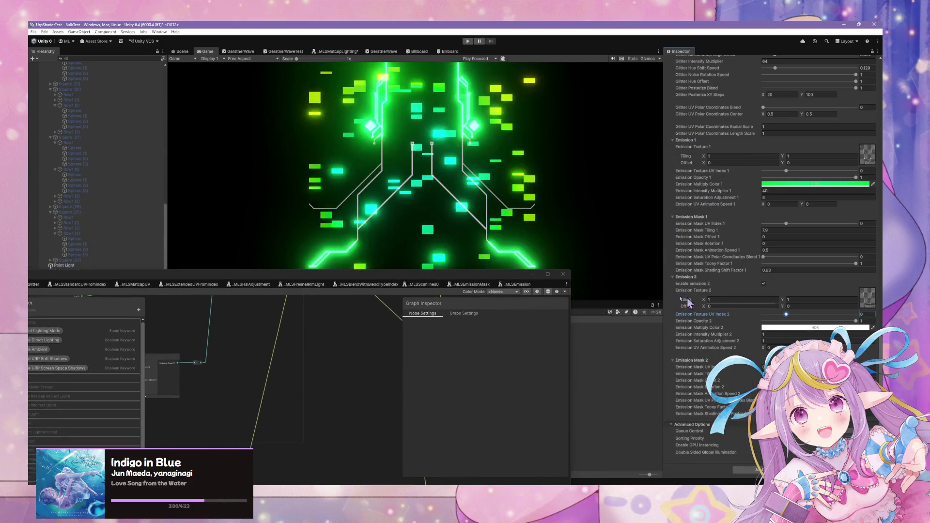
{"action": "left_click", "coordinate": [725, 301]}
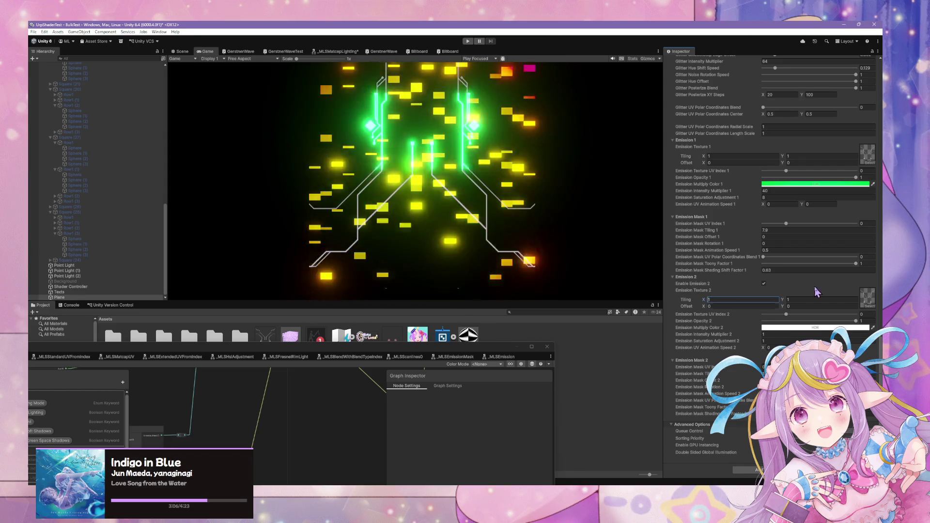
{"action": "left_click", "coordinate": [814, 298]}
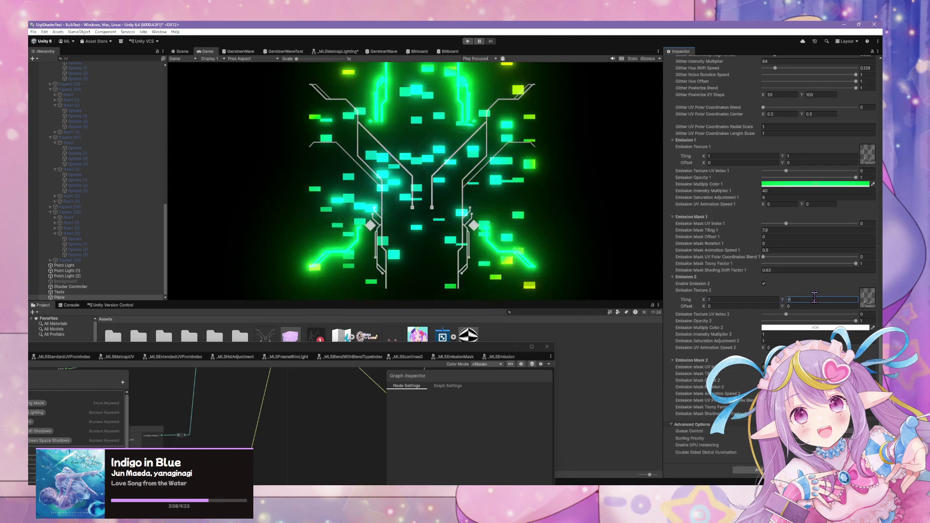
{"action": "type", "text": "-1"}
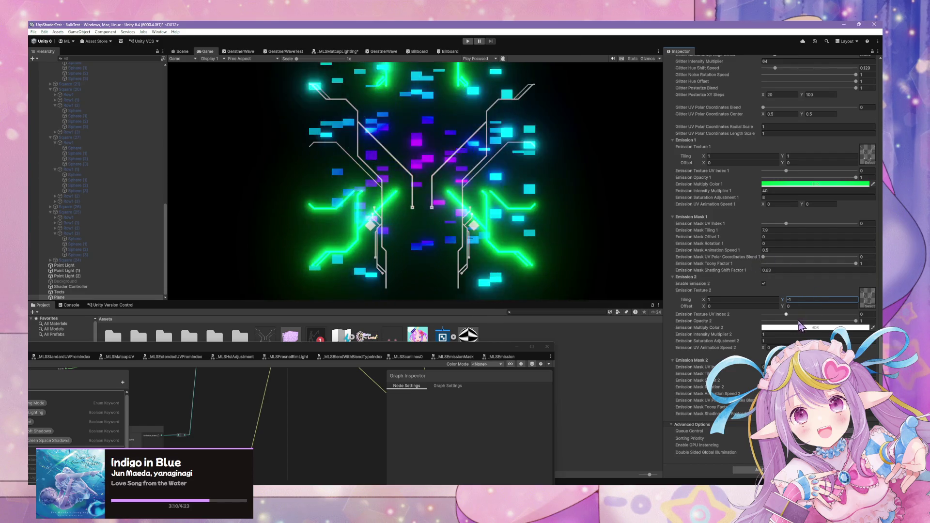
{"action": "key", "text": "Return"}
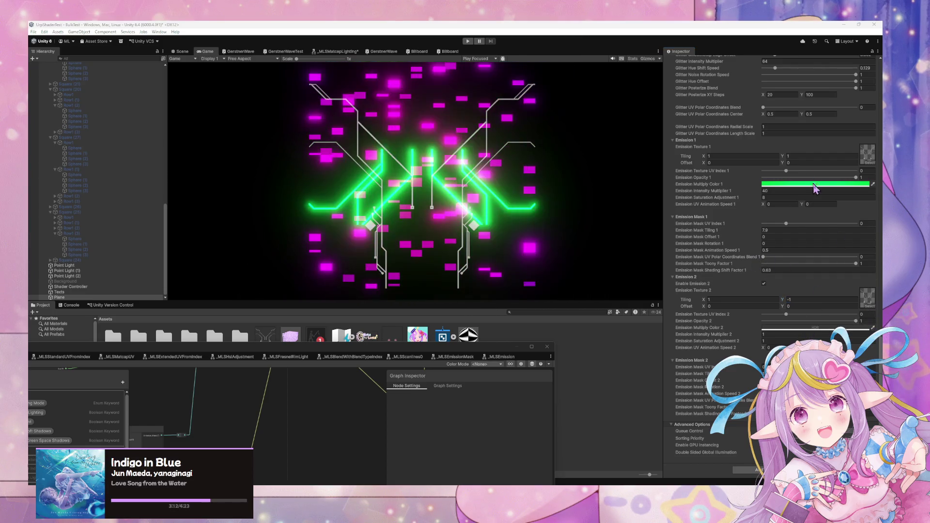
Step: Change Emission Multiply Color 2 to a fully saturated magenta
{"action": "left_click_drag", "start_coordinate": [814, 189], "coordinate": [843, 323]}
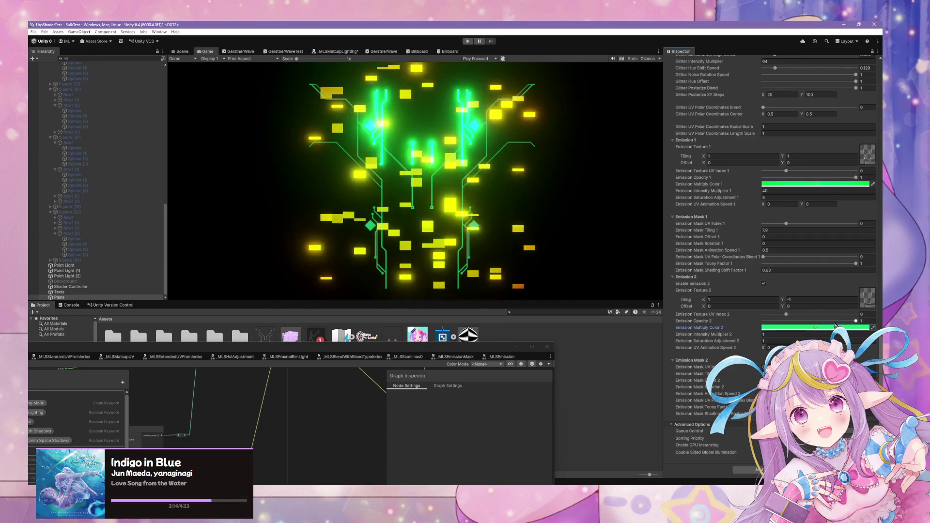
{"action": "left_click", "coordinate": [835, 327]}
{"action": "left_click_drag", "start_coordinate": [822, 250], "coordinate": [813, 282]}
{"action": "left_click", "coordinate": [852, 264]}
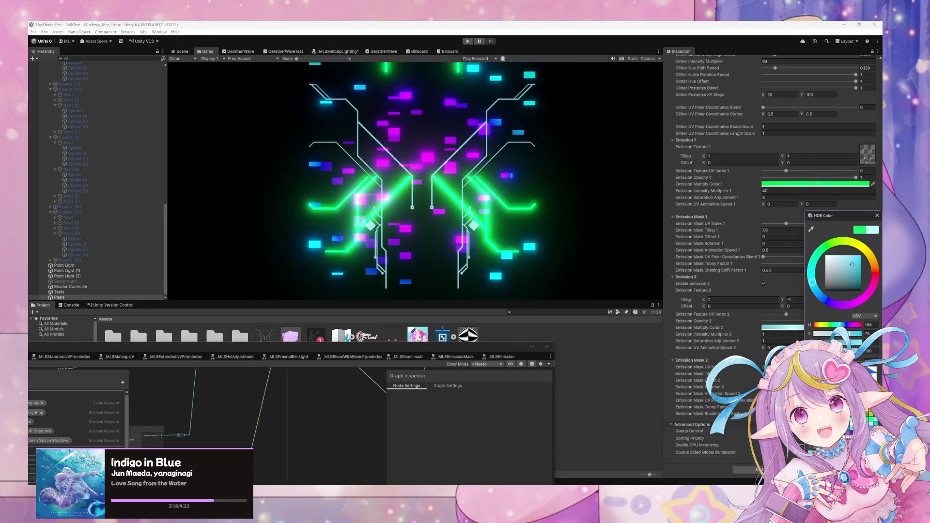
{"action": "left_click_drag", "start_coordinate": [854, 337], "coordinate": [863, 334]}
{"action": "mouse_move", "coordinate": [813, 282]}
{"action": "left_mouse_down"}
{"action": "mouse_move", "coordinate": [843, 304]}
{"action": "mouse_move", "coordinate": [872, 291]}
{"action": "left_mouse_up"}
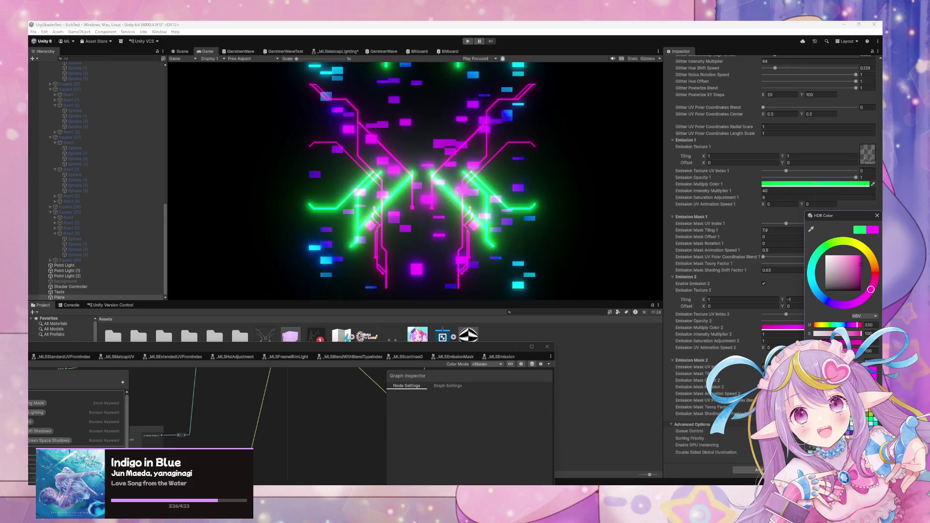
Step: Set Intensity Multiplier 2 to 1.51, then collapse the Emission 2 group in the graph
{"action": "left_click", "coordinate": [765, 334]}
{"action": "type", "text": "1.45"}
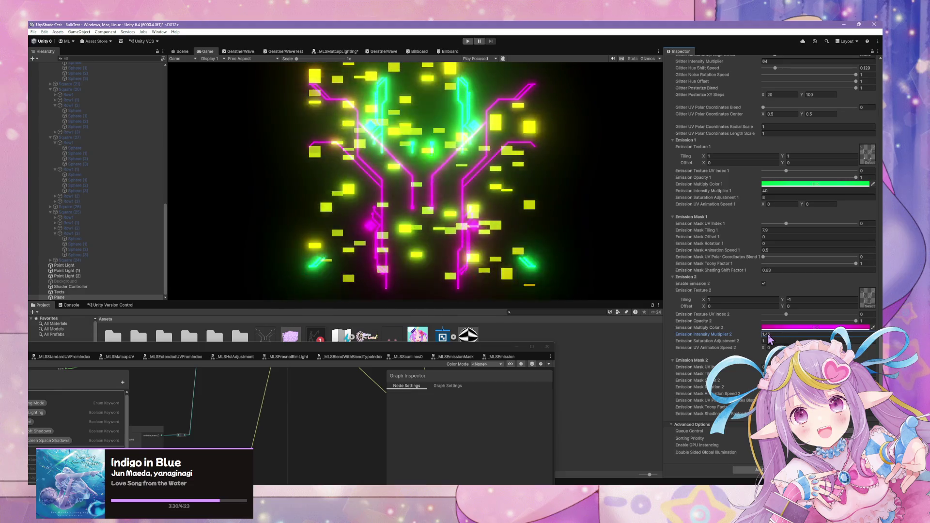
{"action": "key", "text": "BackSpace"}
{"action": "key", "text": "BackSpace"}
{"action": "type", "text": "51"}
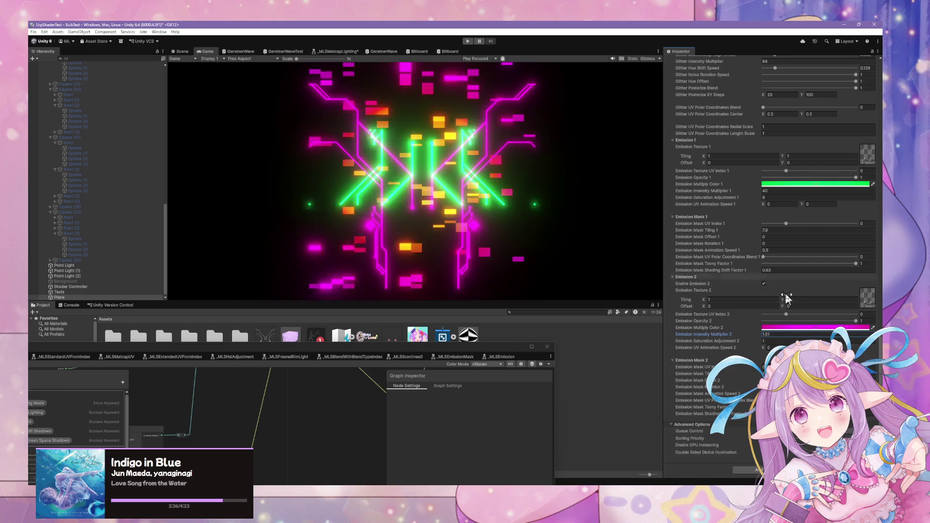
{"action": "left_click_drag", "start_coordinate": [787, 298], "coordinate": [754, 298]}
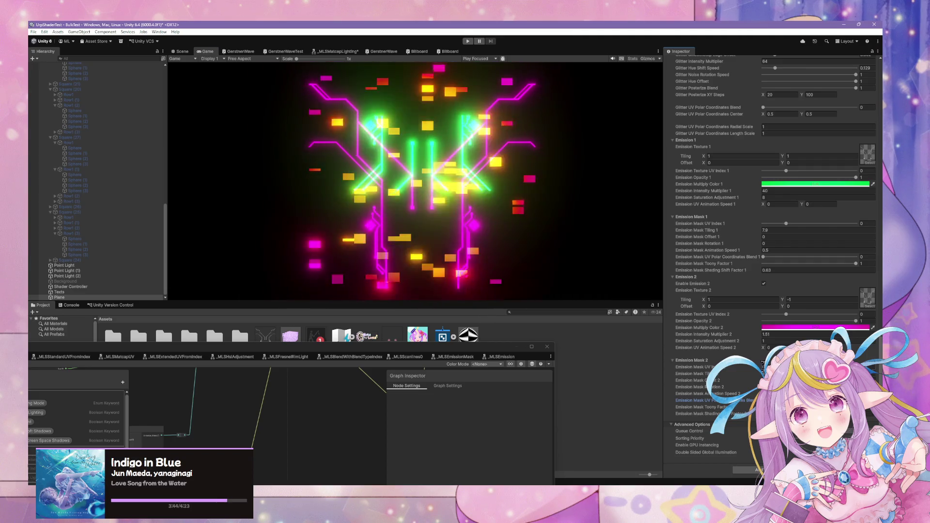
{"action": "left_click_drag", "start_coordinate": [386, 346], "coordinate": [624, 196]}
{"action": "left_click", "coordinate": [231, 423]}
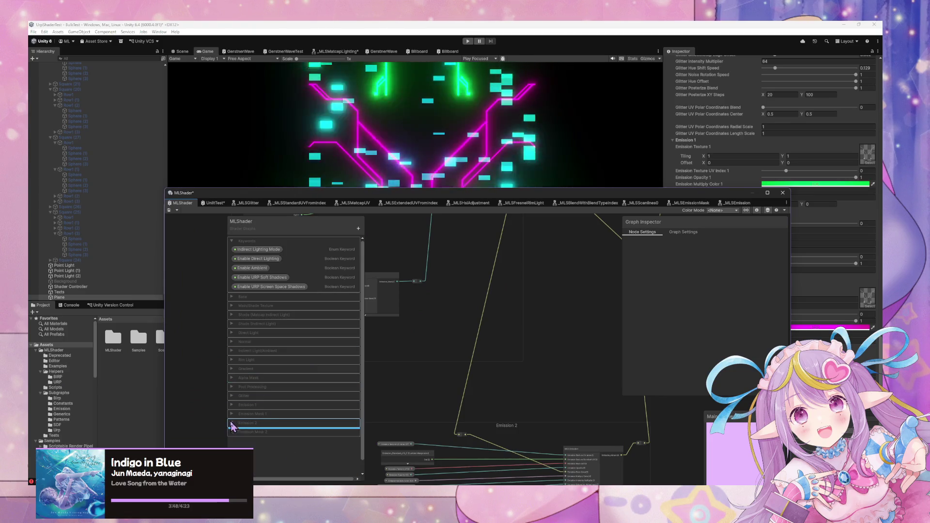
Step: Turn Emission Mask UV Index 2 into a slider with maximum 3, then save the shader graph
{"action": "left_click", "coordinate": [231, 432]}
{"action": "left_click", "coordinate": [261, 440]}
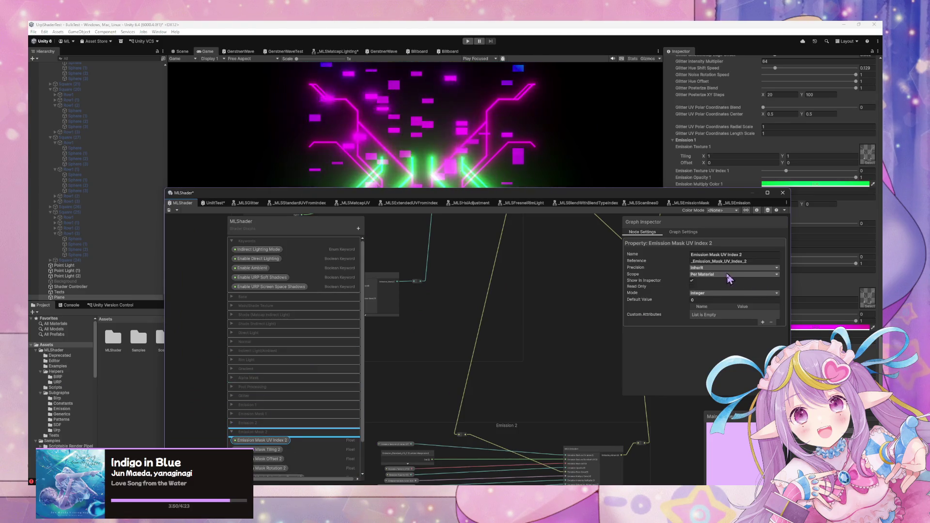
{"action": "left_click", "coordinate": [727, 293]}
{"action": "left_click", "coordinate": [698, 315]}
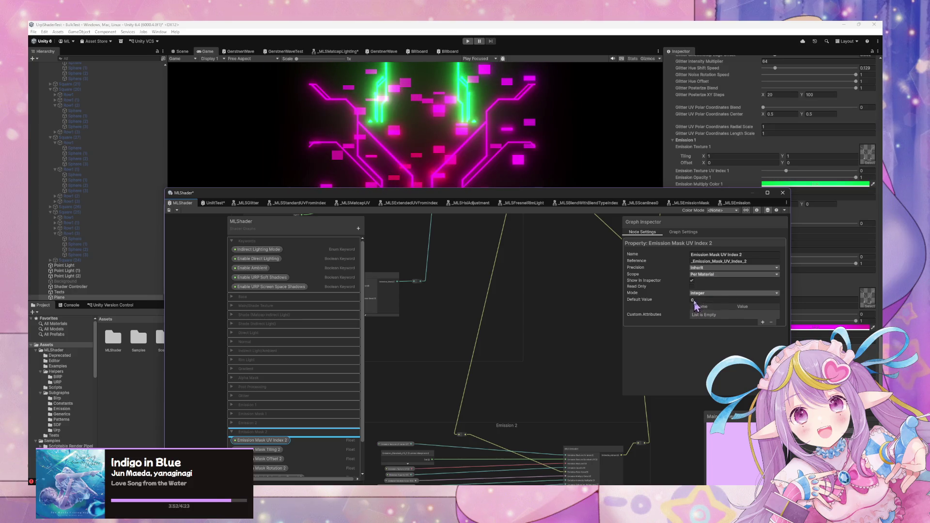
{"action": "left_click", "coordinate": [735, 294]}
{"action": "left_click", "coordinate": [709, 306]}
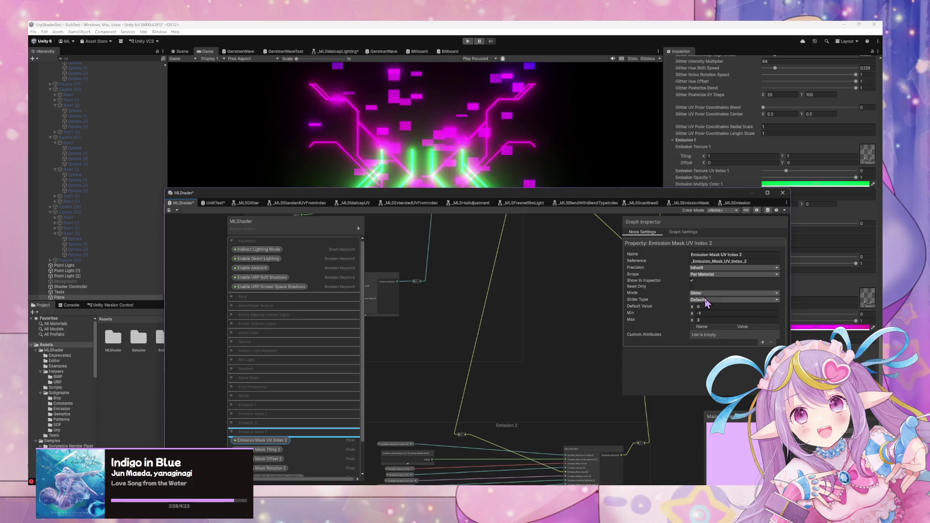
{"action": "left_click", "coordinate": [703, 320]}
{"action": "type", "text": "3"}
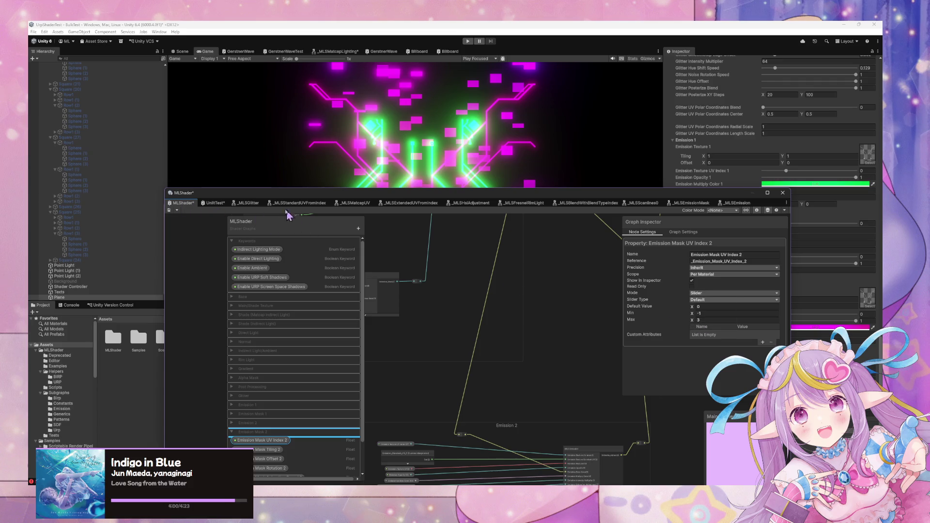
{"action": "left_click", "coordinate": [173, 211]}
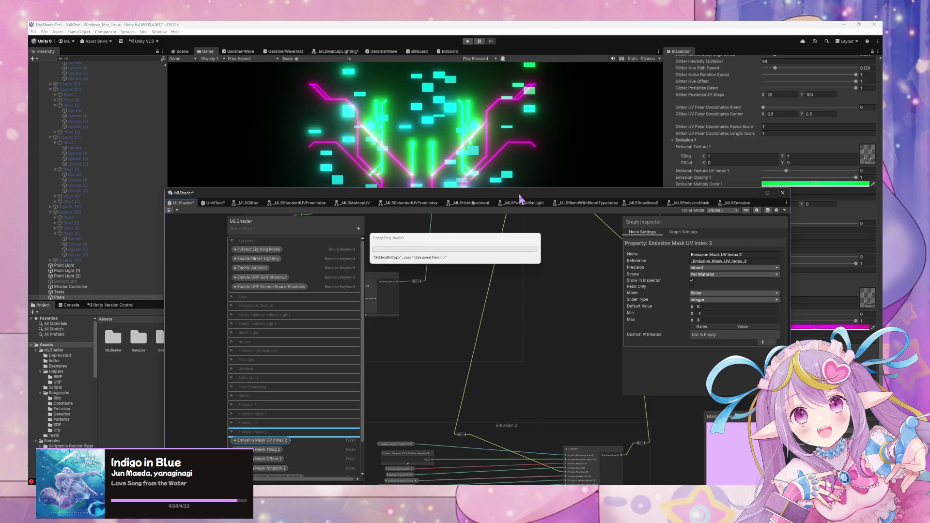
{"action": "left_click_drag", "start_coordinate": [521, 199], "coordinate": [283, 300]}
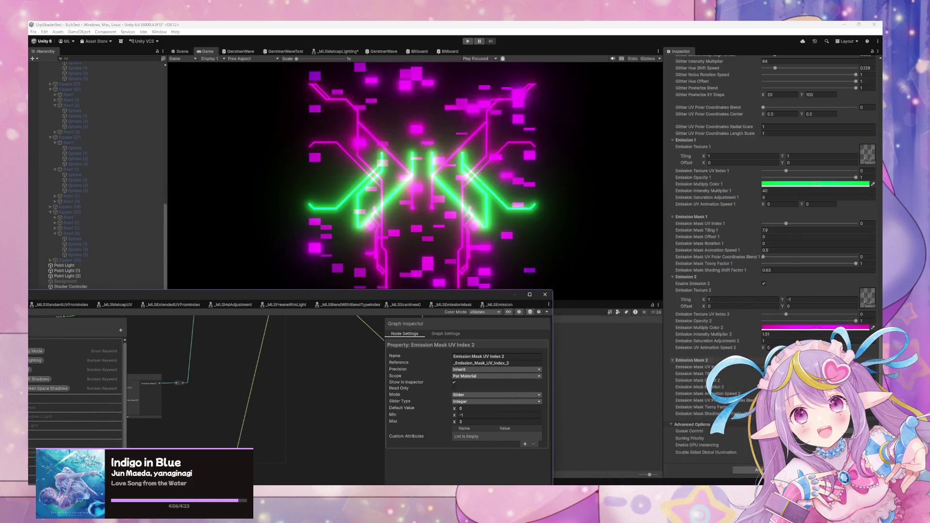
Step: Change Emission Multiply Color 1 to yellow
{"action": "left_click", "coordinate": [811, 328]}
{"action": "mouse_move", "coordinate": [824, 253]}
{"action": "left_mouse_down"}
{"action": "mouse_move", "coordinate": [813, 286]}
{"action": "mouse_move", "coordinate": [812, 272]}
{"action": "mouse_move", "coordinate": [840, 308]}
{"action": "left_mouse_up"}
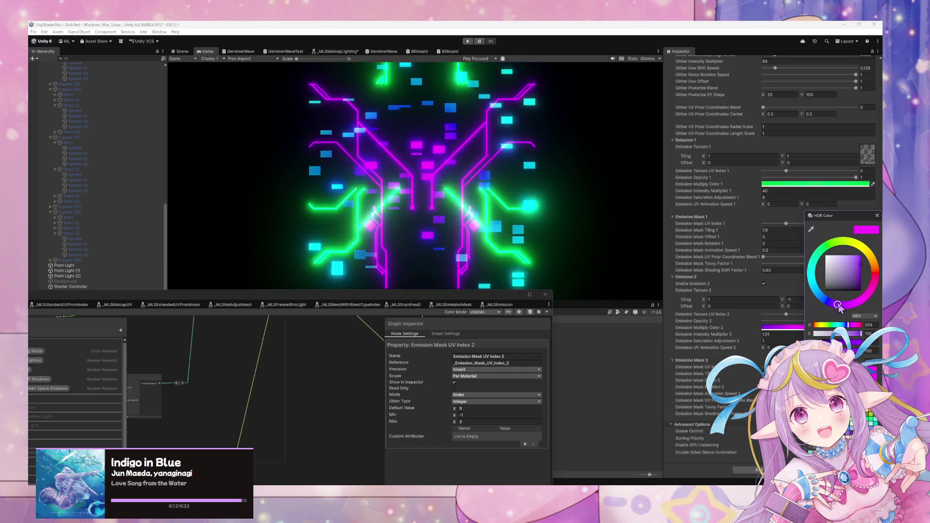
{"action": "left_click", "coordinate": [824, 184]}
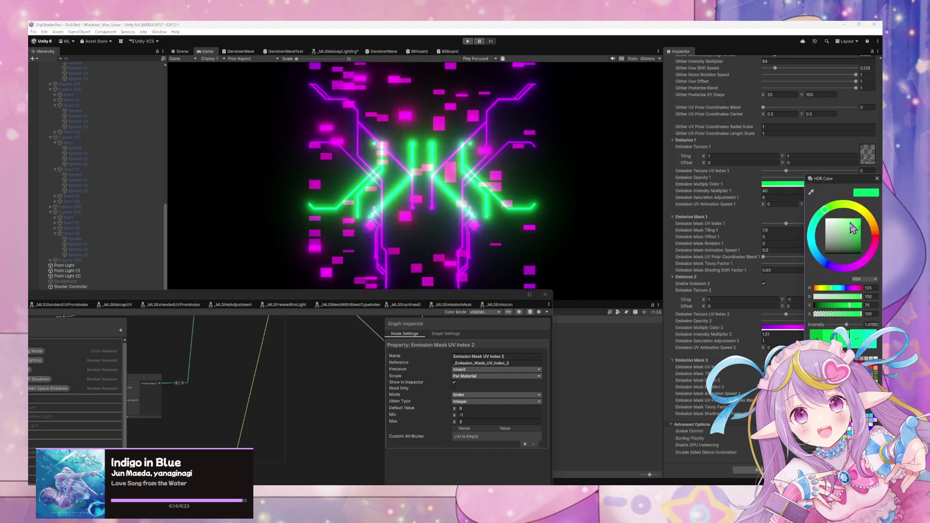
{"action": "left_click_drag", "start_coordinate": [865, 225], "coordinate": [876, 222]}
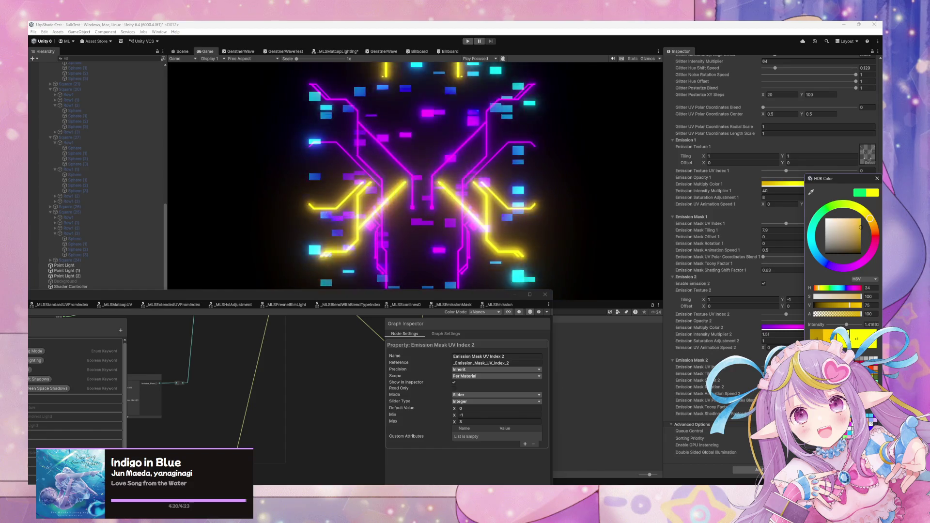
Step: Shift Emission Multiply Color 2 toward purple and set Intensity Multiplier 2 to 40
{"action": "left_click", "coordinate": [780, 328]}
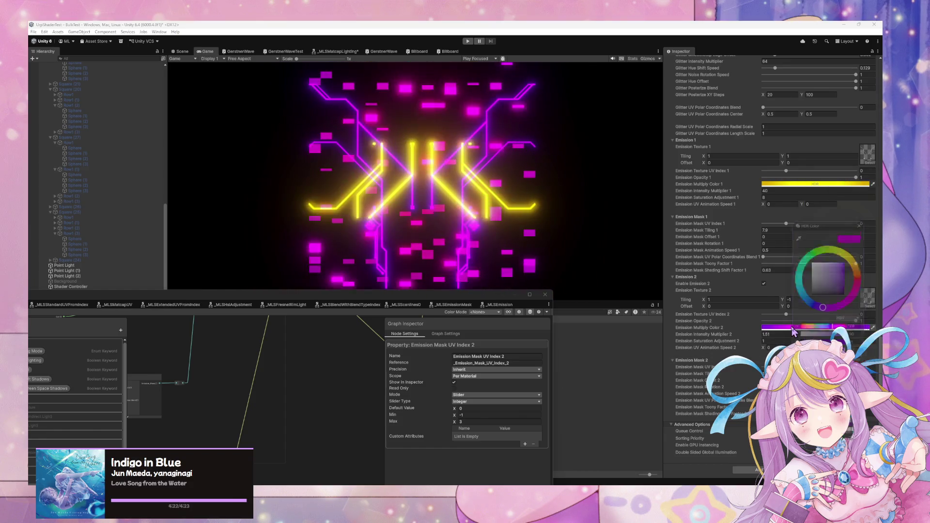
{"action": "mouse_move", "coordinate": [825, 304]}
{"action": "left_mouse_down"}
{"action": "mouse_move", "coordinate": [866, 261]}
{"action": "mouse_move", "coordinate": [858, 290]}
{"action": "mouse_move", "coordinate": [828, 311]}
{"action": "left_mouse_up"}
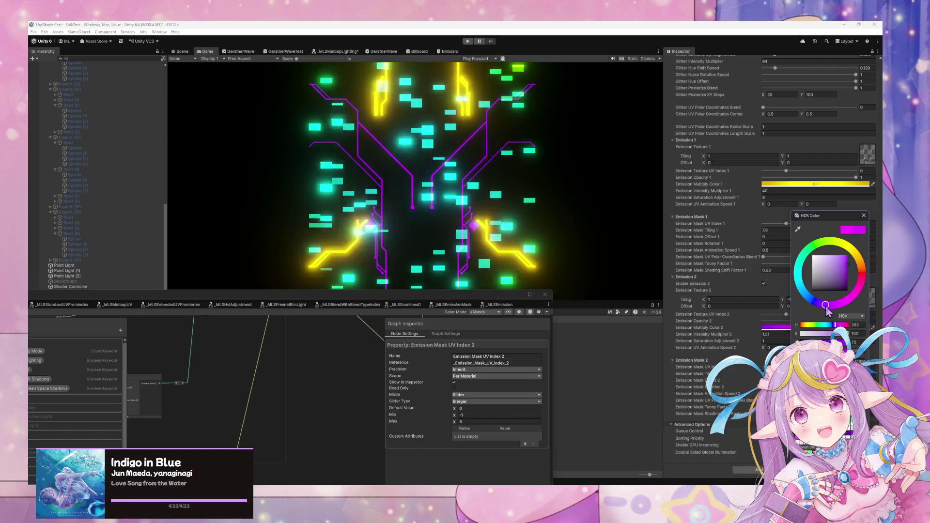
{"action": "left_click", "coordinate": [672, 372]}
{"action": "left_click", "coordinate": [740, 334]}
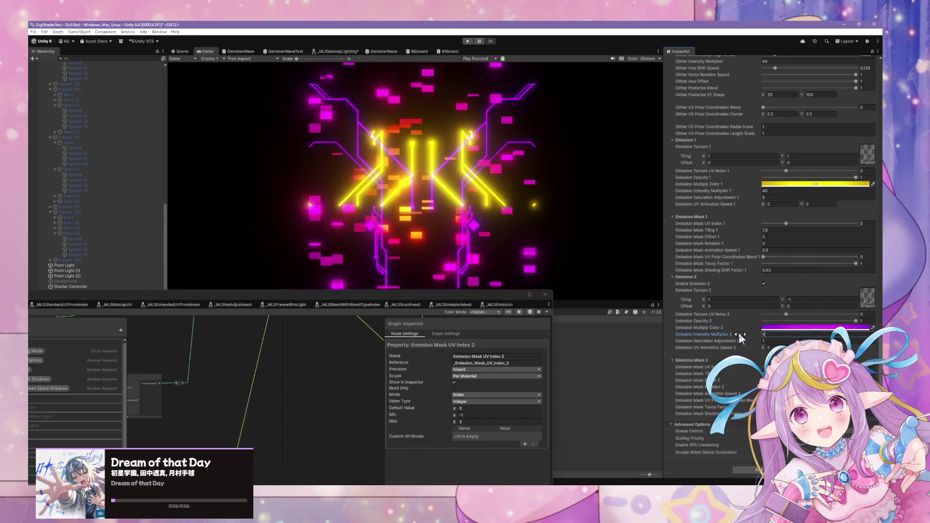
{"action": "type", "text": "0"}
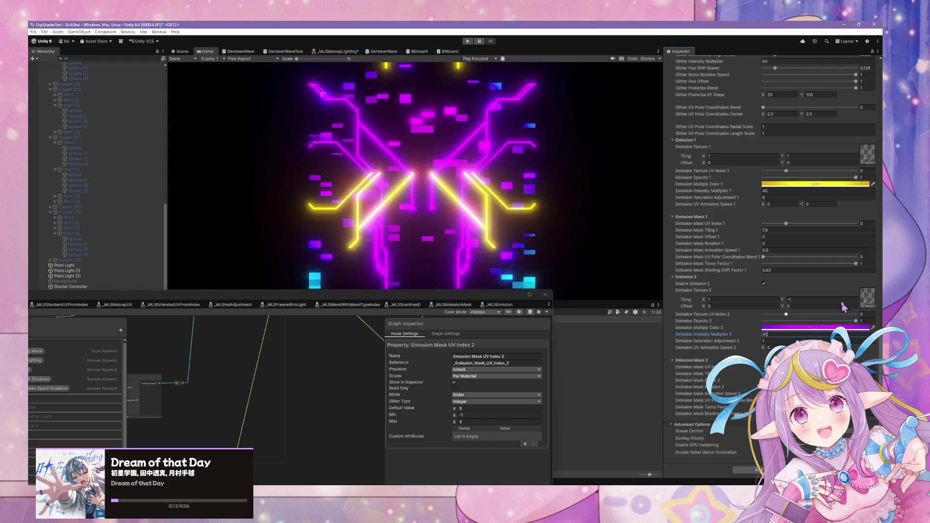
Step: Set Glitter Hue Shift Speed to 0 and Glitter Hue Offset to 0.808 for cyan glitter
{"action": "scroll", "coordinate": [838, 274], "scroll_direction": "up", "scroll_amount": 5}
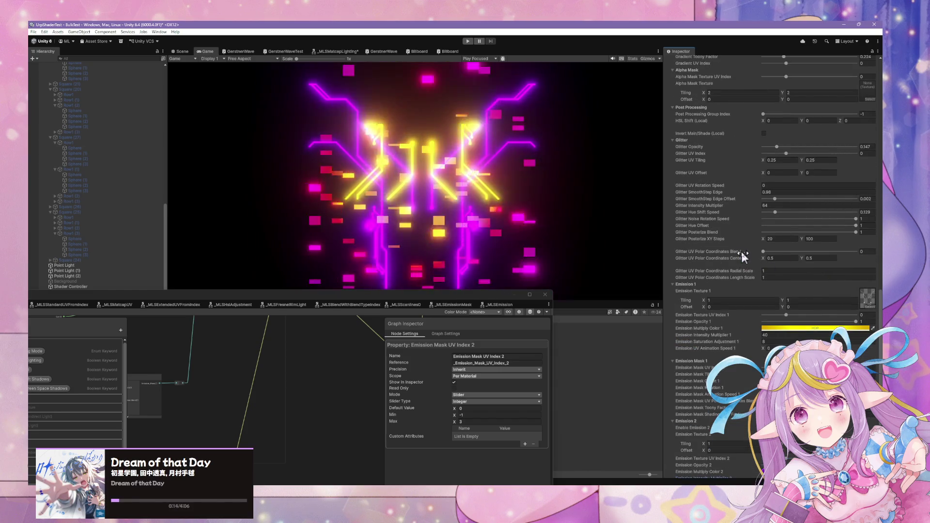
{"action": "left_click_drag", "start_coordinate": [779, 216], "coordinate": [723, 218]}
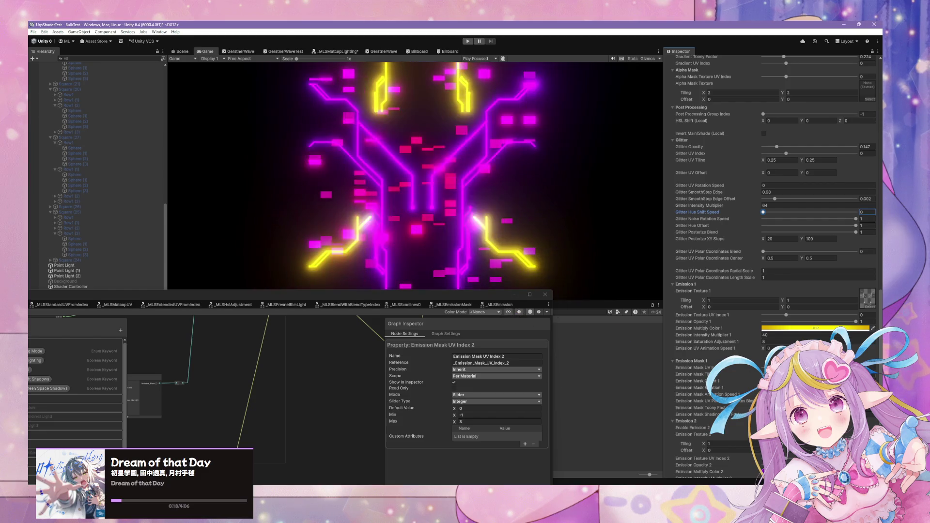
{"action": "left_click_drag", "start_coordinate": [764, 226], "coordinate": [827, 235]}
{"action": "scroll", "coordinate": [824, 271], "scroll_direction": "down", "scroll_amount": 5}
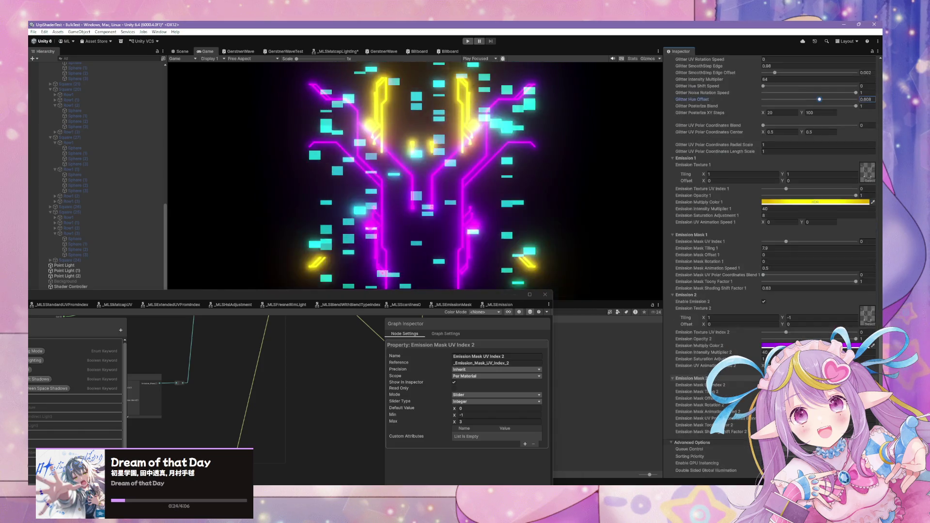
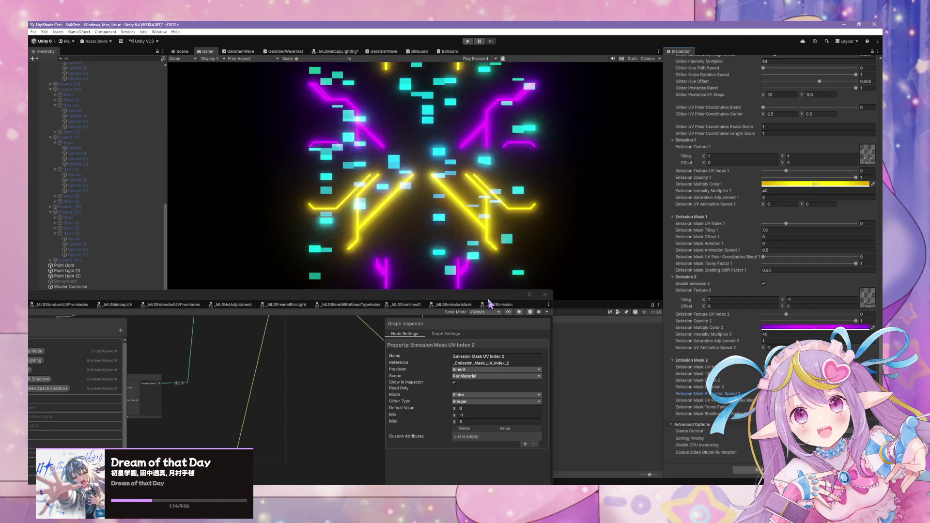
Step: Enlarge the MLShader graph over the Game view and bring the MLS Emission Mask node into view
{"action": "left_click_drag", "start_coordinate": [502, 314], "coordinate": [413, 222]}
{"action": "scroll", "coordinate": [494, 305], "scroll_direction": "up", "scroll_amount": 3}
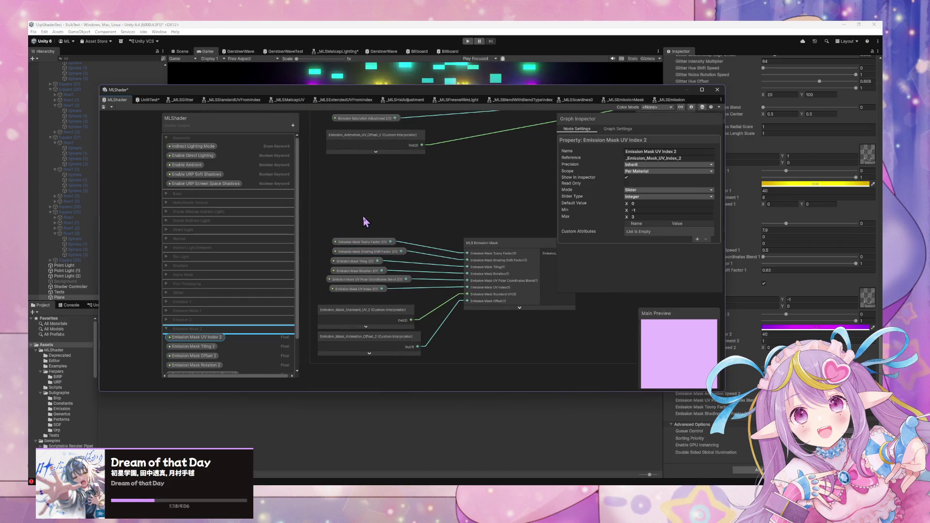
{"action": "scroll", "coordinate": [406, 185], "scroll_direction": "down", "scroll_amount": 5}
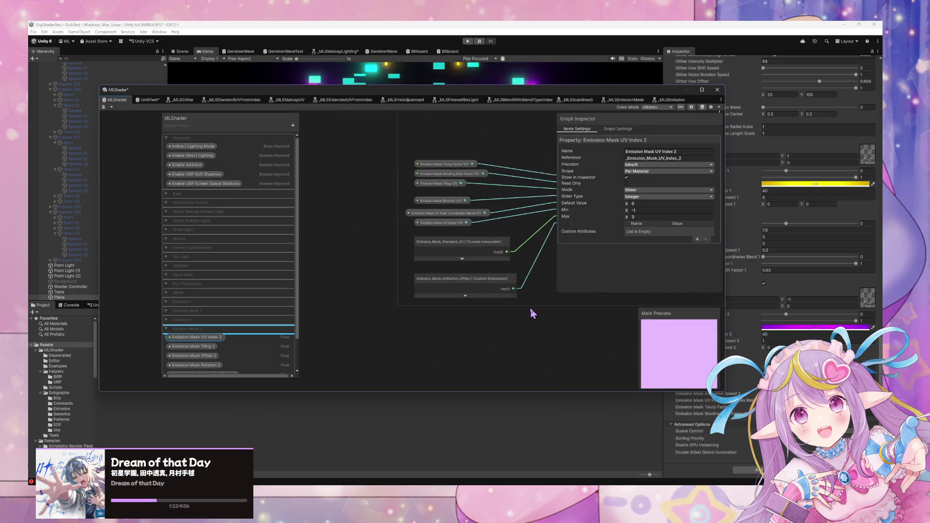
{"action": "scroll", "coordinate": [530, 307], "scroll_direction": "down", "scroll_amount": 4}
{"action": "scroll", "coordinate": [422, 203], "scroll_direction": "up", "scroll_amount": 3}
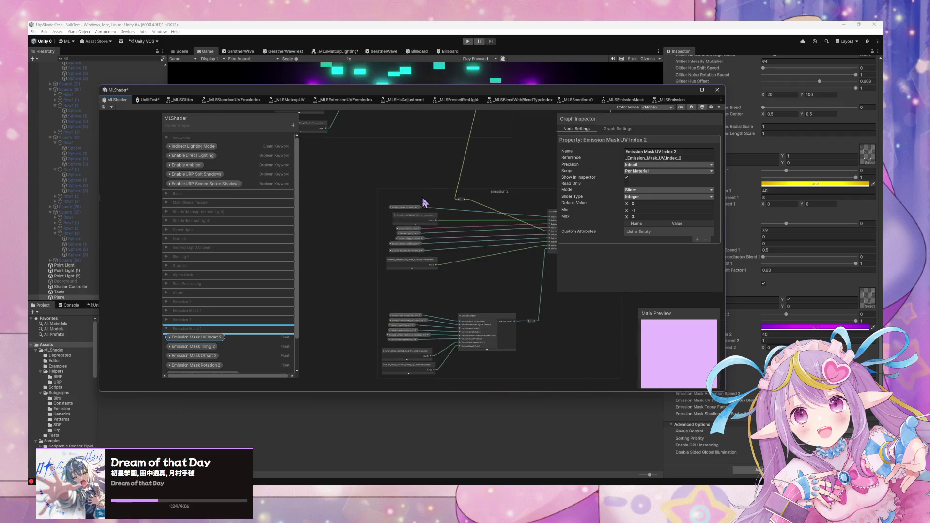
{"action": "scroll", "coordinate": [442, 226], "scroll_direction": "down", "scroll_amount": 2}
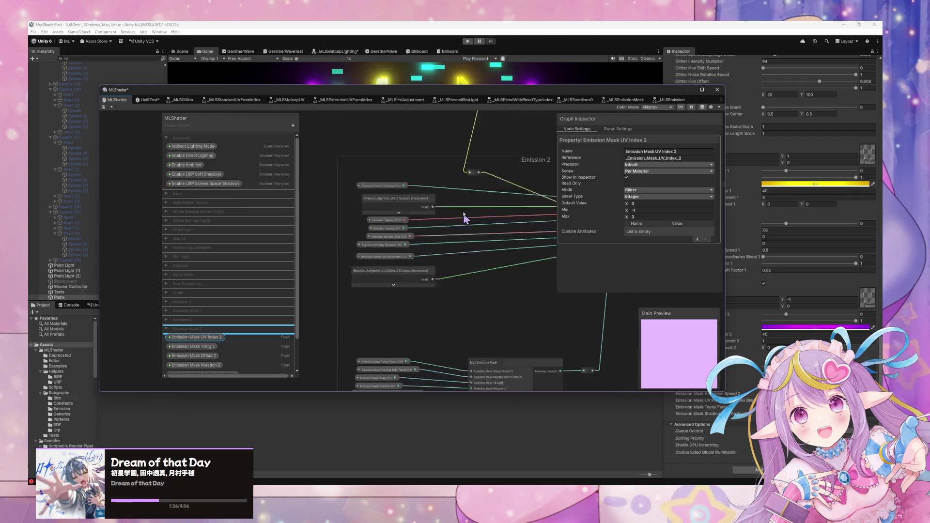
{"action": "scroll", "coordinate": [455, 276], "scroll_direction": "down", "scroll_amount": 2}
{"action": "left_click_drag", "start_coordinate": [454, 276], "coordinate": [486, 369]}
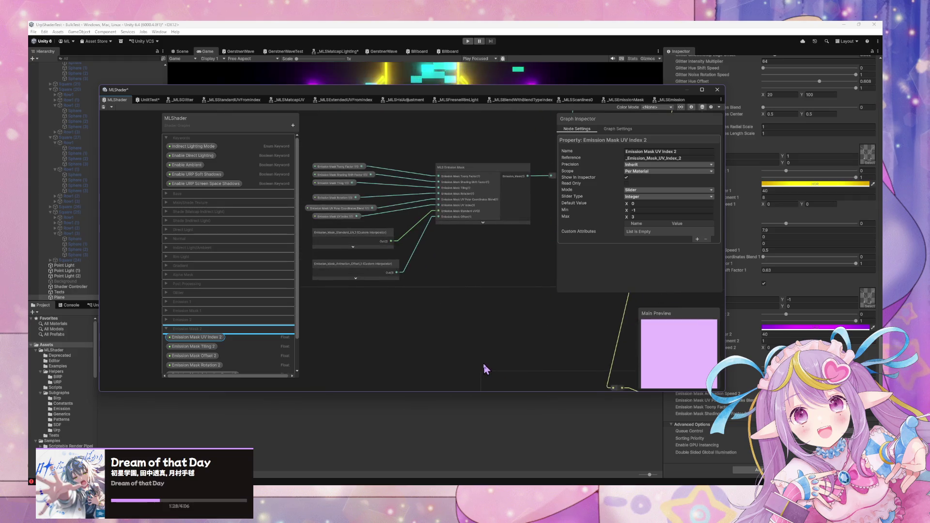
{"action": "scroll", "coordinate": [403, 122], "scroll_direction": "up", "scroll_amount": 2}
{"action": "scroll", "coordinate": [444, 236], "scroll_direction": "down", "scroll_amount": 2}
Step: Pan and zoom around the Emission Mask 2 input property nodes
{"action": "left_click_drag", "start_coordinate": [444, 236], "coordinate": [344, 120]}
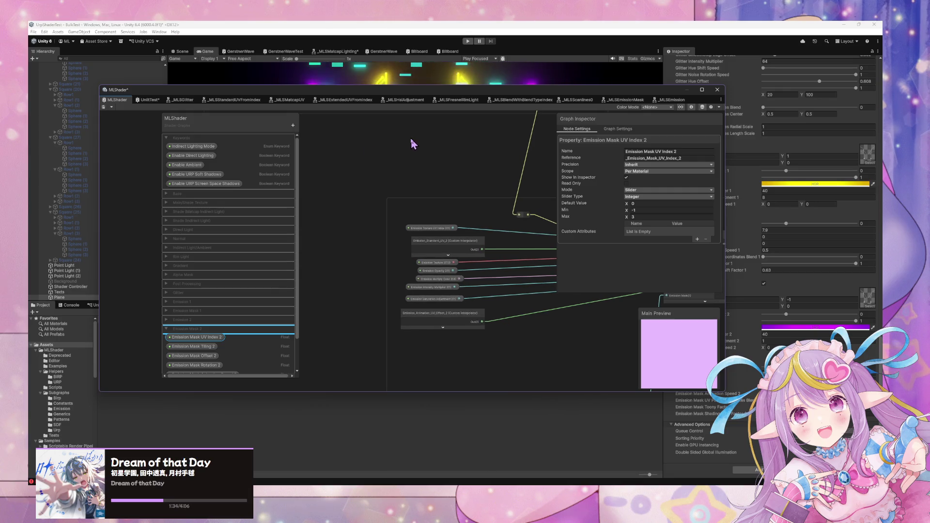
{"action": "mouse_move", "coordinate": [409, 139]}
{"action": "left_mouse_down"}
{"action": "mouse_move", "coordinate": [470, 245]}
{"action": "mouse_move", "coordinate": [479, 409]}
{"action": "left_mouse_up"}
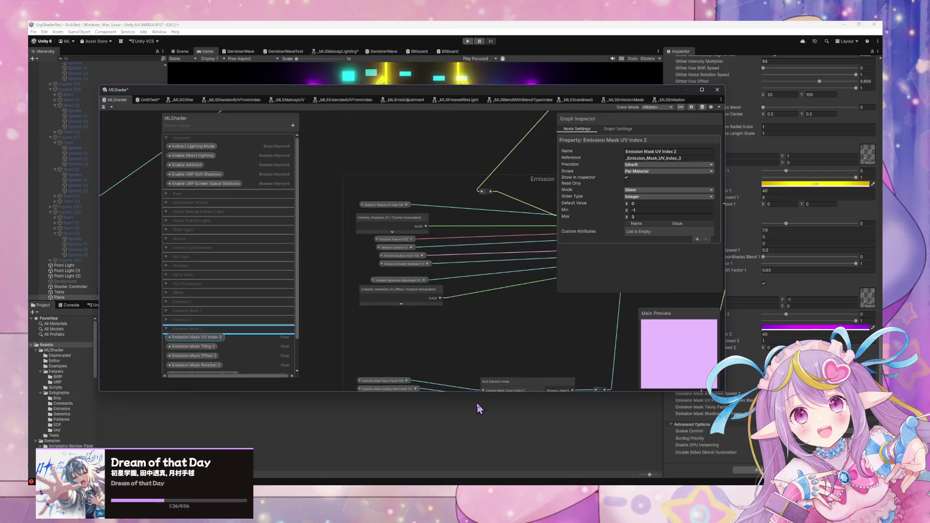
{"action": "scroll", "coordinate": [469, 295], "scroll_direction": "down", "scroll_amount": 6}
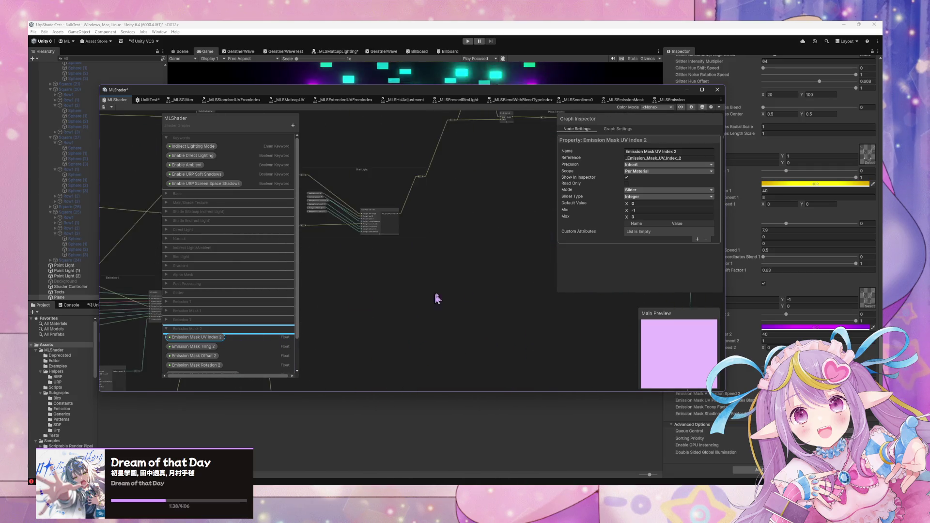
{"action": "scroll", "coordinate": [475, 234], "scroll_direction": "up", "scroll_amount": 8}
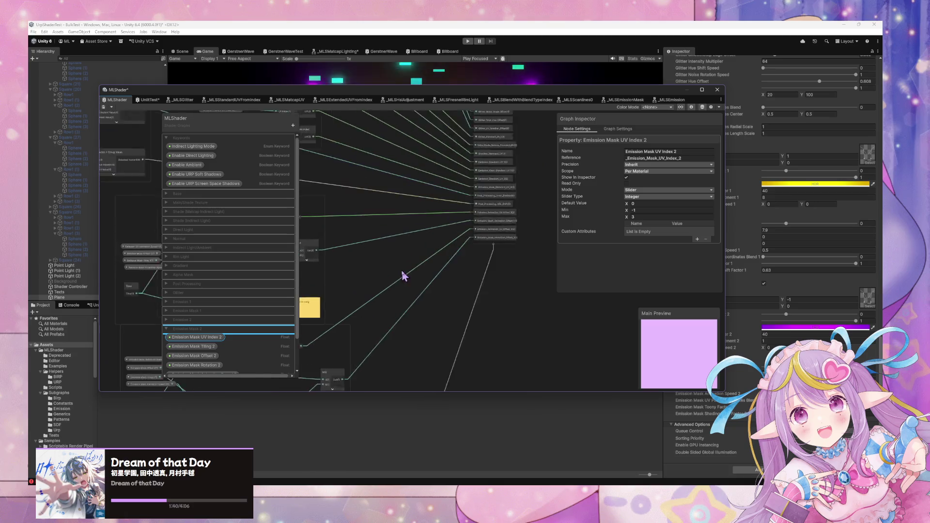
{"action": "left_click_drag", "start_coordinate": [473, 305], "coordinate": [438, 335]}
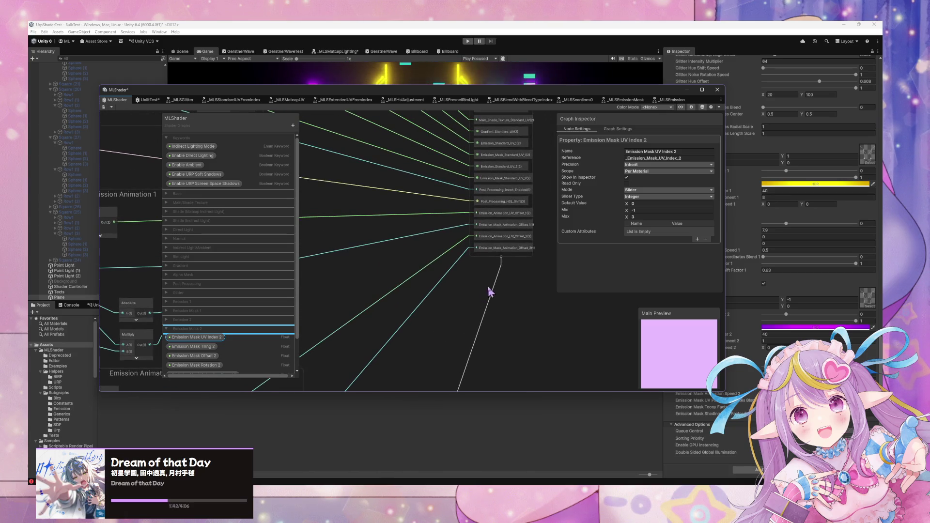
{"action": "scroll", "coordinate": [499, 260], "scroll_direction": "down", "scroll_amount": 5}
{"action": "scroll", "coordinate": [359, 297], "scroll_direction": "up", "scroll_amount": 5}
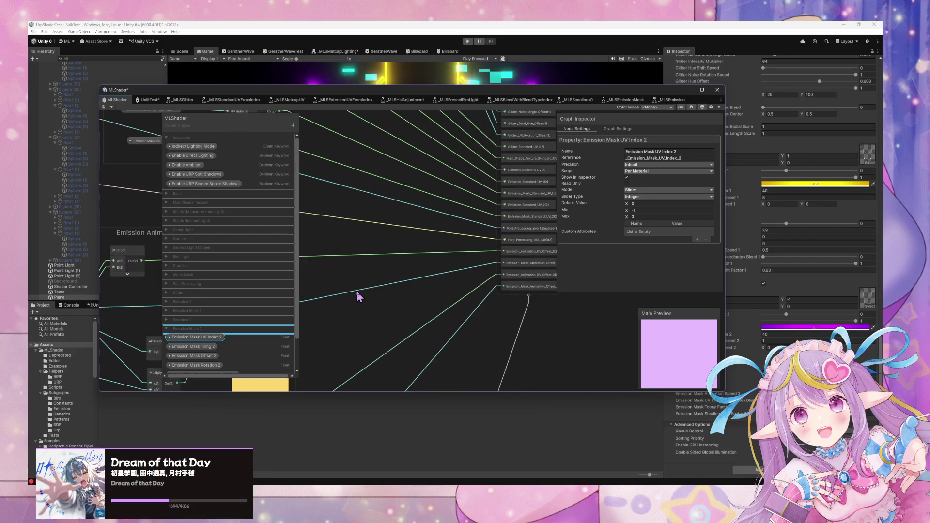
Step: Inspect a large property node's port list, then move on to the Emission 2 group
{"action": "left_click_drag", "start_coordinate": [359, 296], "coordinate": [349, 294]}
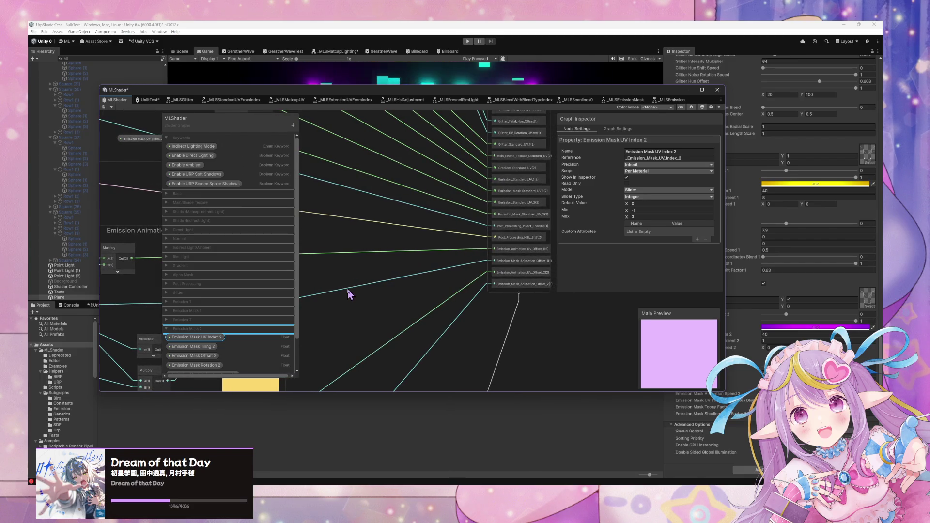
{"action": "scroll", "coordinate": [463, 326], "scroll_direction": "down", "scroll_amount": 3}
{"action": "scroll", "coordinate": [457, 297], "scroll_direction": "up", "scroll_amount": 3}
{"action": "mouse_move", "coordinate": [530, 250]}
{"action": "left_mouse_down"}
{"action": "mouse_move", "coordinate": [390, 328]}
{"action": "mouse_move", "coordinate": [388, 348]}
{"action": "mouse_move", "coordinate": [419, 296]}
{"action": "left_mouse_up"}
{"action": "mouse_move", "coordinate": [542, 150]}
{"action": "left_mouse_down"}
{"action": "mouse_move", "coordinate": [338, 272]}
{"action": "mouse_move", "coordinate": [455, 245]}
{"action": "mouse_move", "coordinate": [536, 79]}
{"action": "mouse_move", "coordinate": [228, 302]}
{"action": "left_mouse_up"}
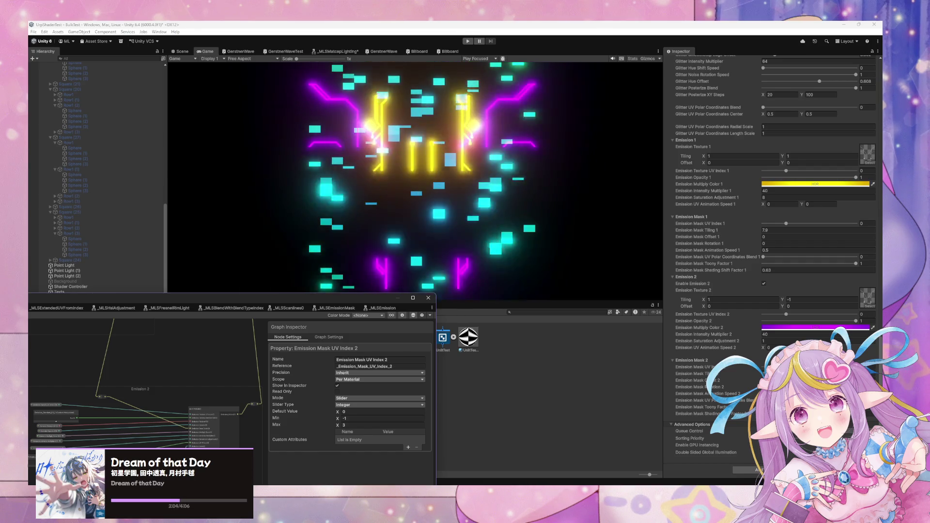
Step: Check Emission Mask Toony Factor 2, Shading Shift Factor 2 and Animation Speed 2, then re-enlarge the graph
{"action": "left_click", "coordinate": [703, 407]}
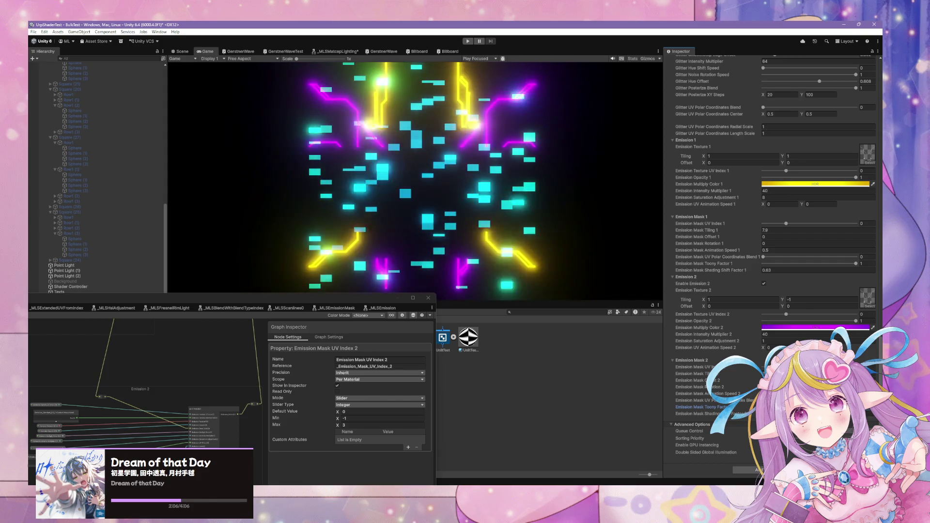
{"action": "left_click", "coordinate": [693, 414]}
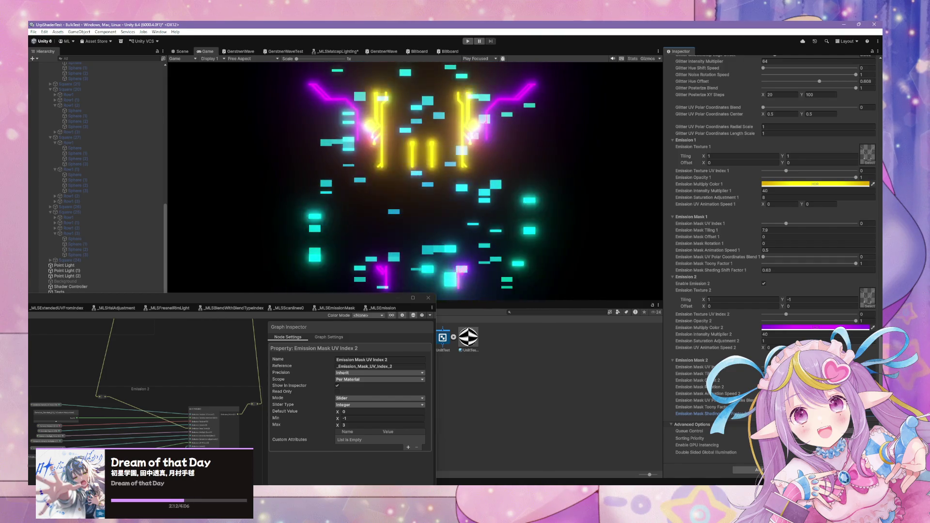
{"action": "left_click", "coordinate": [693, 394]}
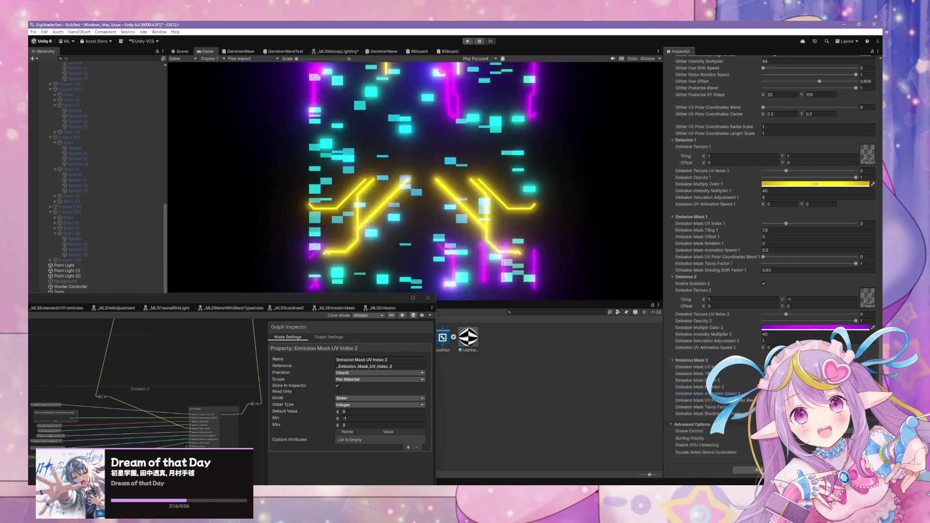
{"action": "left_click", "coordinate": [368, 316]}
{"action": "mouse_move", "coordinate": [466, 317]}
{"action": "left_mouse_down"}
{"action": "mouse_move", "coordinate": [392, 316]}
{"action": "mouse_move", "coordinate": [533, 262]}
{"action": "left_mouse_up"}
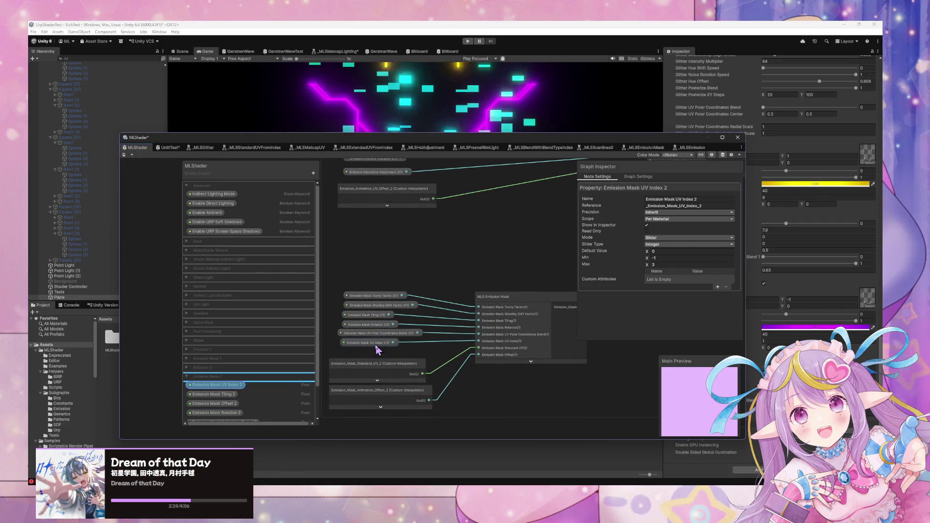
Step: Zoom through the Emission Animation groups, then shrink the graph aside to reveal the Game view
{"action": "scroll", "coordinate": [482, 252], "scroll_direction": "down", "scroll_amount": 5}
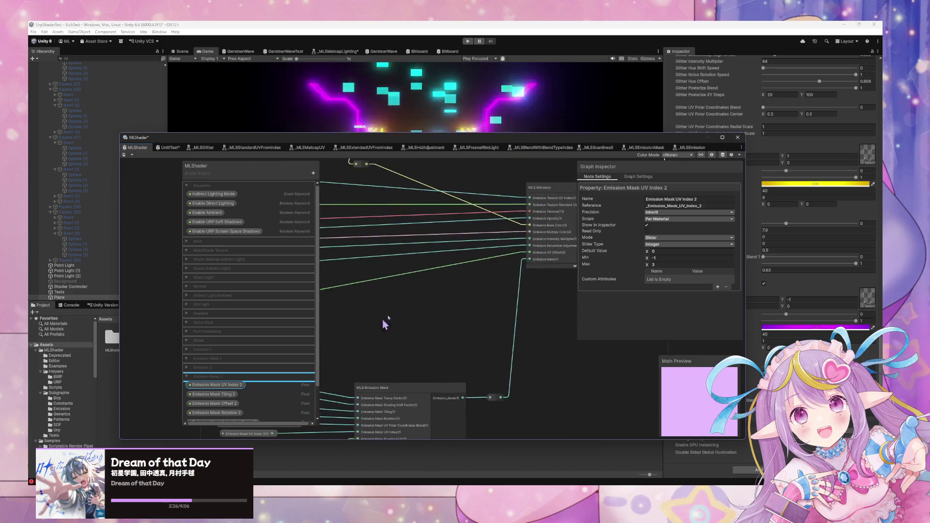
{"action": "scroll", "coordinate": [479, 311], "scroll_direction": "up", "scroll_amount": 8}
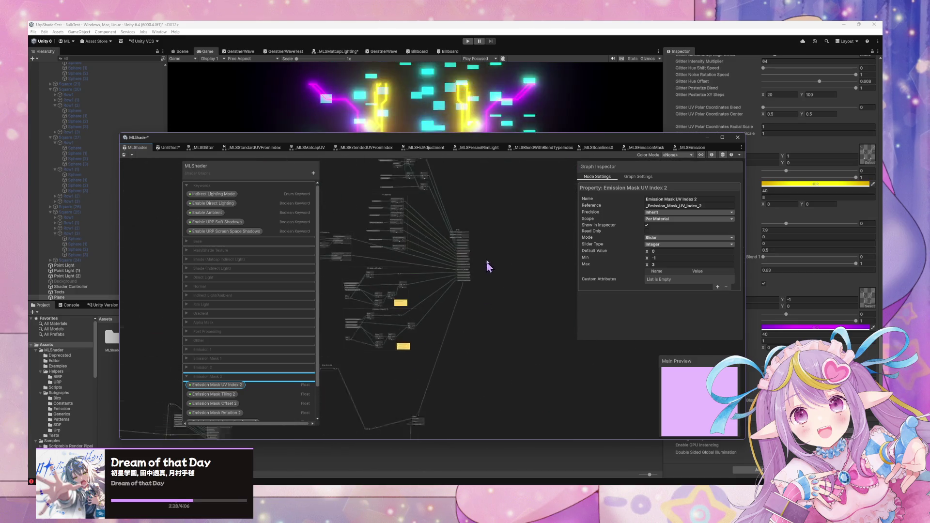
{"action": "scroll", "coordinate": [487, 312], "scroll_direction": "up", "scroll_amount": 3}
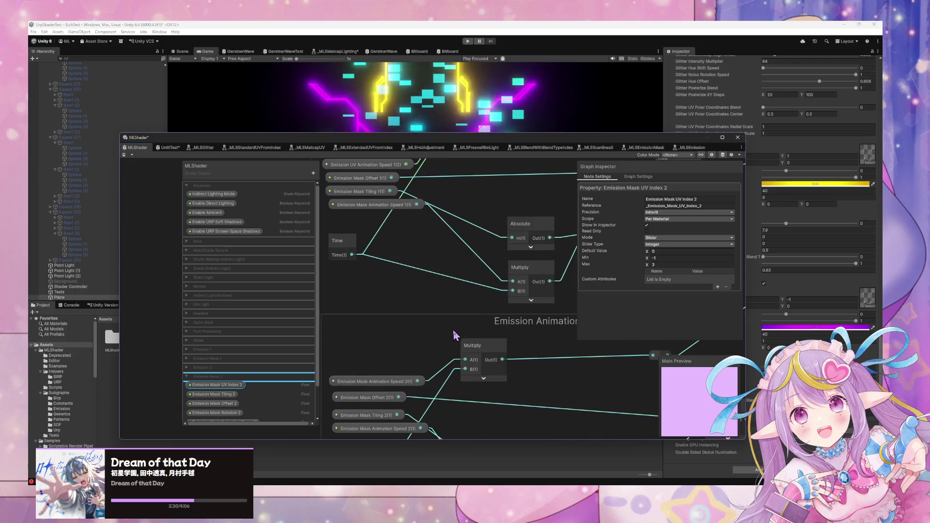
{"action": "scroll", "coordinate": [475, 320], "scroll_direction": "down", "scroll_amount": 4}
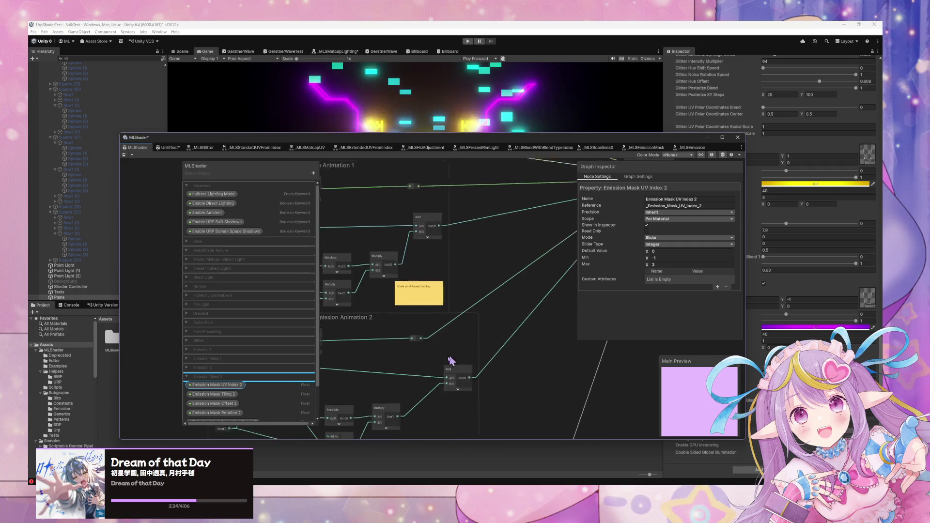
{"action": "scroll", "coordinate": [370, 405], "scroll_direction": "down", "scroll_amount": 3}
{"action": "scroll", "coordinate": [477, 329], "scroll_direction": "up", "scroll_amount": 3}
{"action": "scroll", "coordinate": [486, 369], "scroll_direction": "down", "scroll_amount": 2}
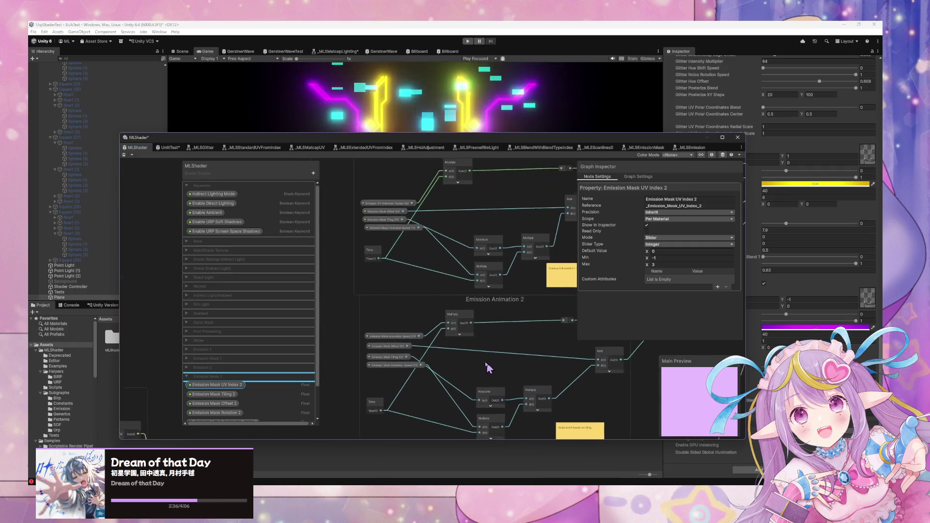
{"action": "left_click_drag", "start_coordinate": [388, 137], "coordinate": [216, 343]}
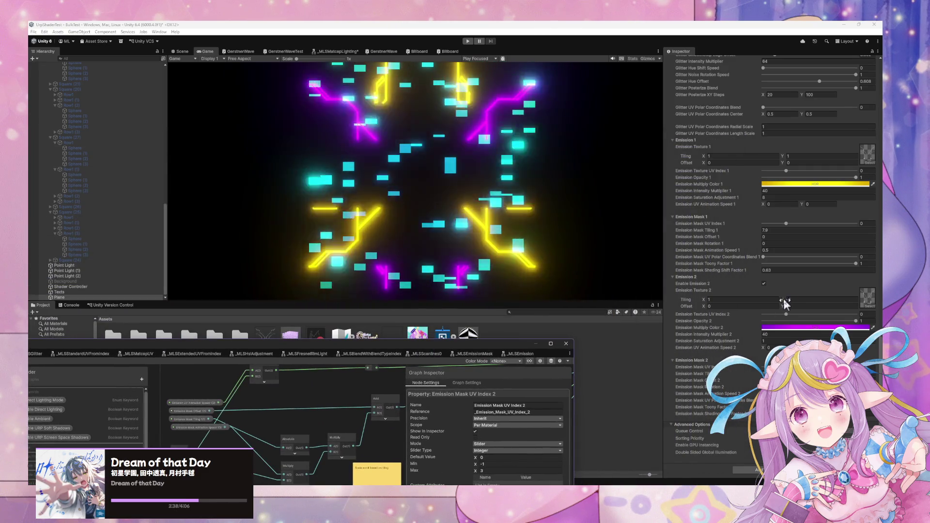
{"action": "type", "text": "-"}
Step: Enter 1 for Emission UV Animation Speed 2 X, then set Speed 1 to X 0, Y 1
{"action": "left_click", "coordinate": [770, 347]}
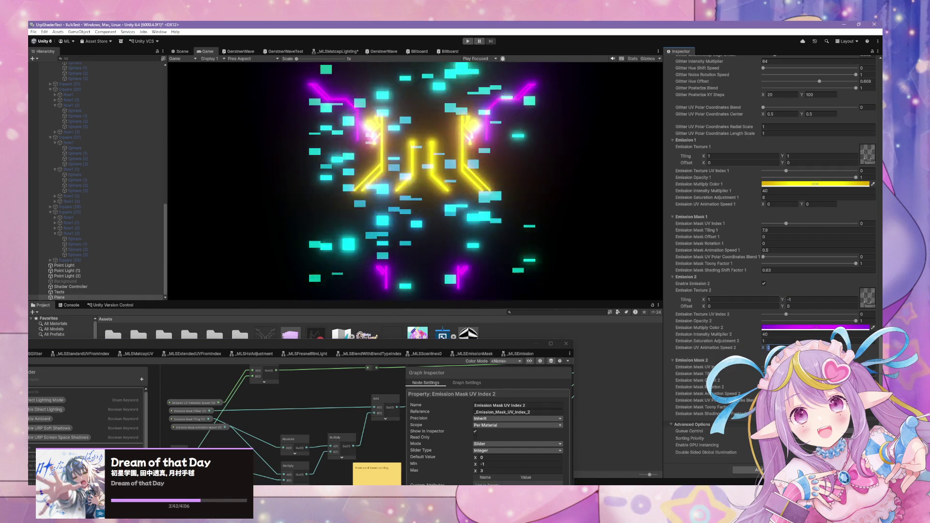
{"action": "type", "text": "1"}
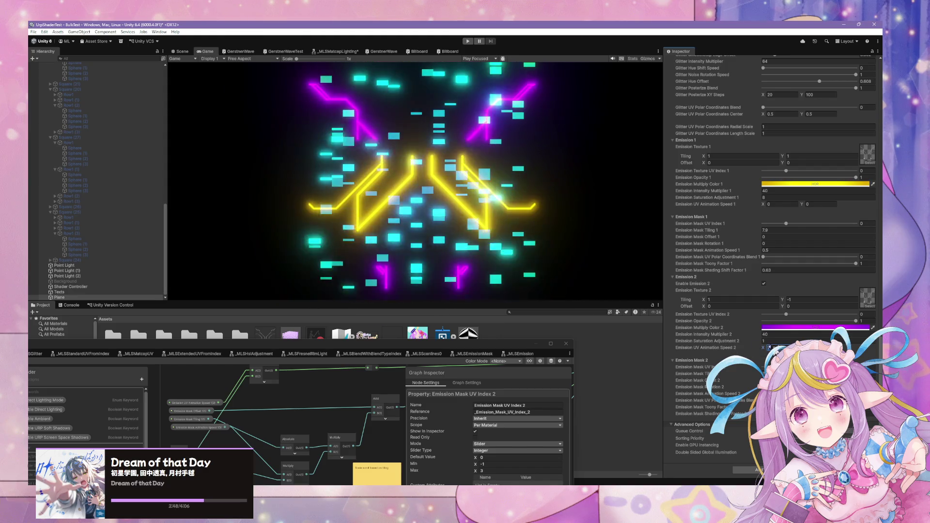
{"action": "left_click", "coordinate": [780, 204]}
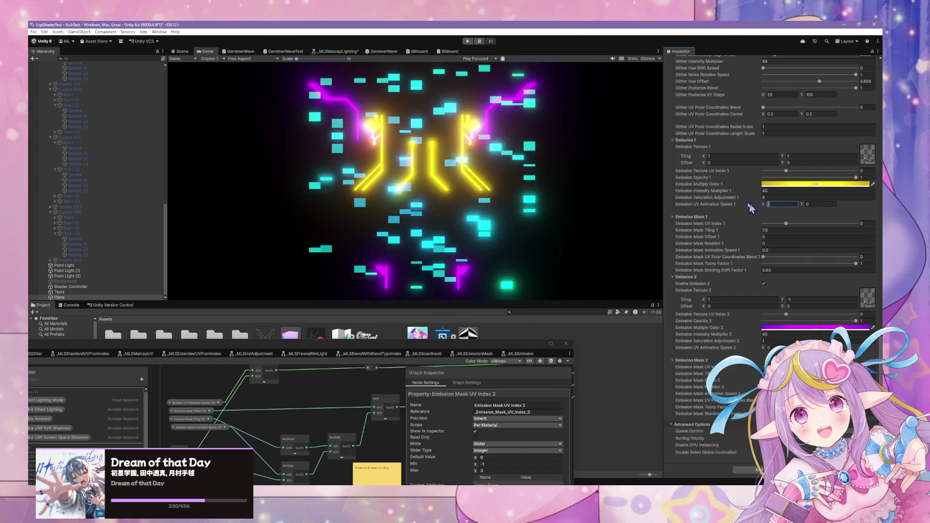
{"action": "type", "text": "1"}
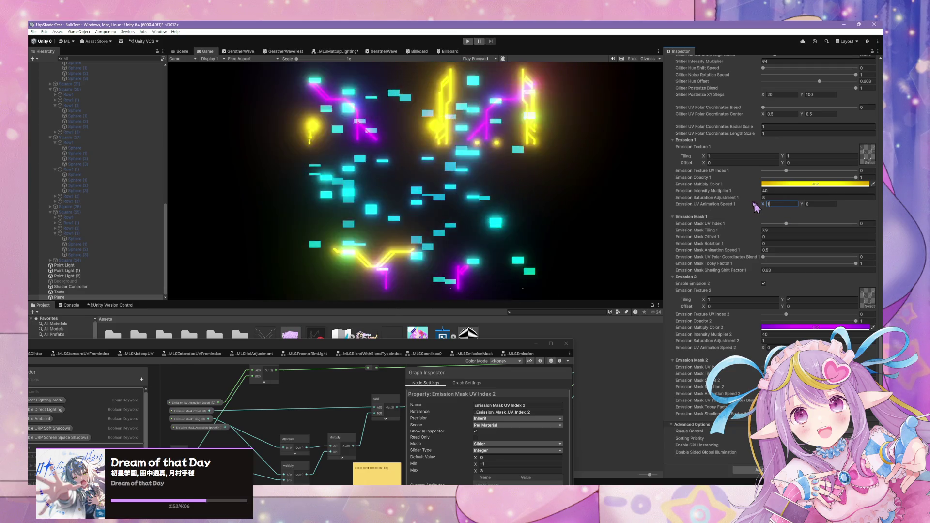
{"action": "key", "text": "BackSpace"}
{"action": "type", "text": "0"}
{"action": "key", "text": "Tab"}
{"action": "type", "text": "1"}
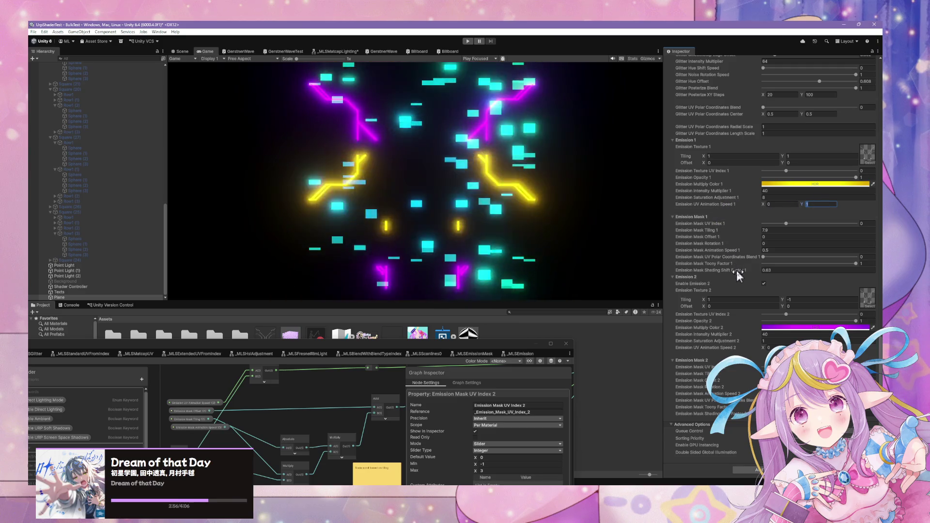
Step: Enlarge the graph and look over the mask nodes and the Emission texture and intensity inputs
{"action": "mouse_move", "coordinate": [458, 345]}
{"action": "left_mouse_down"}
{"action": "mouse_move", "coordinate": [517, 149]}
{"action": "mouse_move", "coordinate": [603, 105]}
{"action": "left_mouse_up"}
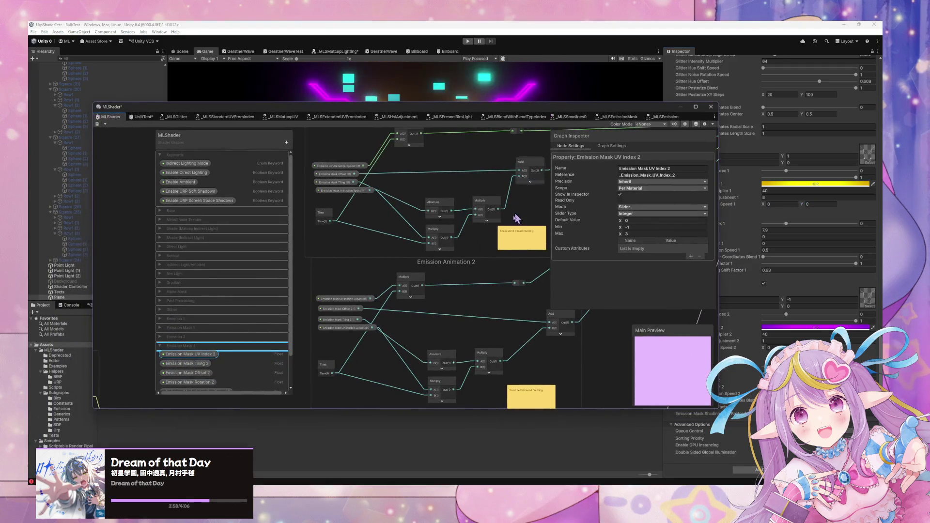
{"action": "mouse_move", "coordinate": [486, 277]}
{"action": "left_mouse_down"}
{"action": "mouse_move", "coordinate": [422, 301]}
{"action": "mouse_move", "coordinate": [519, 291]}
{"action": "mouse_move", "coordinate": [407, 290]}
{"action": "mouse_move", "coordinate": [510, 203]}
{"action": "left_mouse_up"}
{"action": "scroll", "coordinate": [510, 203], "scroll_direction": "up", "scroll_amount": 2}
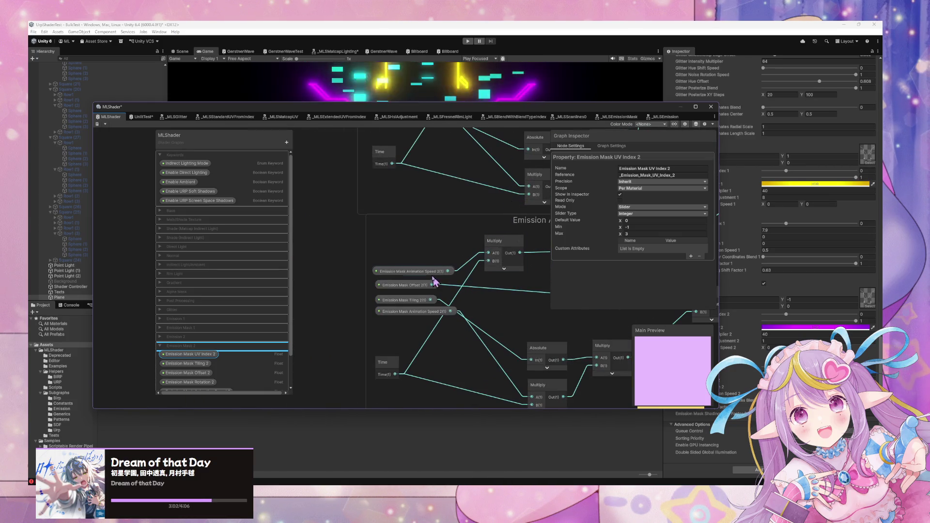
{"action": "scroll", "coordinate": [546, 343], "scroll_direction": "down", "scroll_amount": 3}
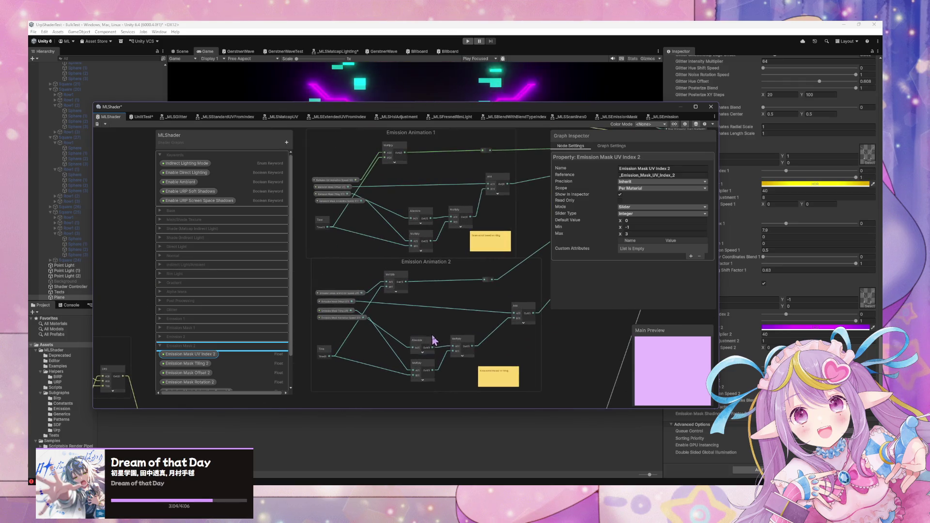
{"action": "scroll", "coordinate": [452, 327], "scroll_direction": "down", "scroll_amount": 5}
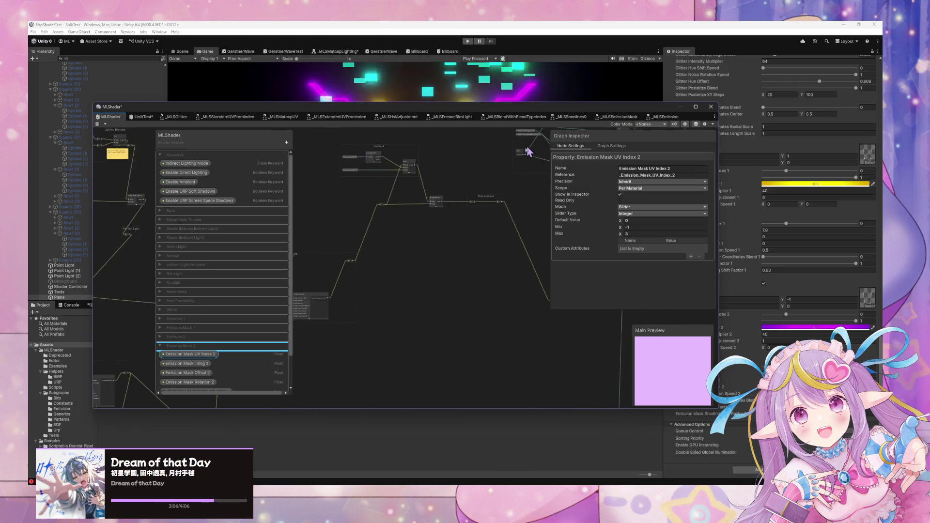
{"action": "scroll", "coordinate": [436, 270], "scroll_direction": "up", "scroll_amount": 5}
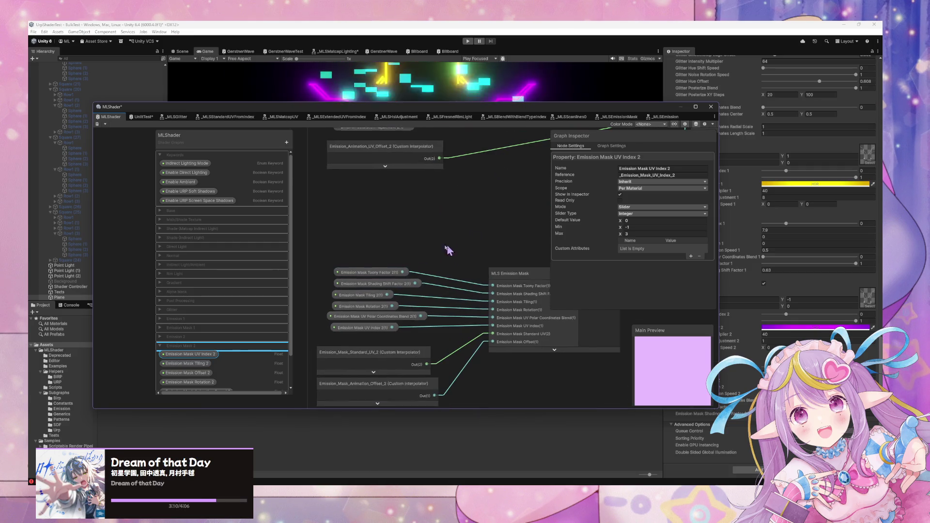
{"action": "left_click_drag", "start_coordinate": [446, 249], "coordinate": [374, 288]}
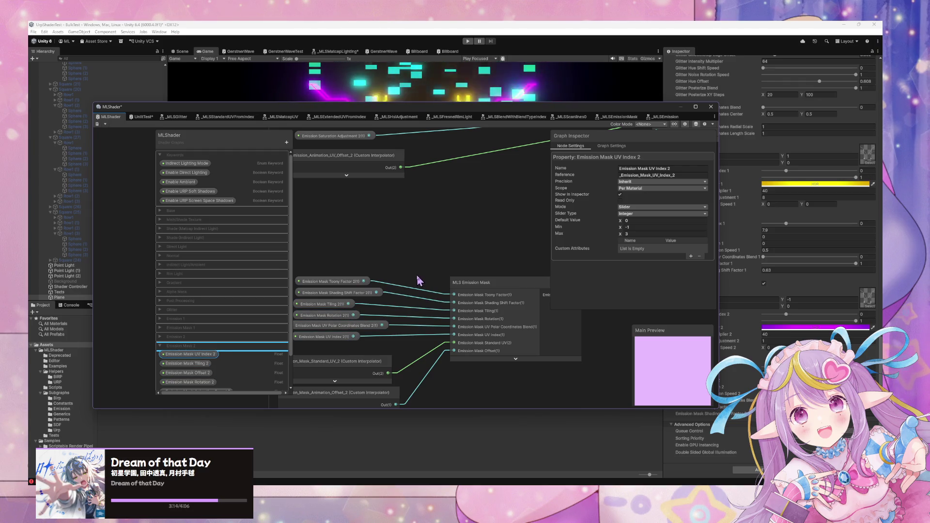
{"action": "scroll", "coordinate": [474, 243], "scroll_direction": "up", "scroll_amount": 2}
{"action": "mouse_move", "coordinate": [417, 189]}
{"action": "left_mouse_down"}
{"action": "mouse_move", "coordinate": [426, 274]}
{"action": "mouse_move", "coordinate": [412, 284]}
{"action": "mouse_move", "coordinate": [443, 308]}
{"action": "left_mouse_up"}
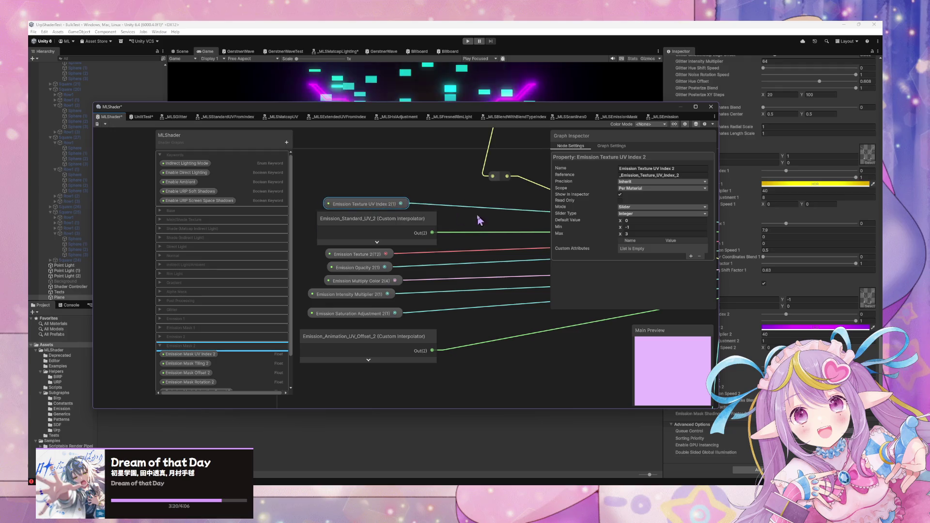
{"action": "scroll", "coordinate": [478, 221], "scroll_direction": "down", "scroll_amount": 5}
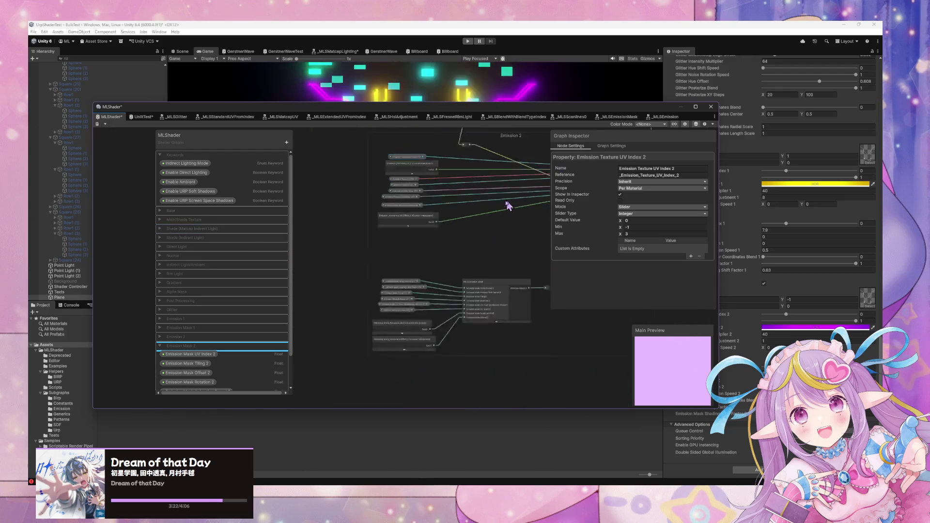
{"action": "left_click_drag", "start_coordinate": [508, 206], "coordinate": [446, 256]}
Step: Shift the MLS Emission node and the Emission 2 group left, then uncover the Game view
{"action": "left_click_drag", "start_coordinate": [519, 202], "coordinate": [449, 204]}
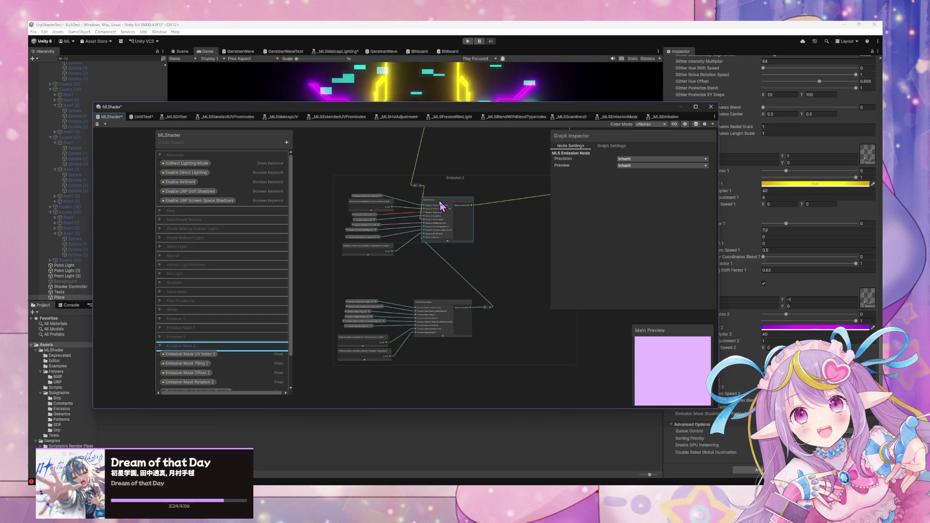
{"action": "scroll", "coordinate": [505, 212], "scroll_direction": "up", "scroll_amount": 3}
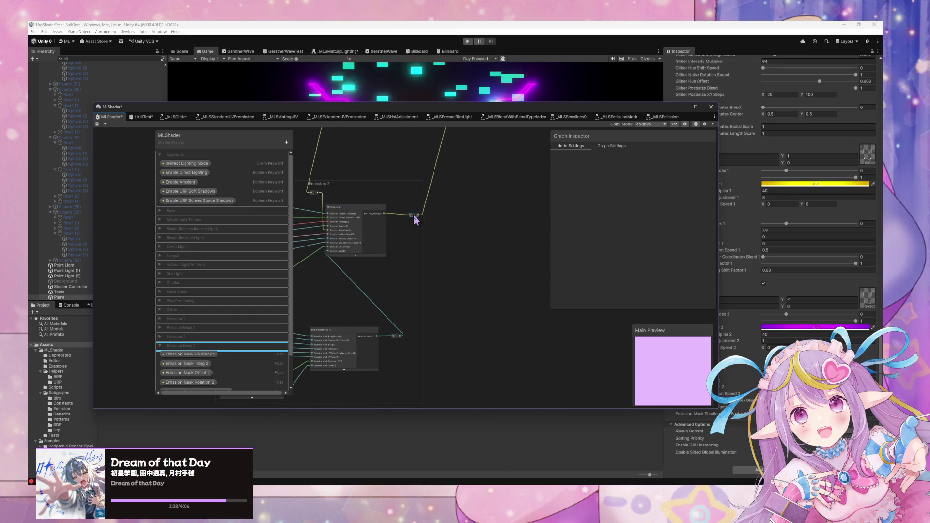
{"action": "scroll", "coordinate": [453, 208], "scroll_direction": "up", "scroll_amount": 5}
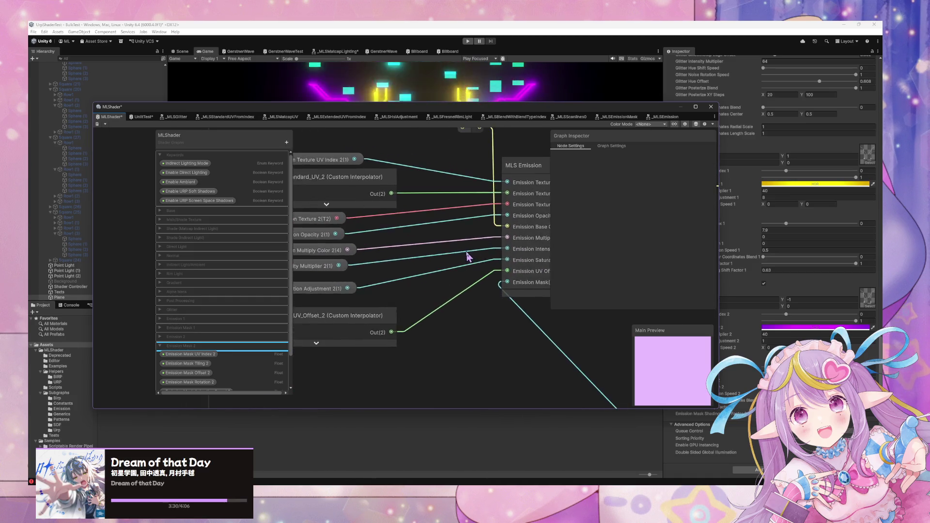
{"action": "scroll", "coordinate": [468, 257], "scroll_direction": "down", "scroll_amount": 5}
{"action": "scroll", "coordinate": [478, 247], "scroll_direction": "up", "scroll_amount": 3}
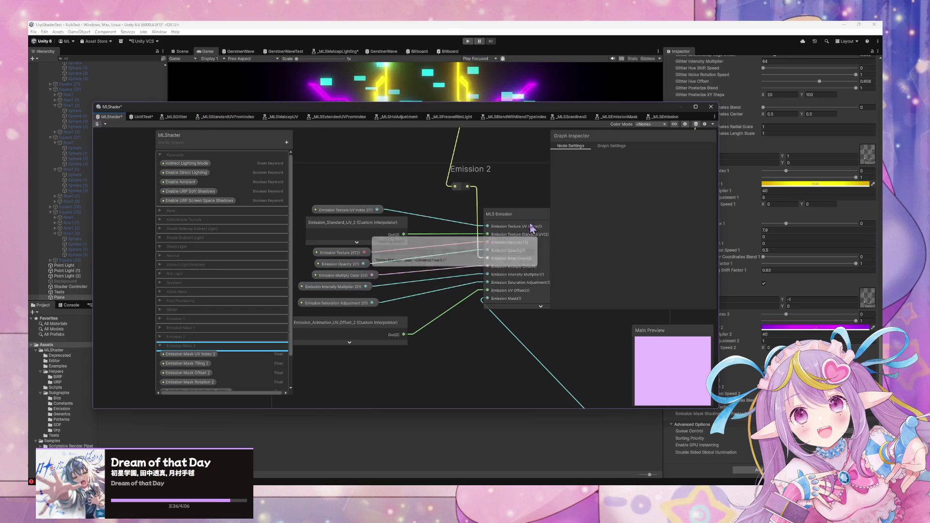
{"action": "scroll", "coordinate": [470, 158], "scroll_direction": "down", "scroll_amount": 6}
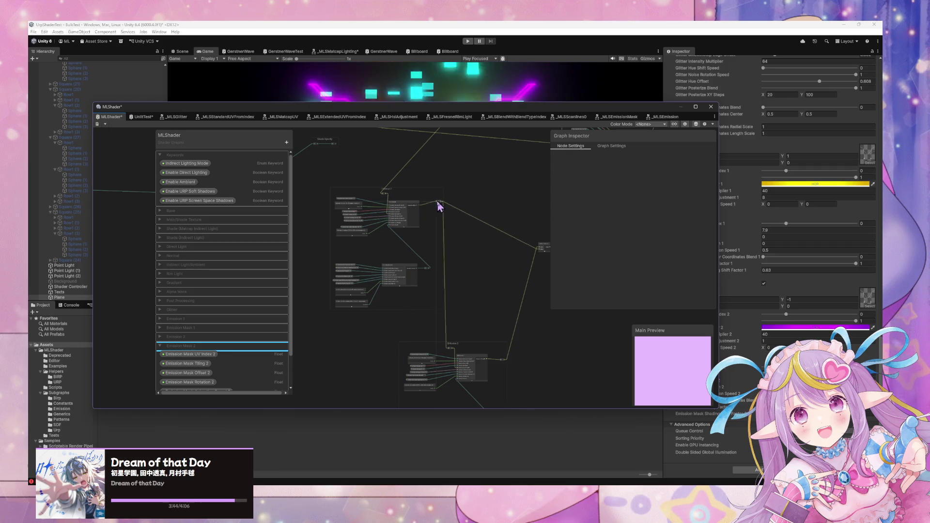
{"action": "left_click_drag", "start_coordinate": [432, 342], "coordinate": [388, 326]}
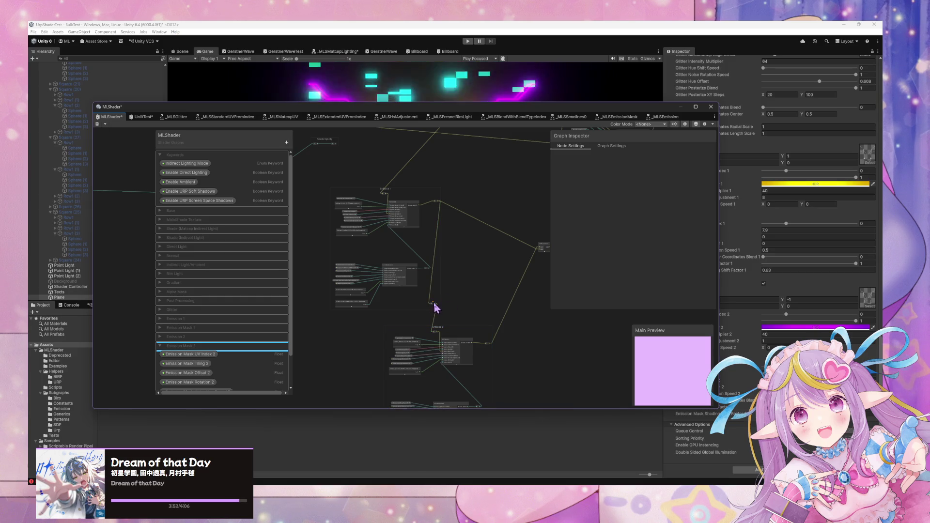
{"action": "left_click_drag", "start_coordinate": [438, 332], "coordinate": [386, 328]}
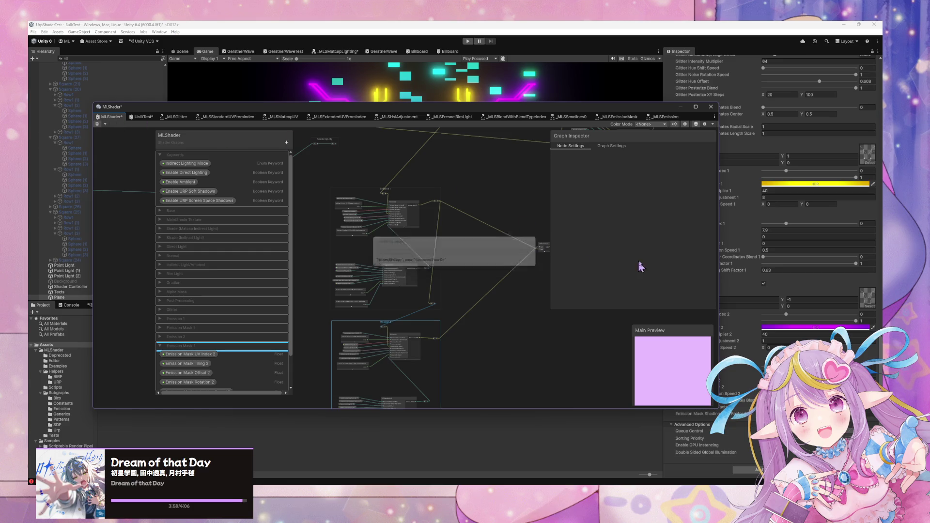
{"action": "left_click_drag", "start_coordinate": [554, 103], "coordinate": [333, 275]}
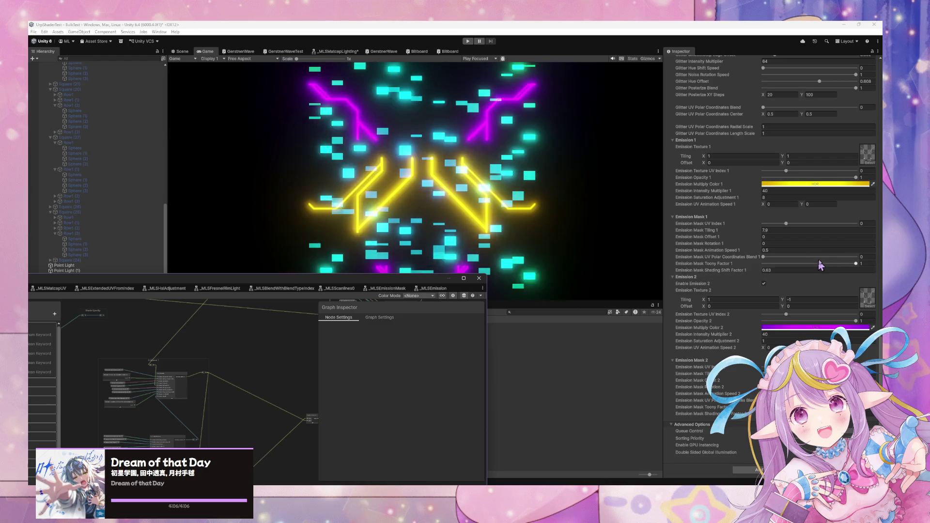
{"action": "left_click", "coordinate": [804, 204]}
{"action": "type", "text": ".25"}
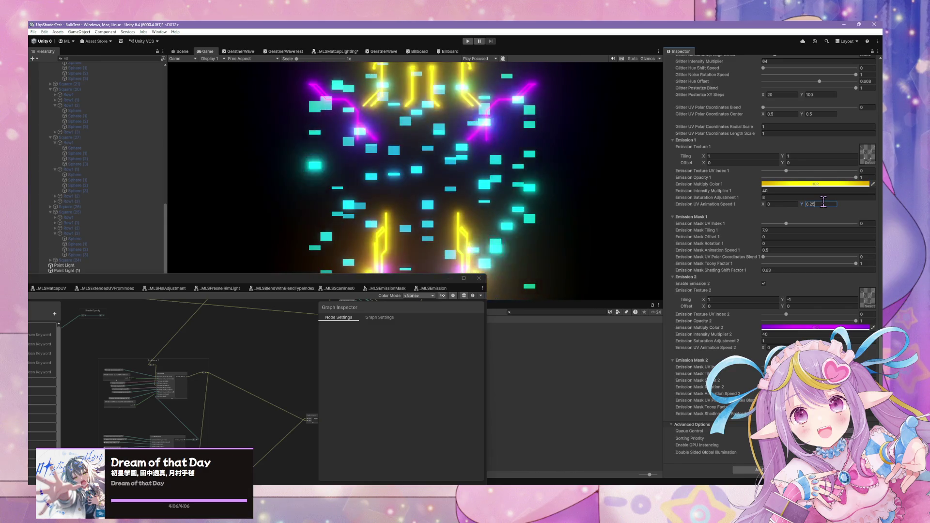
Step: Set Emission UV Animation Speed 1 to X 0, Y 0 and bring the graph back over the Game view
{"action": "type", "text": "0"}
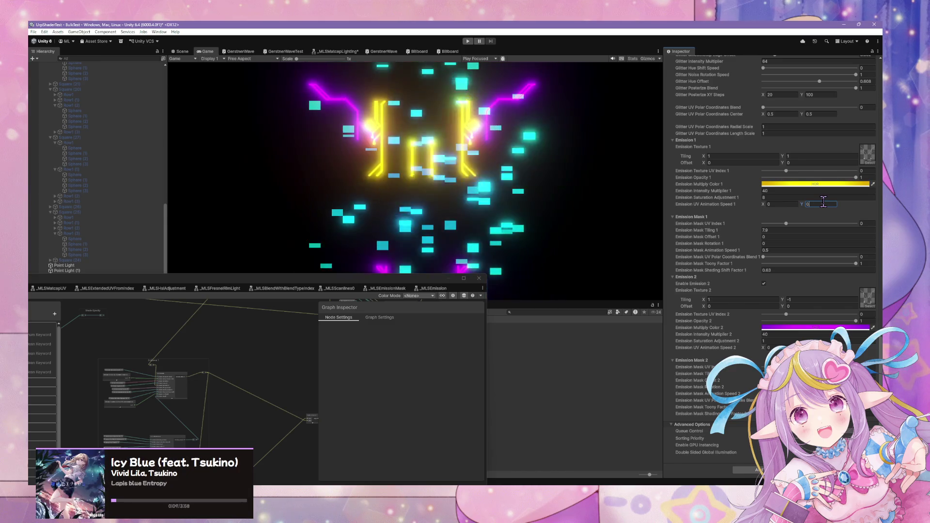
{"action": "type", "text": "1"}
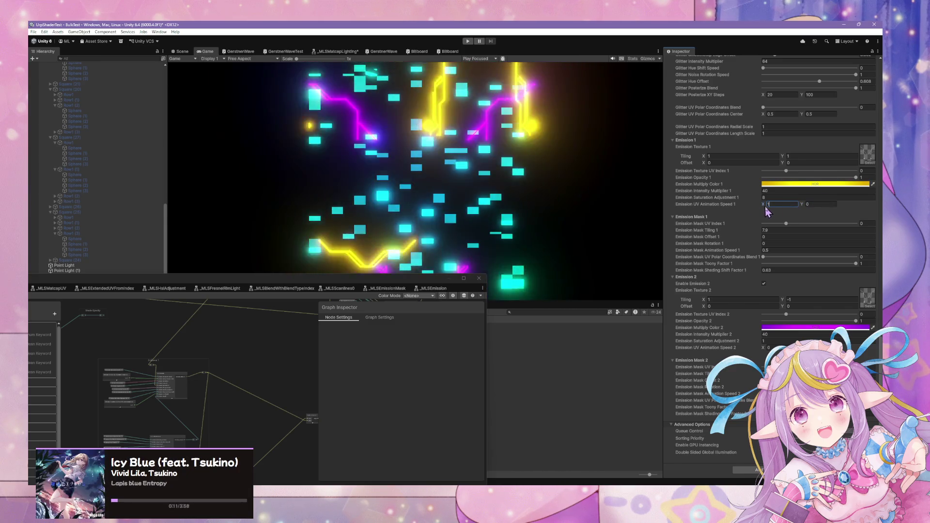
{"action": "type", "text": "0"}
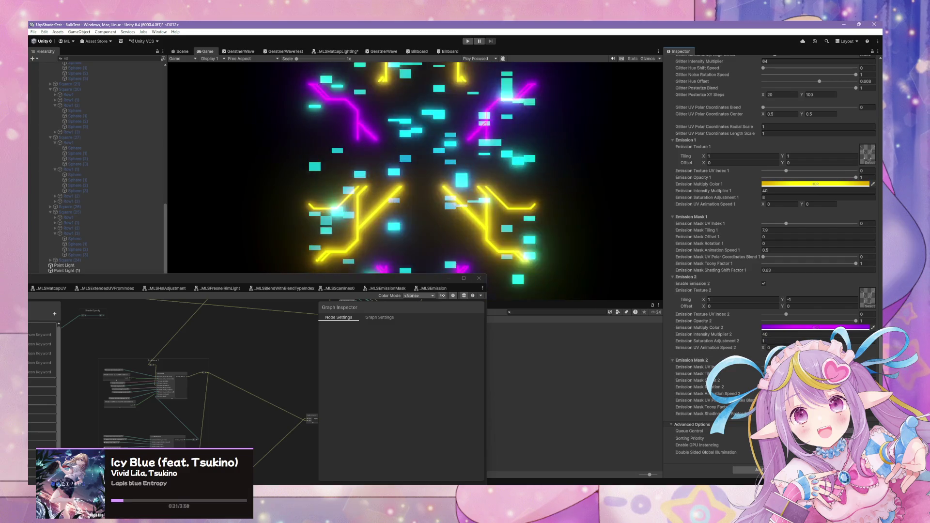
{"action": "mouse_move", "coordinate": [410, 281]}
{"action": "left_mouse_down"}
{"action": "mouse_move", "coordinate": [451, 227]}
{"action": "mouse_move", "coordinate": [514, 277]}
{"action": "mouse_move", "coordinate": [613, 124]}
{"action": "left_mouse_up"}
{"action": "scroll", "coordinate": [434, 270], "scroll_direction": "up", "scroll_amount": 2}
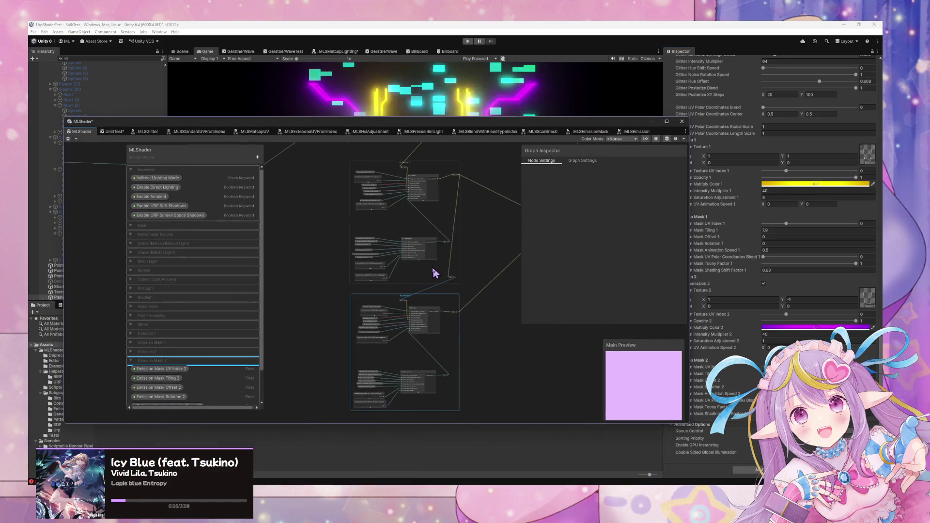
{"action": "scroll", "coordinate": [442, 284], "scroll_direction": "down", "scroll_amount": 3}
{"action": "scroll", "coordinate": [377, 306], "scroll_direction": "up", "scroll_amount": 5}
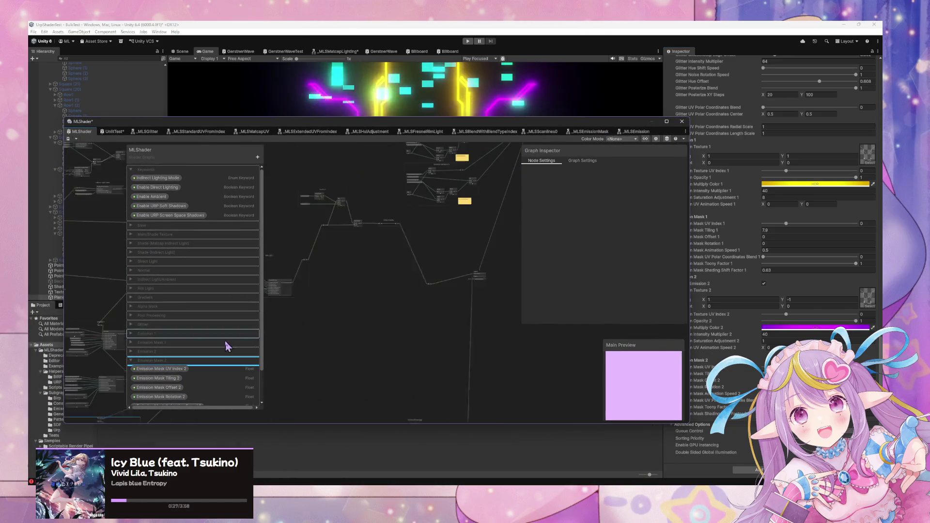
{"action": "left_click_drag", "start_coordinate": [460, 121], "coordinate": [253, 288]}
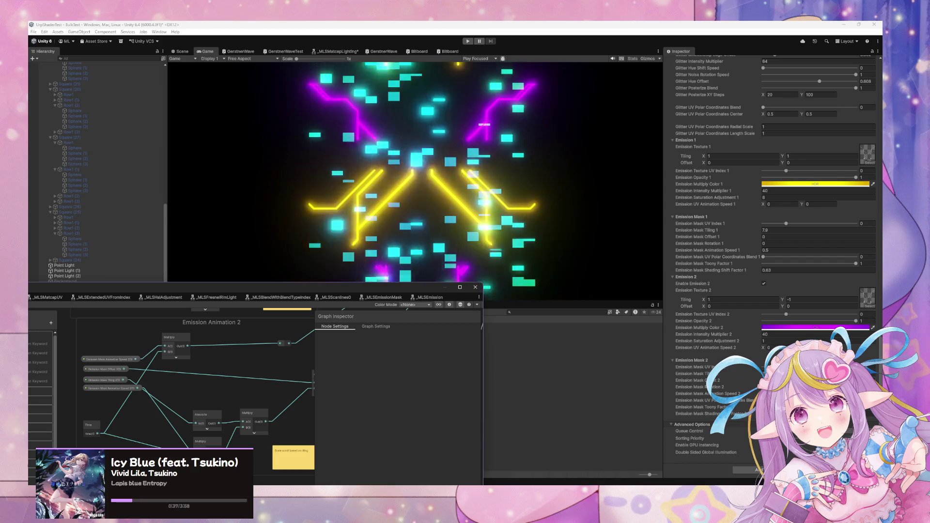
{"action": "left_click", "coordinate": [775, 393]}
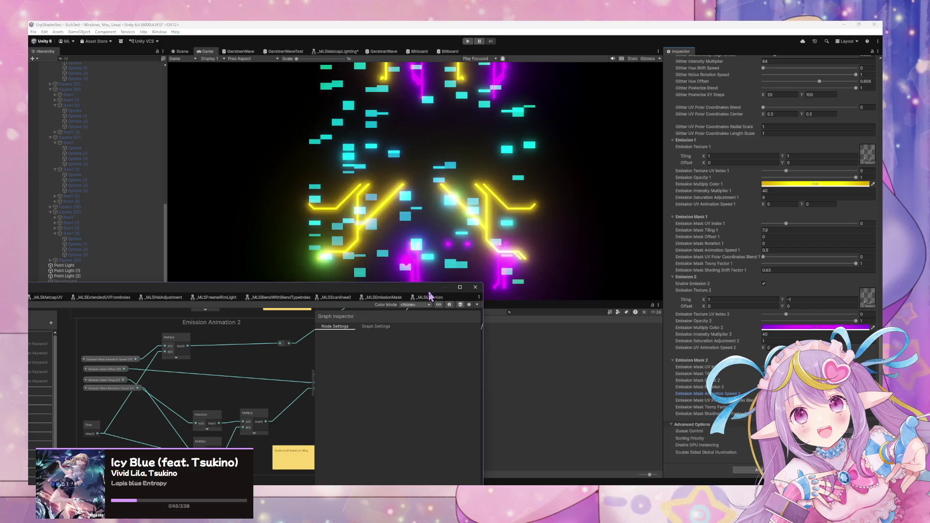
{"action": "left_click", "coordinate": [460, 287]}
{"action": "scroll", "coordinate": [324, 269], "scroll_direction": "down", "scroll_amount": 5}
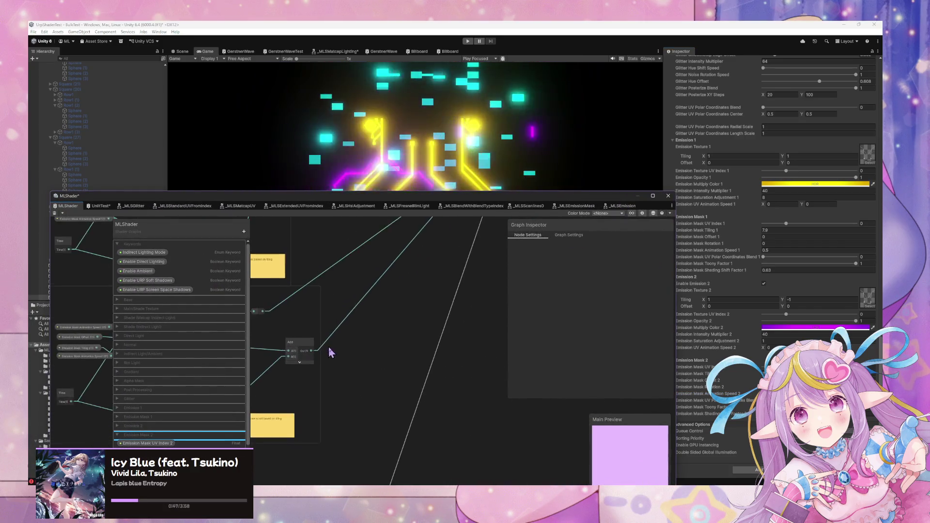
Step: Pan from the master stack's vertex block across the property nodes to the Rim Light group
{"action": "scroll", "coordinate": [468, 426], "scroll_direction": "up", "scroll_amount": 3}
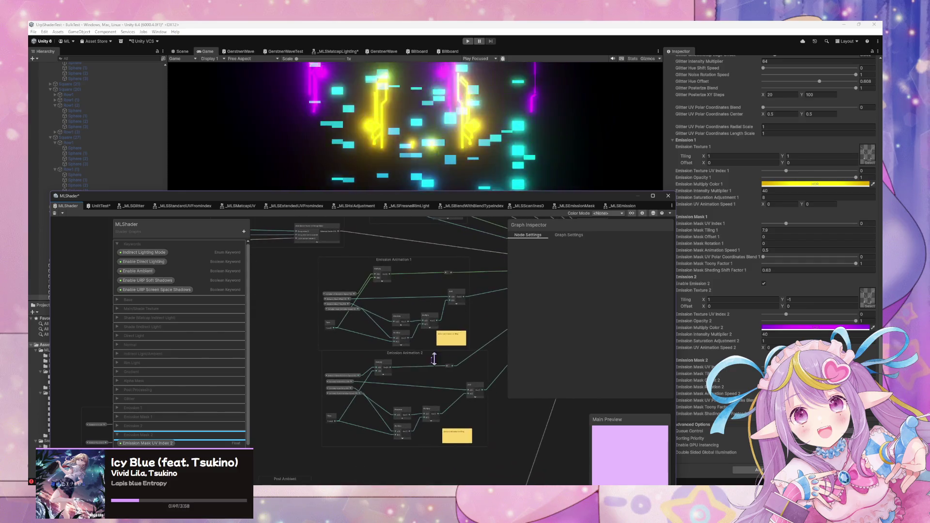
{"action": "mouse_move", "coordinate": [420, 376]}
{"action": "left_mouse_down"}
{"action": "mouse_move", "coordinate": [382, 371]}
{"action": "mouse_move", "coordinate": [382, 397]}
{"action": "mouse_move", "coordinate": [459, 339]}
{"action": "mouse_move", "coordinate": [429, 366]}
{"action": "mouse_move", "coordinate": [359, 332]}
{"action": "mouse_move", "coordinate": [364, 379]}
{"action": "left_mouse_up"}
{"action": "scroll", "coordinate": [429, 366], "scroll_direction": "up", "scroll_amount": 3}
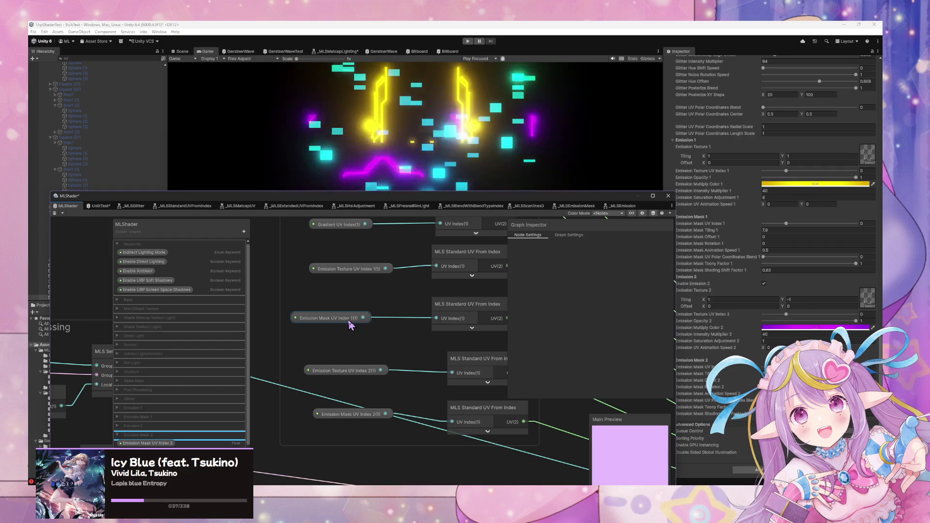
{"action": "left_click_drag", "start_coordinate": [349, 327], "coordinate": [63, 334]}
{"action": "mouse_move", "coordinate": [455, 367]}
{"action": "left_mouse_down"}
{"action": "mouse_move", "coordinate": [335, 276]}
{"action": "mouse_move", "coordinate": [367, 293]}
{"action": "left_mouse_up"}
{"action": "scroll", "coordinate": [342, 343], "scroll_direction": "down", "scroll_amount": 5}
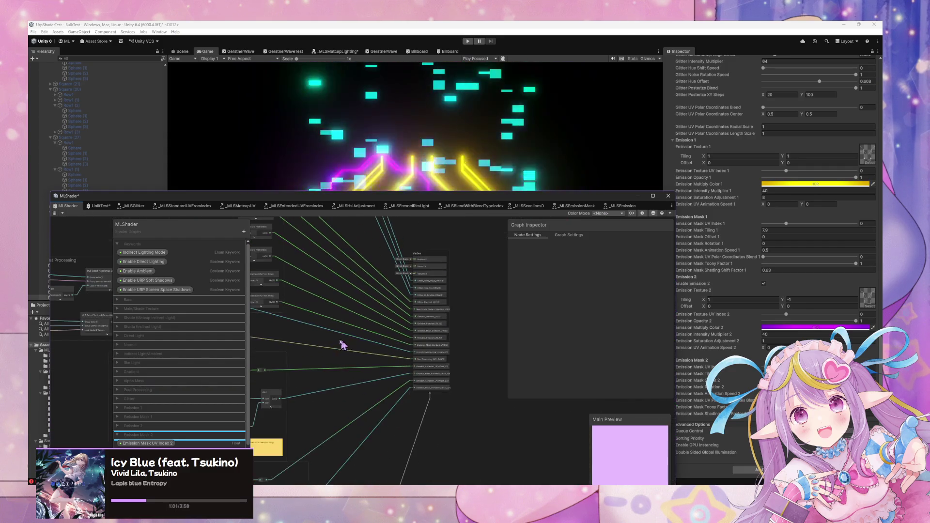
{"action": "mouse_move", "coordinate": [321, 350]}
{"action": "left_mouse_down"}
{"action": "mouse_move", "coordinate": [470, 227]}
{"action": "mouse_move", "coordinate": [374, 317]}
{"action": "mouse_move", "coordinate": [311, 324]}
{"action": "mouse_move", "coordinate": [390, 277]}
{"action": "left_mouse_up"}
{"action": "scroll", "coordinate": [390, 277], "scroll_direction": "up", "scroll_amount": 5}
Step: Move the Rim Light Intensity Multiplier node between the Opacity and Toony Factor nodes
{"action": "left_click", "coordinate": [267, 251]}
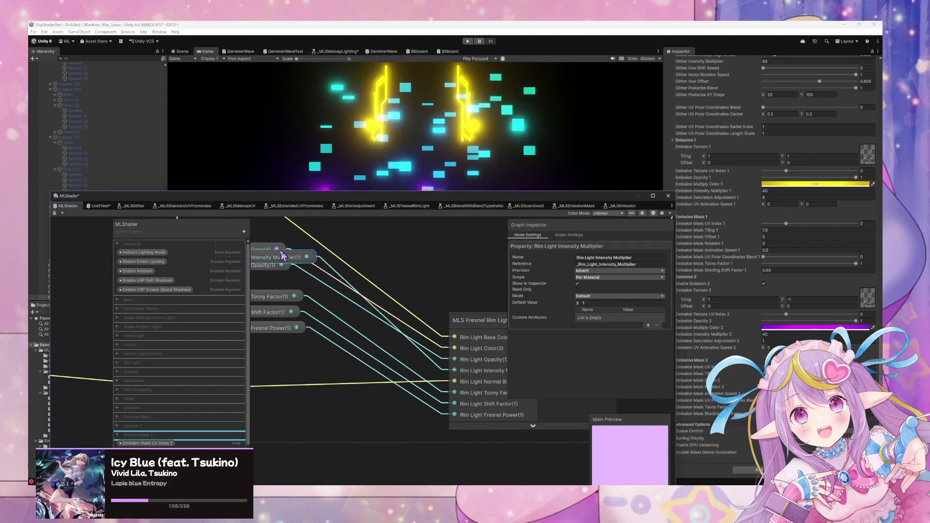
{"action": "mouse_move", "coordinate": [272, 251]}
{"action": "left_mouse_down"}
{"action": "mouse_move", "coordinate": [293, 313]}
{"action": "mouse_move", "coordinate": [277, 291]}
{"action": "left_mouse_up"}
{"action": "scroll", "coordinate": [277, 290], "scroll_direction": "down", "scroll_amount": 5}
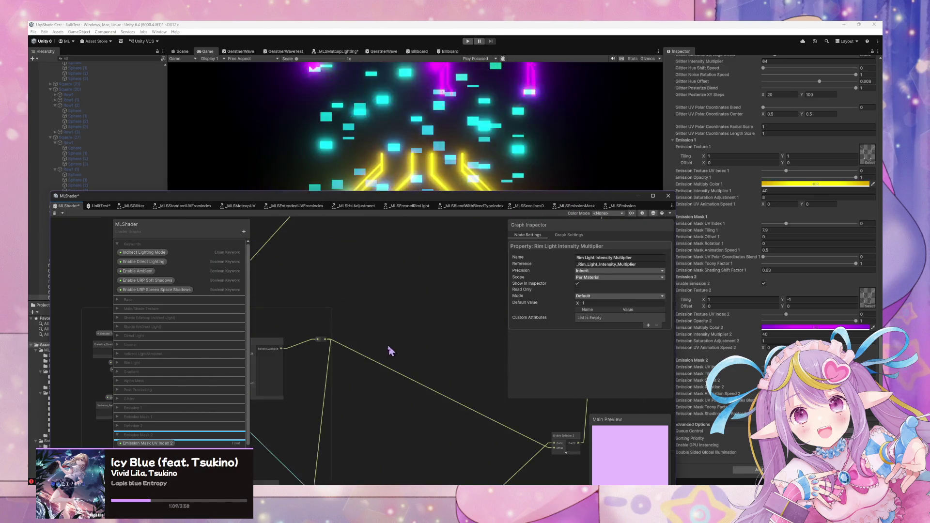
{"action": "scroll", "coordinate": [356, 354], "scroll_direction": "up", "scroll_amount": 4}
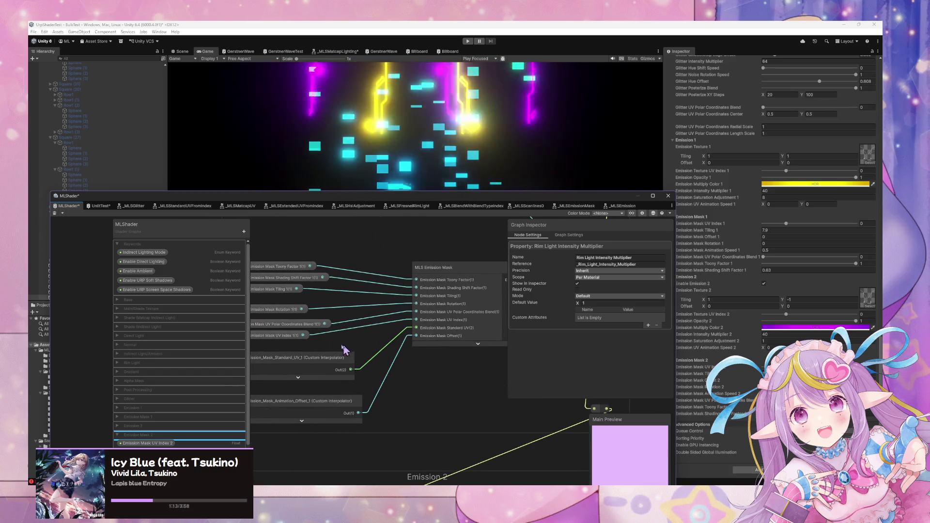
Step: Nudge the UV Polar Coordinates Blend 1 and emission mask nodes, and raise the graph window
{"action": "left_click", "coordinate": [354, 322]}
{"action": "left_click_drag", "start_coordinate": [319, 329], "coordinate": [360, 322]}
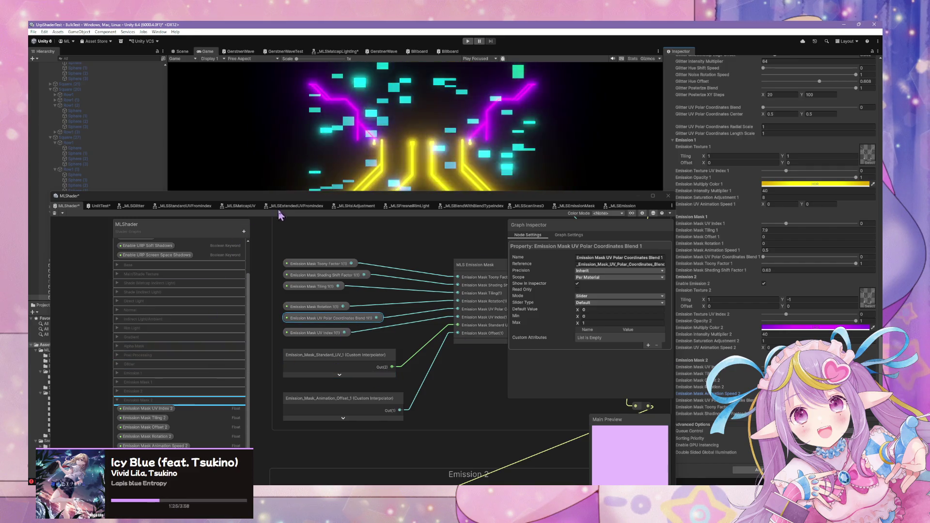
{"action": "left_click_drag", "start_coordinate": [284, 196], "coordinate": [325, 92]}
Step: Reposition the graph window and select the Emission Mask Animation Speed 2 node
{"action": "mouse_move", "coordinate": [569, 107]}
{"action": "left_mouse_down"}
{"action": "mouse_move", "coordinate": [472, 121]}
{"action": "mouse_move", "coordinate": [607, 105]}
{"action": "left_mouse_up"}
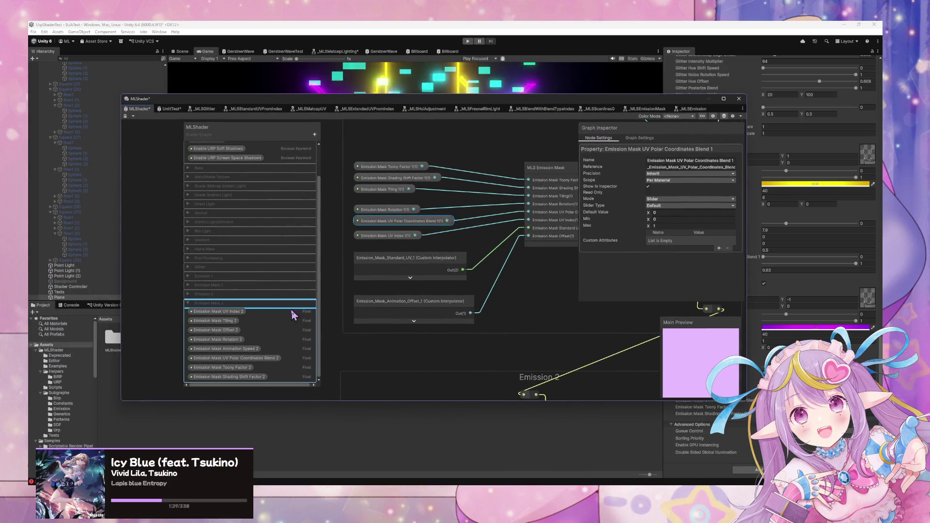
{"action": "scroll", "coordinate": [443, 274], "scroll_direction": "down", "scroll_amount": 10}
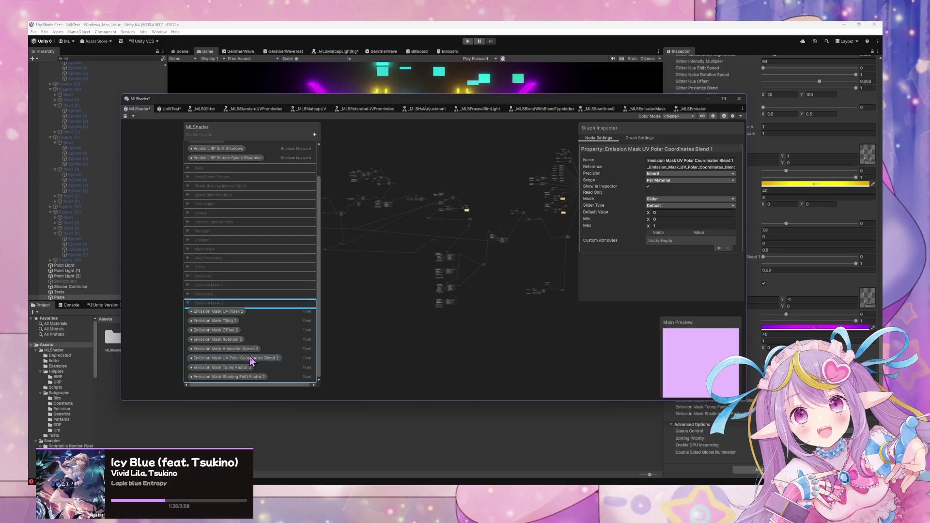
{"action": "scroll", "coordinate": [436, 320], "scroll_direction": "up", "scroll_amount": 10}
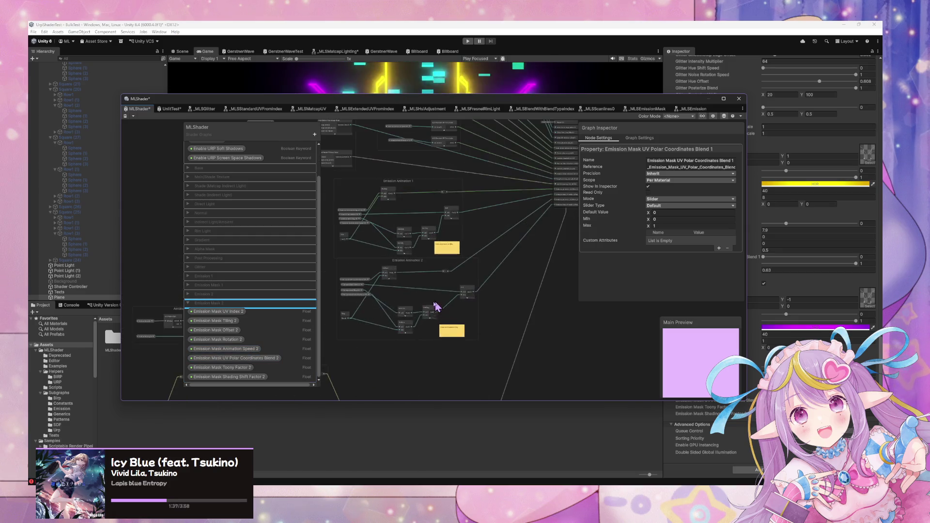
{"action": "scroll", "coordinate": [454, 322], "scroll_direction": "up", "scroll_amount": 2}
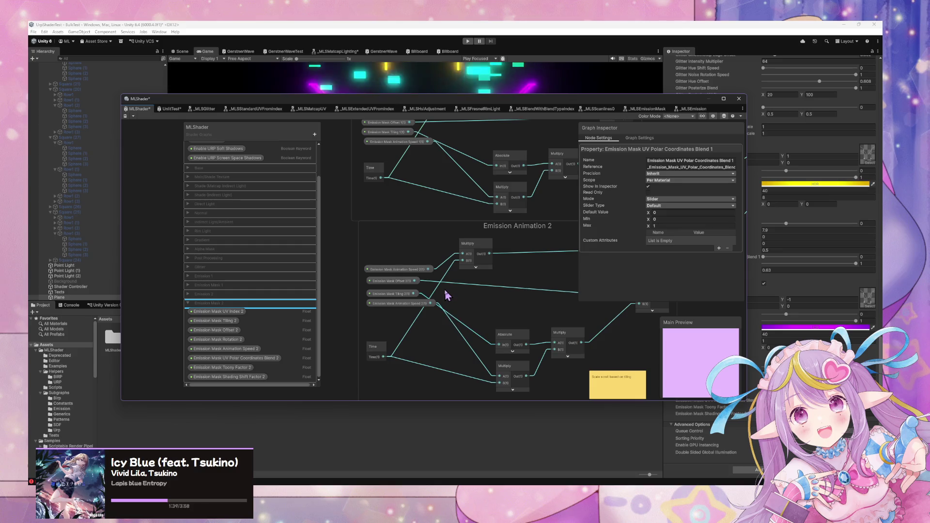
{"action": "left_click", "coordinate": [409, 309]}
{"action": "scroll", "coordinate": [465, 246], "scroll_direction": "down", "scroll_amount": 3}
{"action": "scroll", "coordinate": [492, 280], "scroll_direction": "up", "scroll_amount": 3}
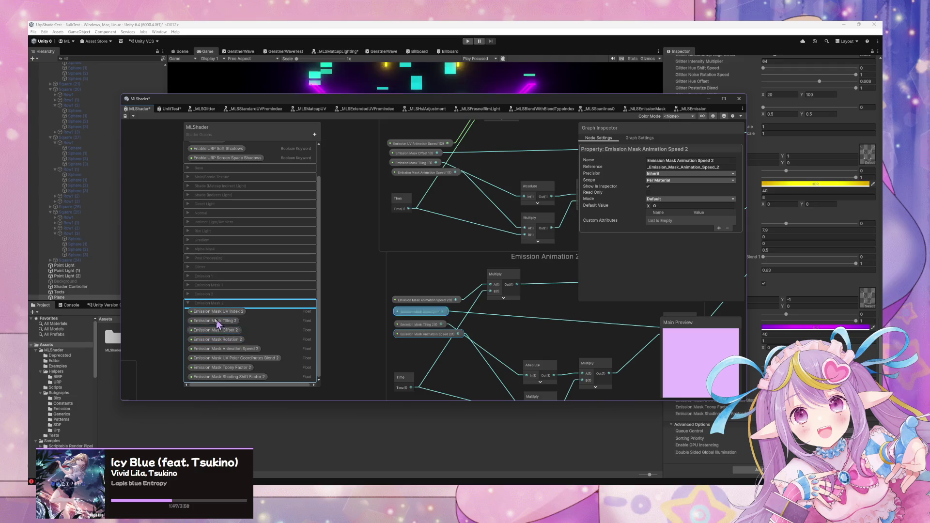
Step: Connect Emission UV Animation Speed 2 from the Blackboard to the Emission Animation 2 Multiply's A input
{"action": "left_click", "coordinate": [189, 304]}
{"action": "left_click", "coordinate": [188, 319]}
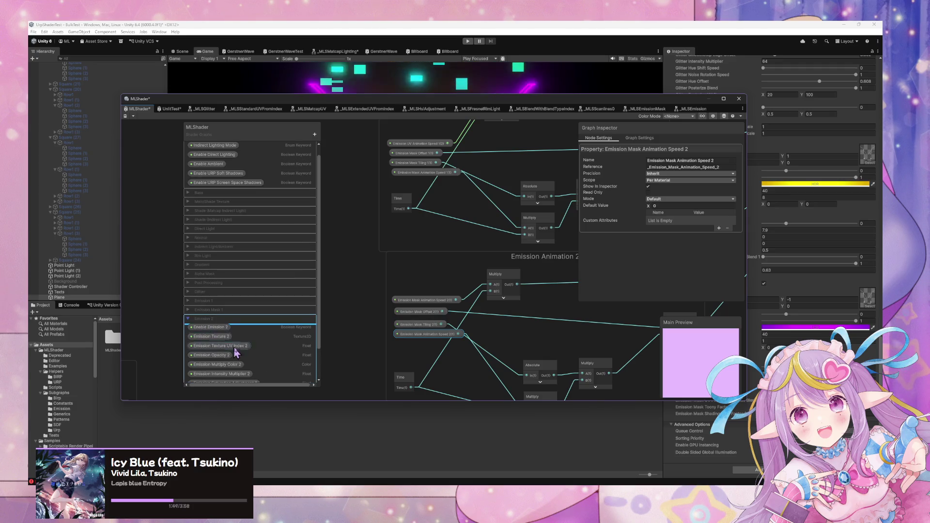
{"action": "scroll", "coordinate": [235, 349], "scroll_direction": "down", "scroll_amount": 1}
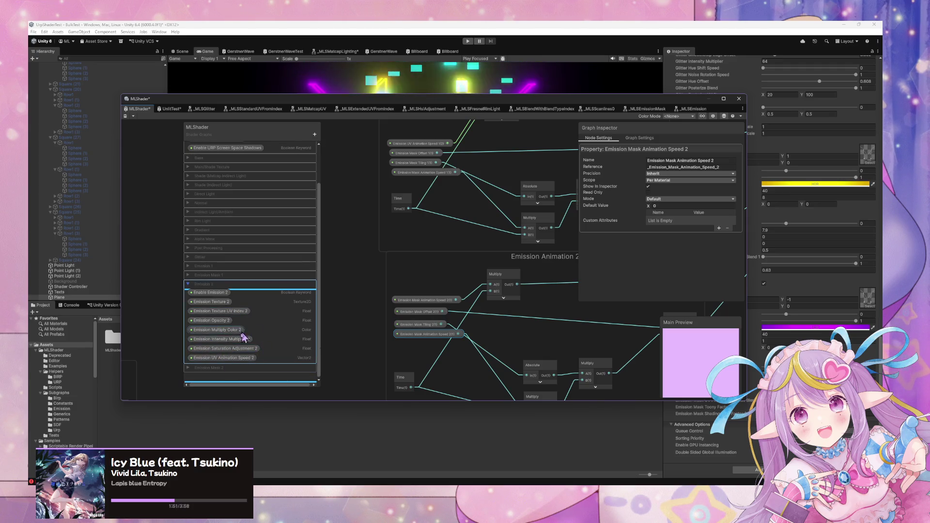
{"action": "mouse_move", "coordinate": [229, 359]}
{"action": "left_mouse_down"}
{"action": "mouse_move", "coordinate": [415, 291]}
{"action": "mouse_move", "coordinate": [469, 297]}
{"action": "mouse_move", "coordinate": [491, 289]}
{"action": "mouse_move", "coordinate": [439, 290]}
{"action": "left_mouse_up"}
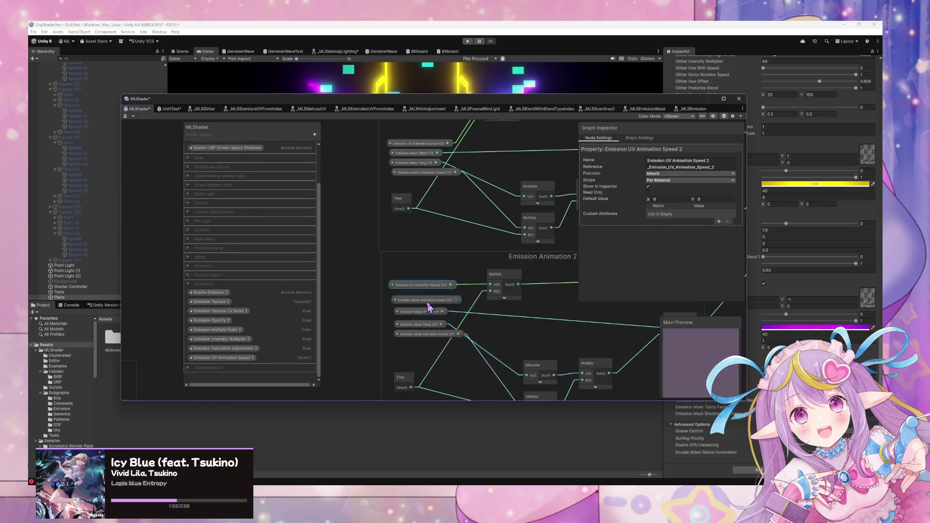
{"action": "left_click", "coordinate": [429, 305]}
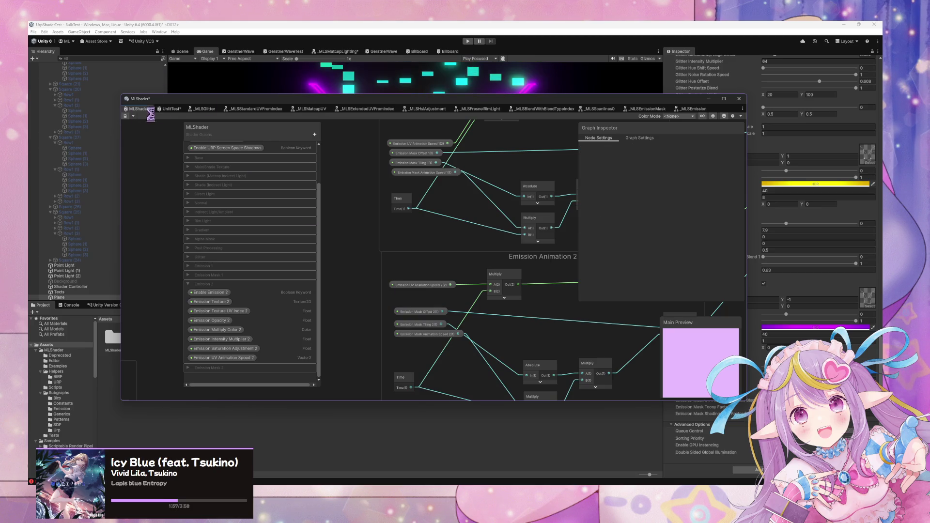
{"action": "mouse_move", "coordinate": [311, 101]}
{"action": "left_mouse_down"}
{"action": "mouse_move", "coordinate": [235, 225]}
{"action": "mouse_move", "coordinate": [141, 310]}
{"action": "left_mouse_up"}
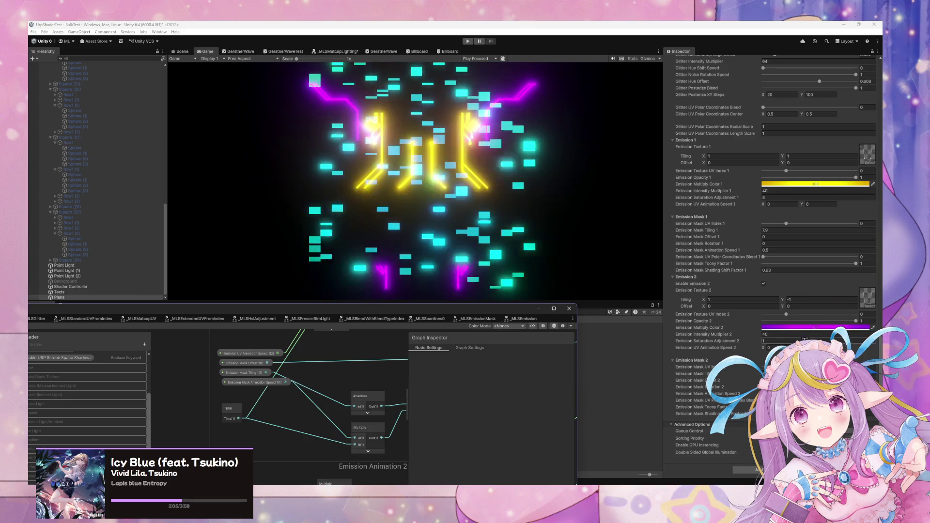
Step: Set the material's Emission UV Animation Speed 2 X value to 1
{"action": "left_click", "coordinate": [784, 334]}
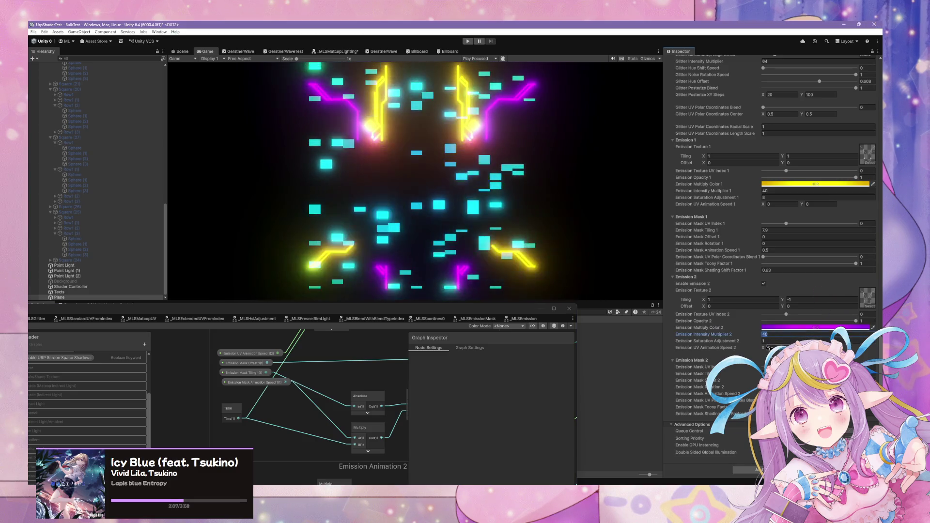
{"action": "left_click", "coordinate": [770, 347]}
{"action": "type", "text": "1"}
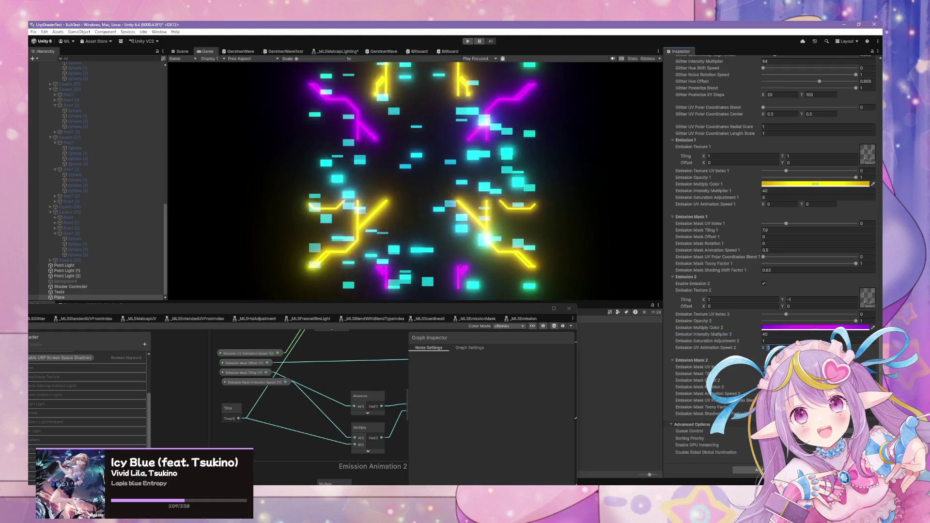